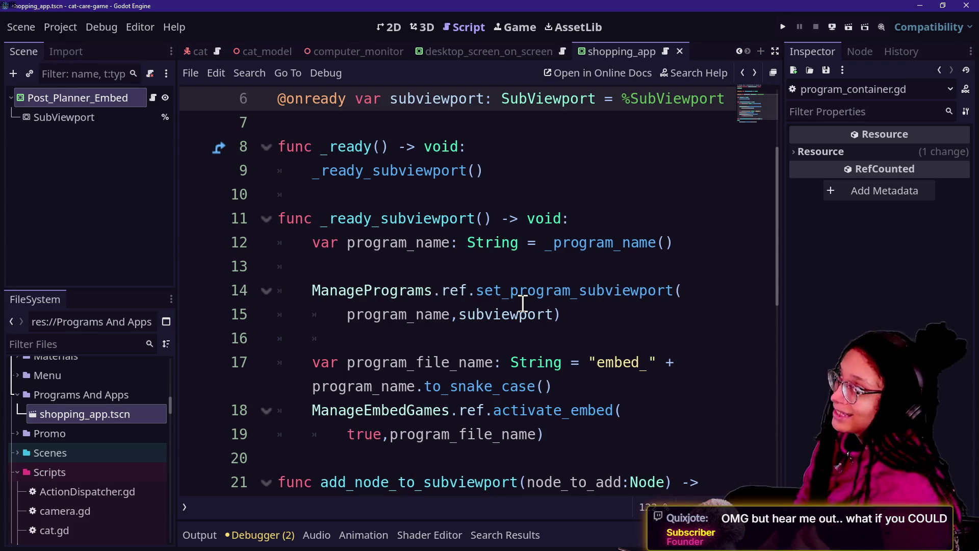
Step: Look over lines 12–16 of the script open in the code editor
click(441, 244)
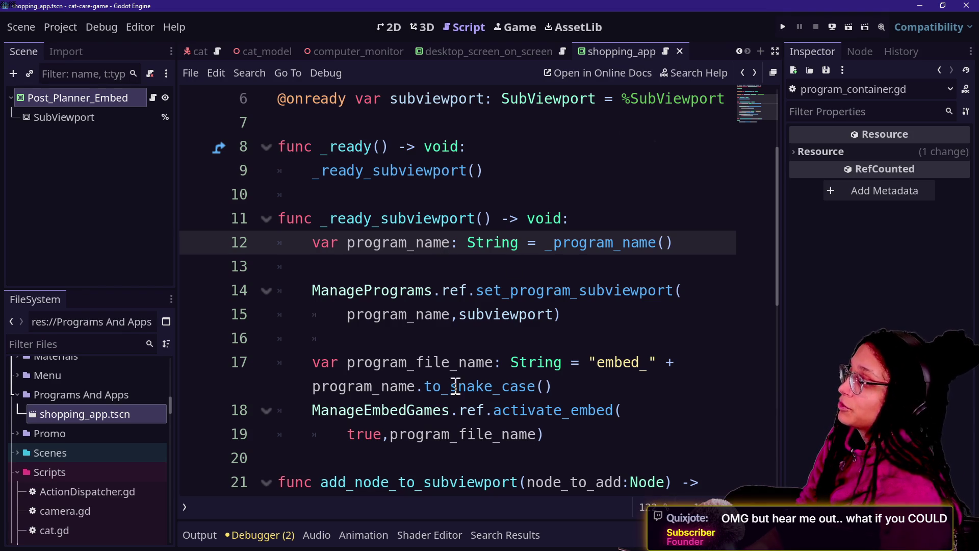
click(457, 386)
click(438, 336)
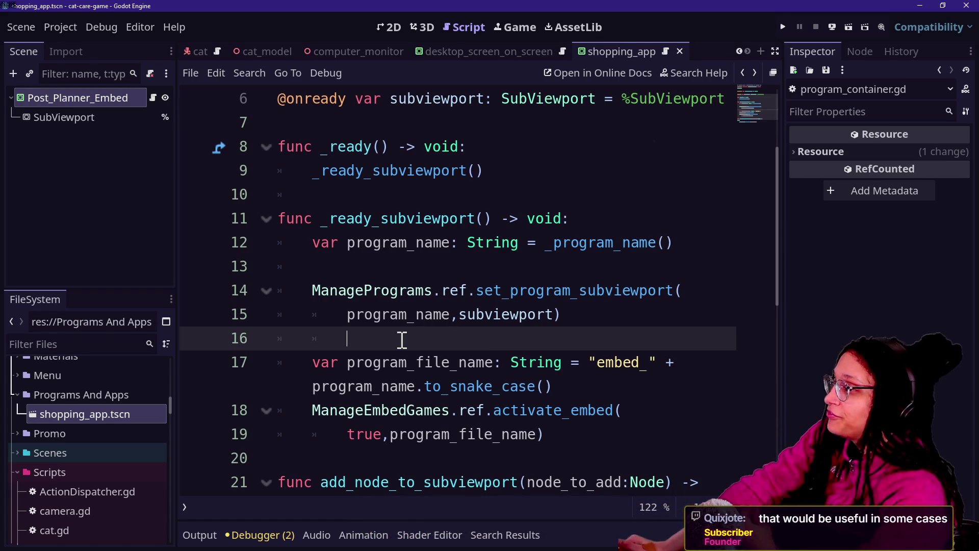
click(311, 323)
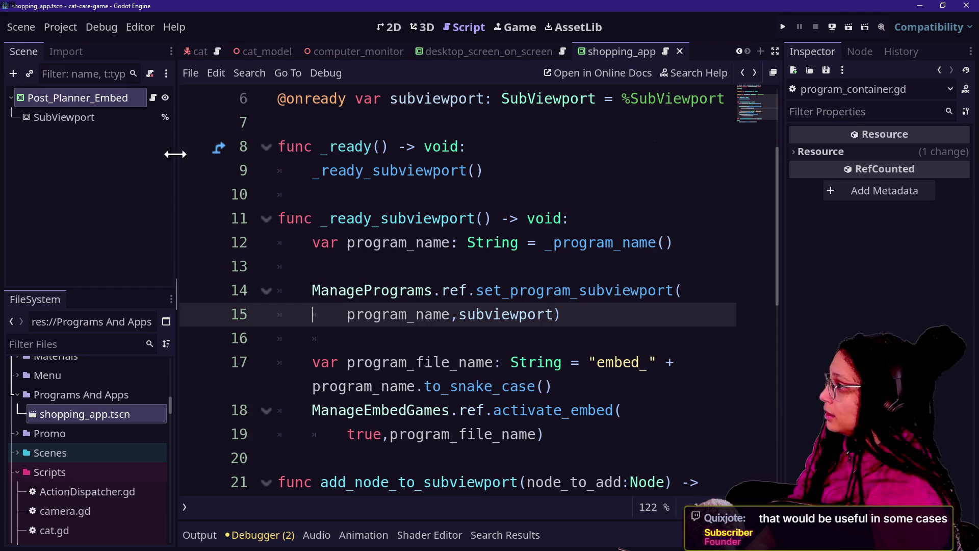
Step: In the 2D view, try Change Type on Post_Planner_Embed with 'margin', then cancel
click(394, 28)
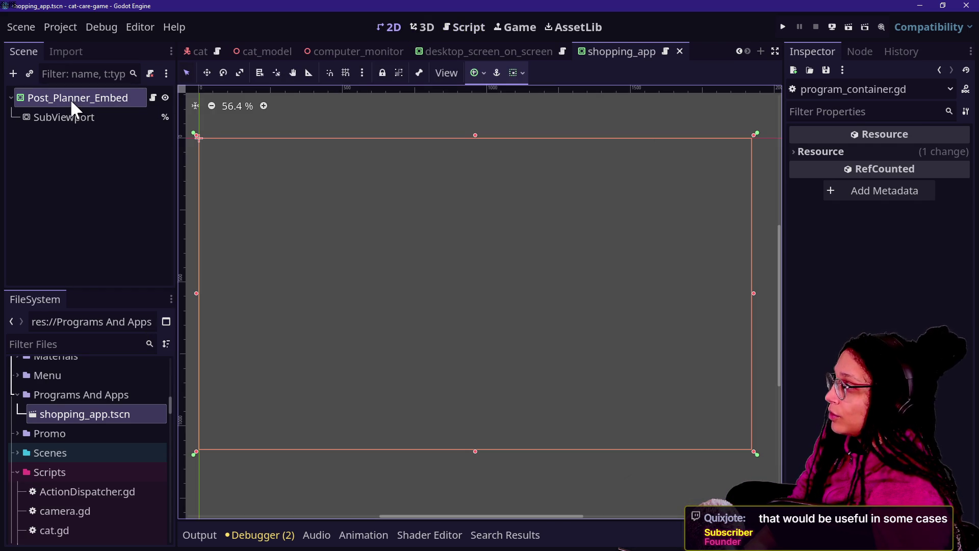
right_click(69, 99)
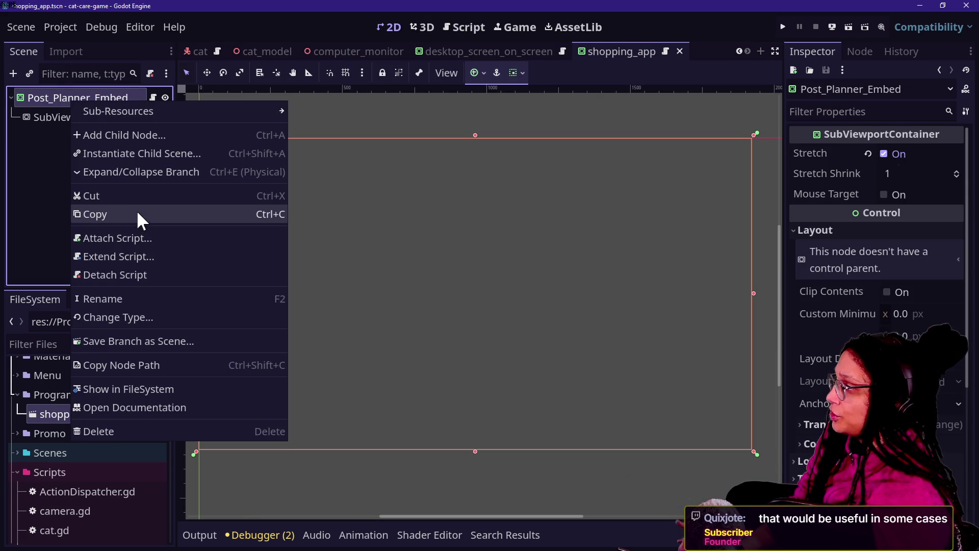
click(145, 316)
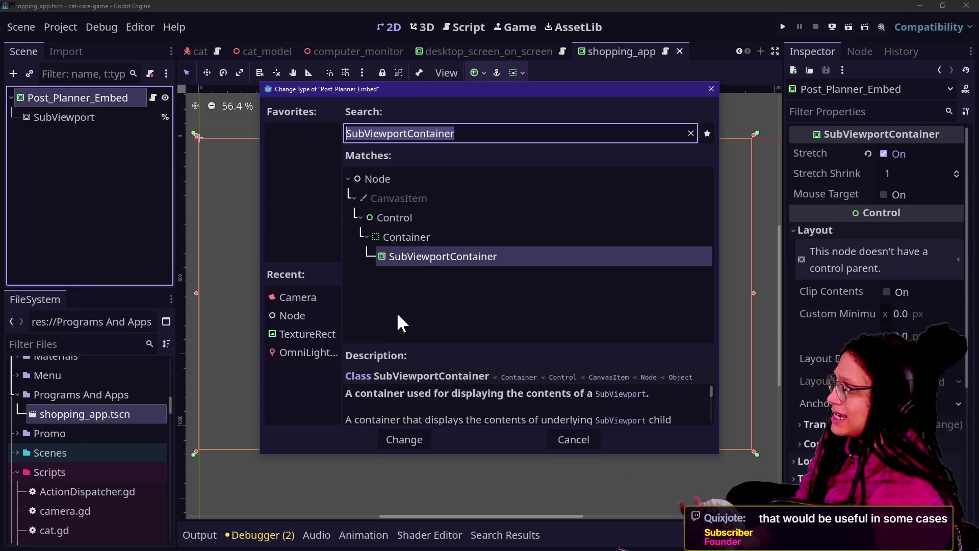
text(margin)
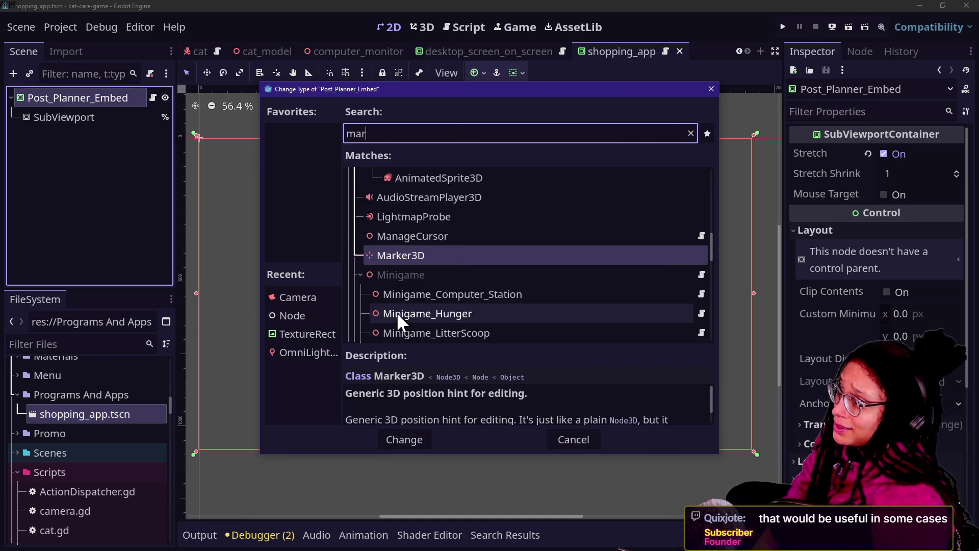
key(Escape)
Step: Delete the SubViewport child, then reselect Post_Planner_Embed and open its script
click(103, 117)
key(Delete)
key(Return)
click(85, 94)
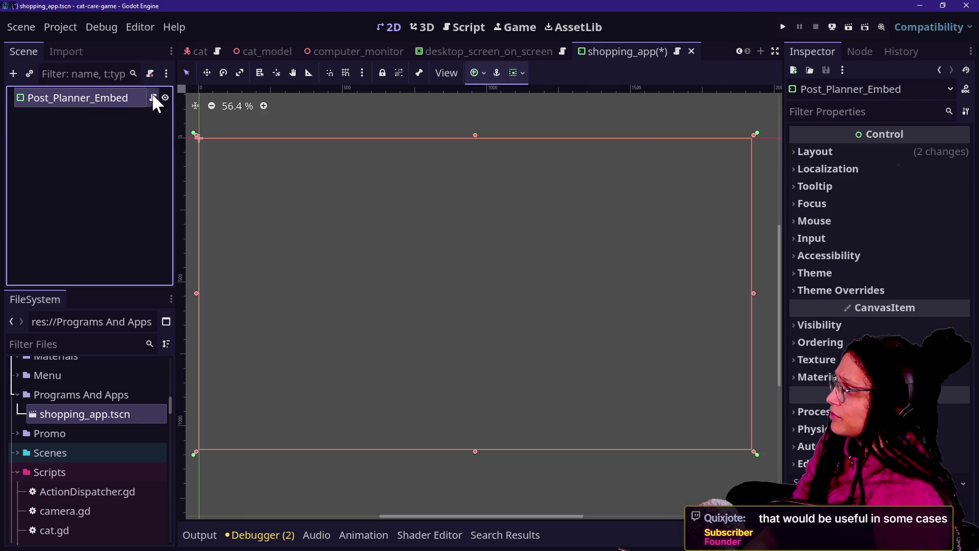
click(153, 97)
Step: Rename the script's class from Program_DebugApp to Program_ShoppingApp
click(361, 99)
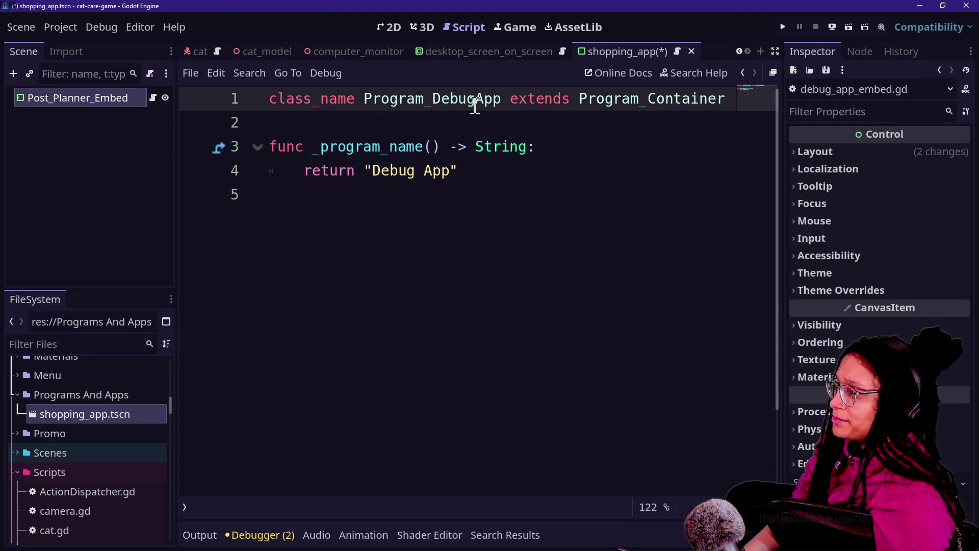
click(502, 99)
key(BackSpace)
key(BackSpace)
key(BackSpace)
text(Shop)
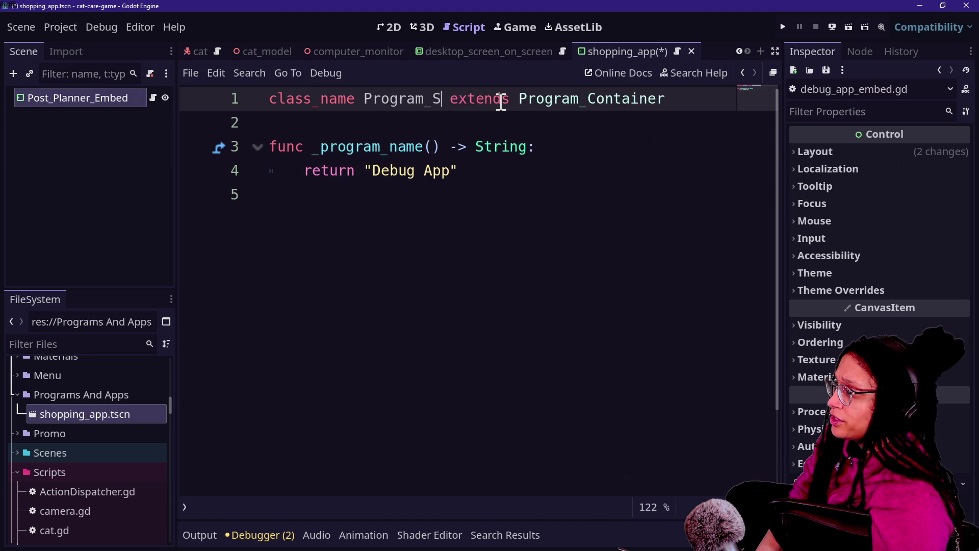
text(pingApp)
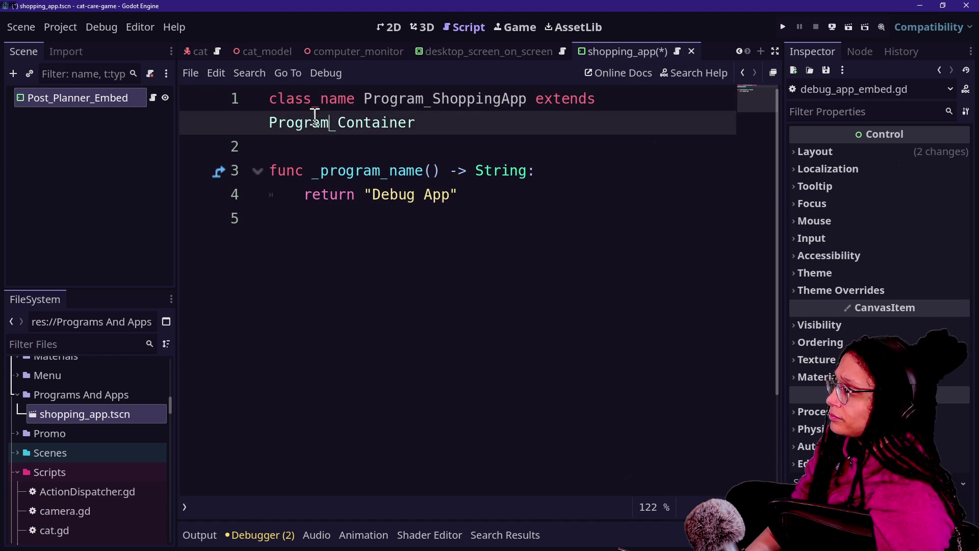
click(488, 147)
drag(367, 218, 352, 153)
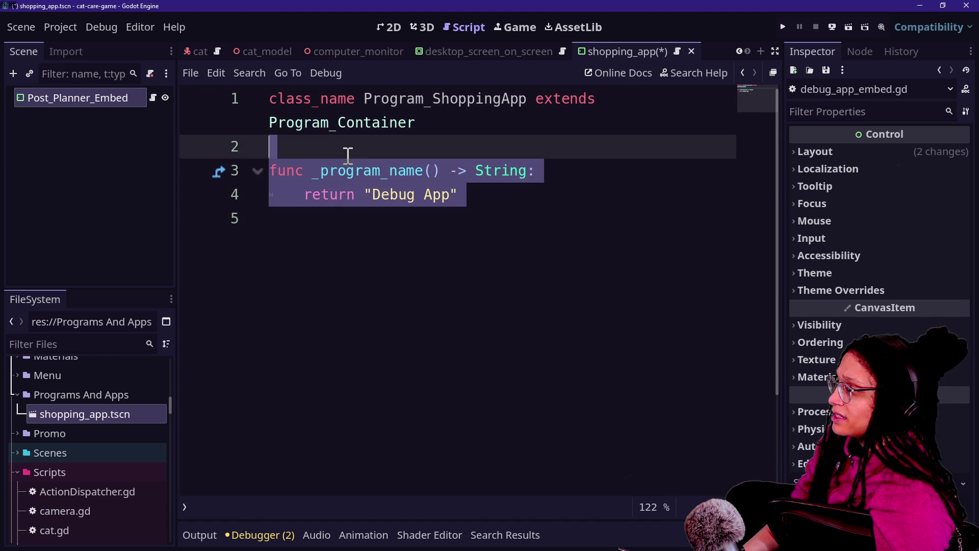
click(321, 168)
Step: Open the parent Program_Container script and inspect its _program_name declaration
ctrl+click(328, 125)
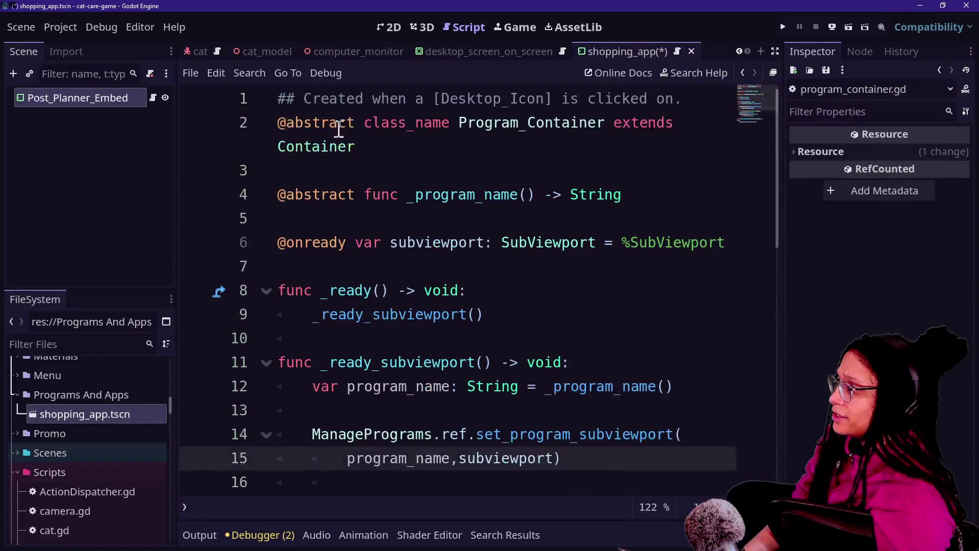
click(289, 120)
mouse_move(407, 197)
mouse_down()
mouse_move(578, 202)
mouse_move(524, 200)
mouse_move(533, 200)
mouse_up()
click(533, 199)
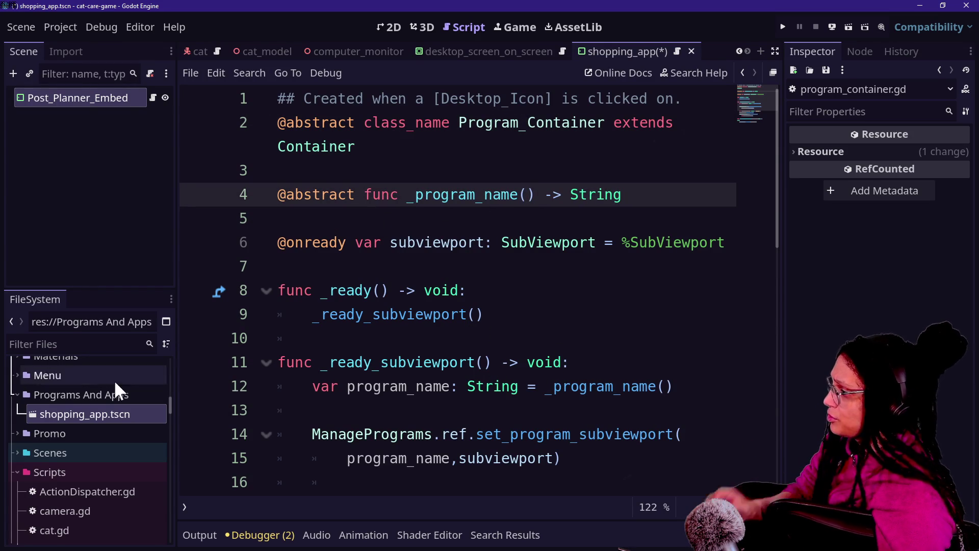
click(331, 290)
Step: Search the whole project for _program_name
key(ctrl+shift+f)
text(p)
key(BackSpace)
text(_program_)
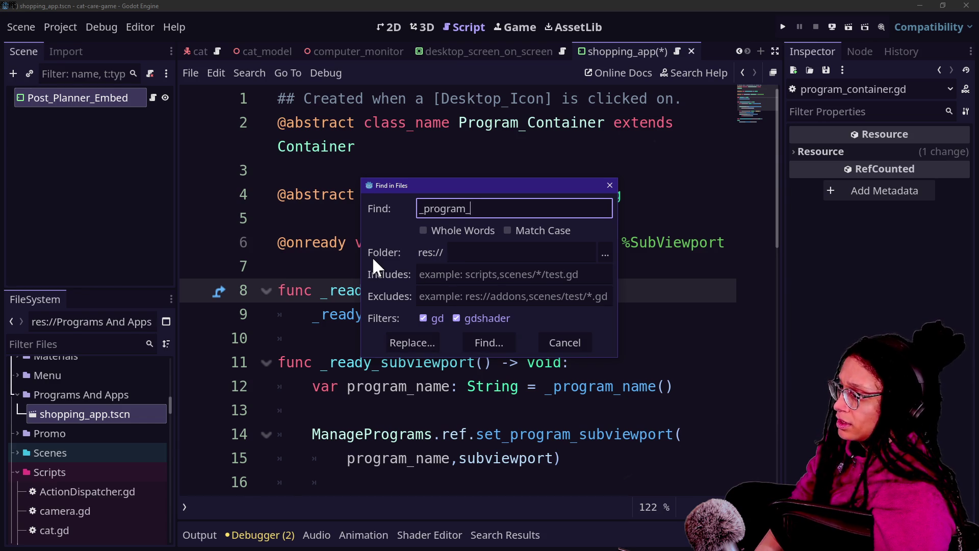
text(name)
key(Return)
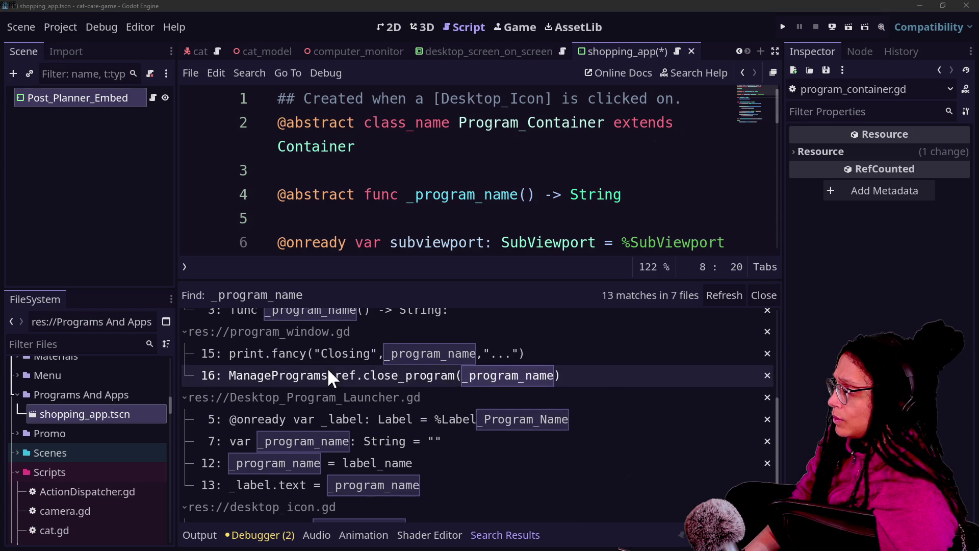
scroll(327, 367, up, 3)
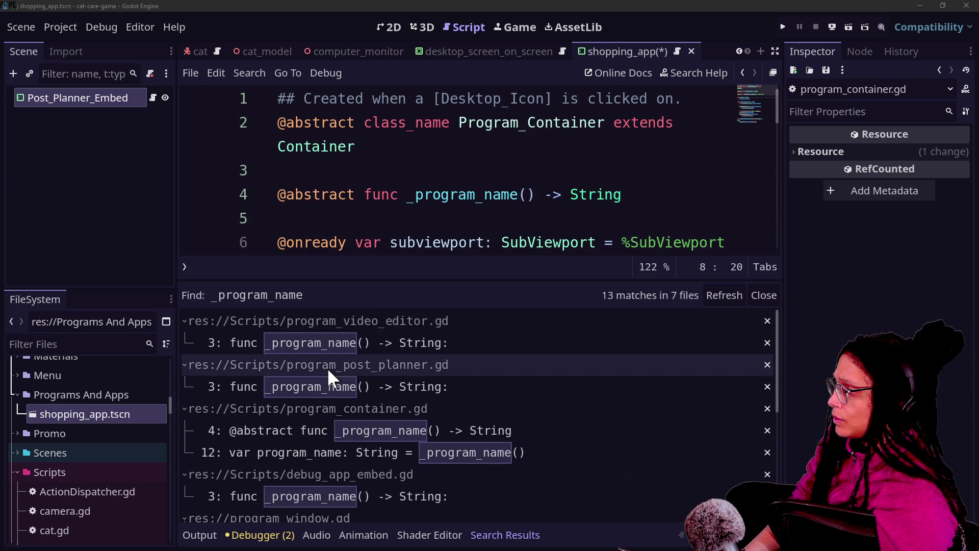
Step: Open the program_video_editor.gd result and select its "Video Editor" name string
click(345, 341)
click(329, 125)
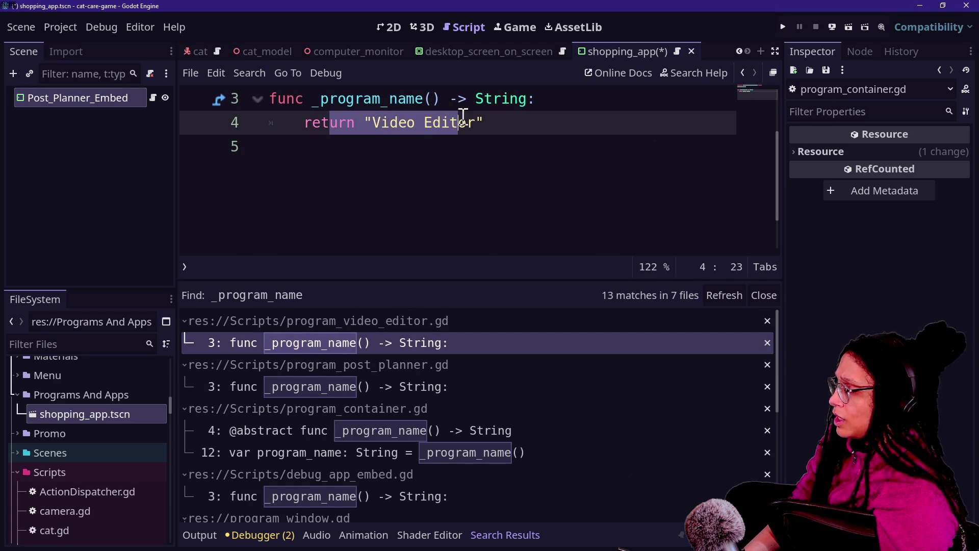
drag(487, 124, 364, 123)
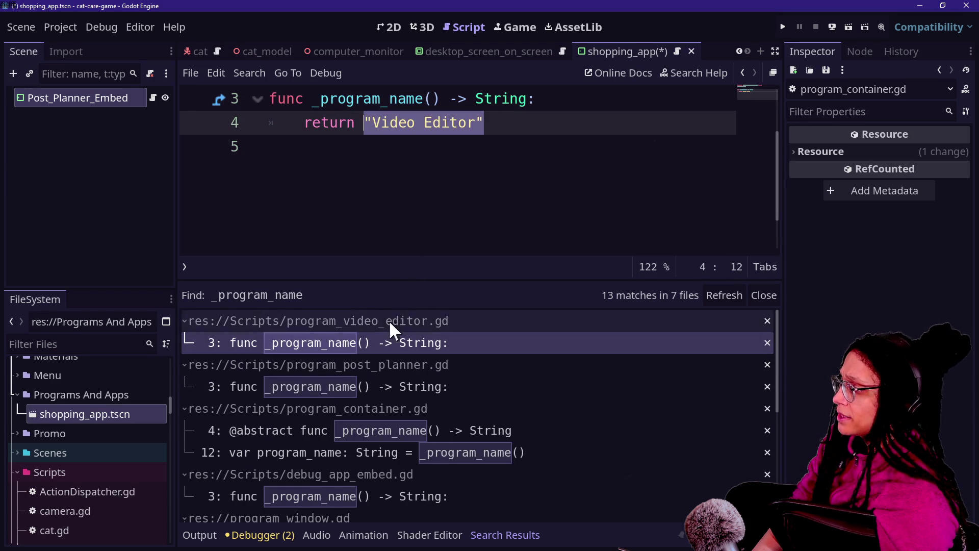
click(460, 211)
Step: Quick-open manage_programs.gd and switch to a full-width, distraction-free editor
key(shift+alt+o)
text(manage_)
key(Return)
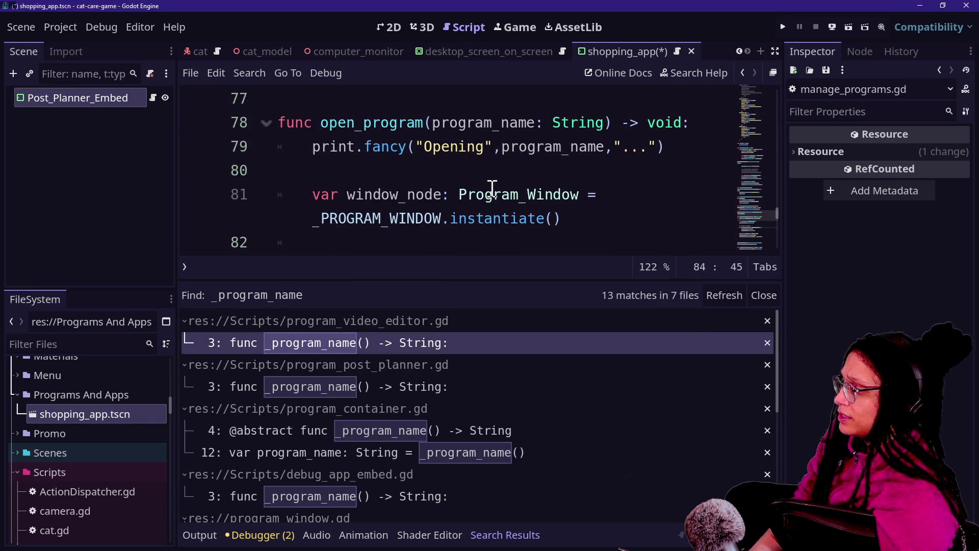
key(ctrl+shift+F11)
key(alt+o)
key(alt+o)
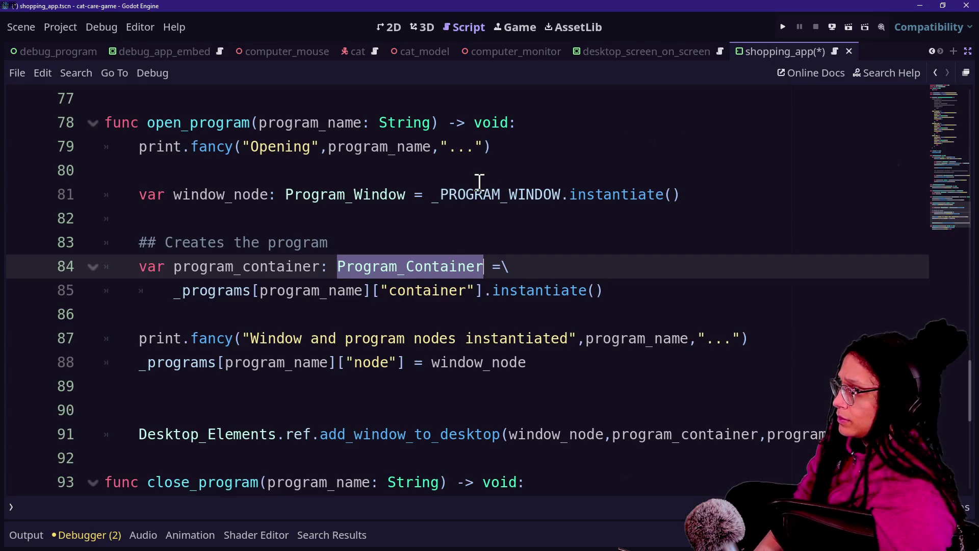
Step: Browse manage_programs.gd and look up 'shopp' files without opening one
scroll(479, 181, up, 15)
scroll(479, 181, up, 2)
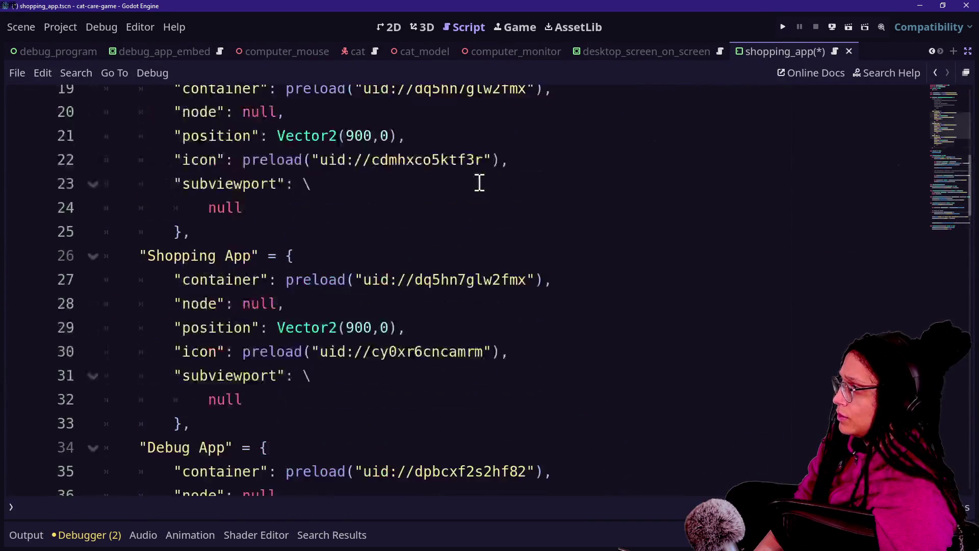
drag(139, 256, 272, 256)
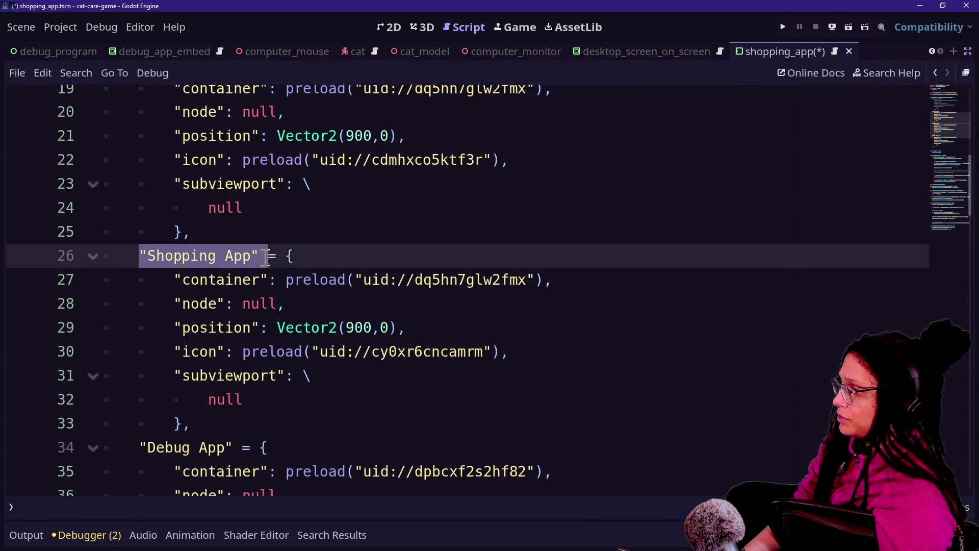
key(shift+alt+o)
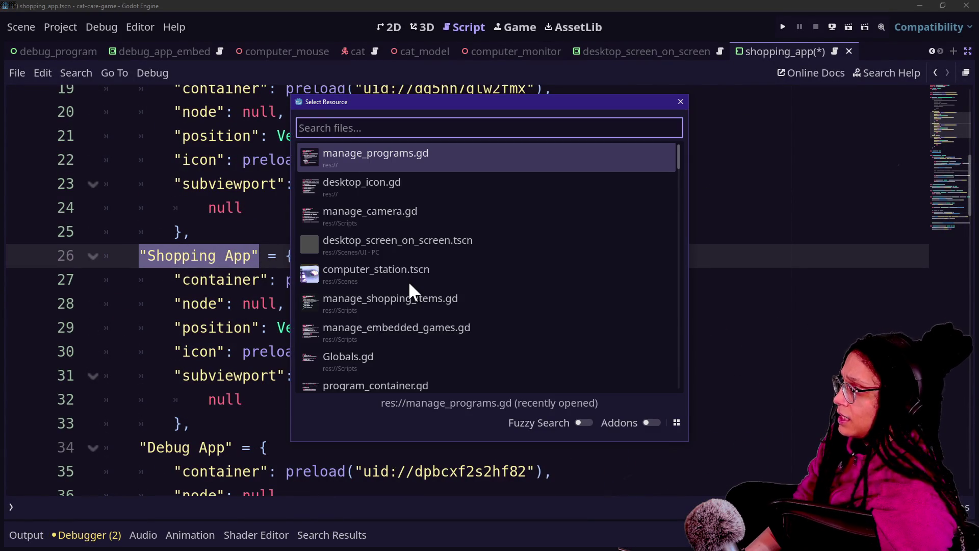
text(shopp)
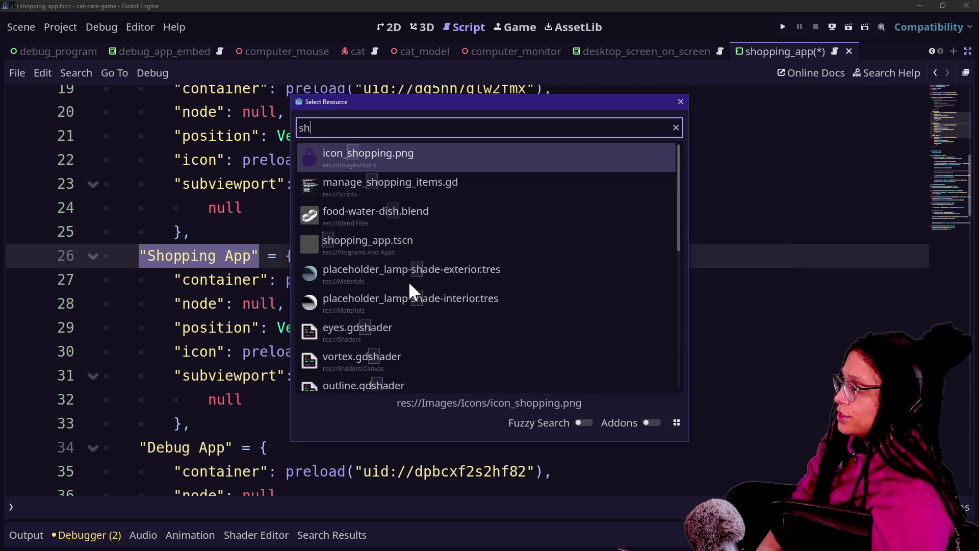
key(Down)
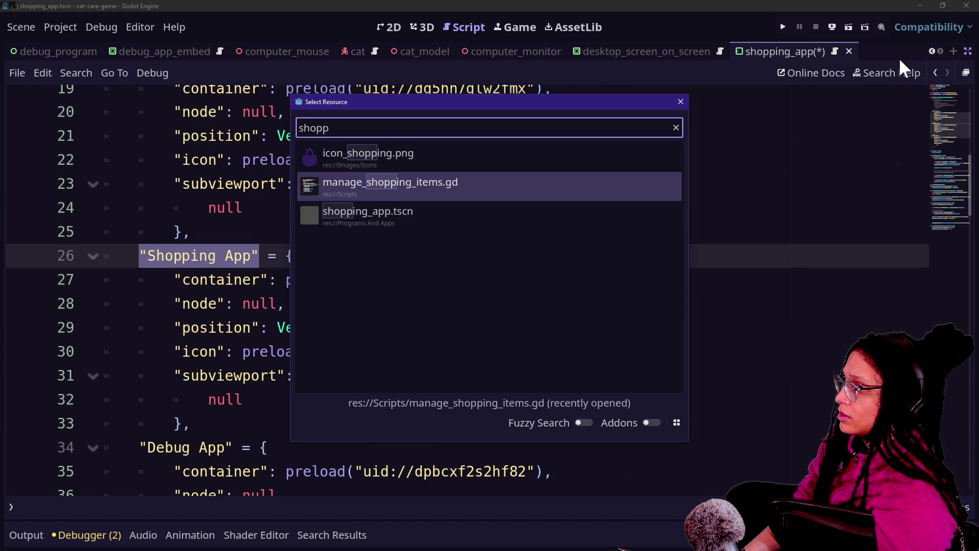
key(Escape)
Step: Restore the side docks and undo the embed script's rename back to Program_DebugApp
click(967, 51)
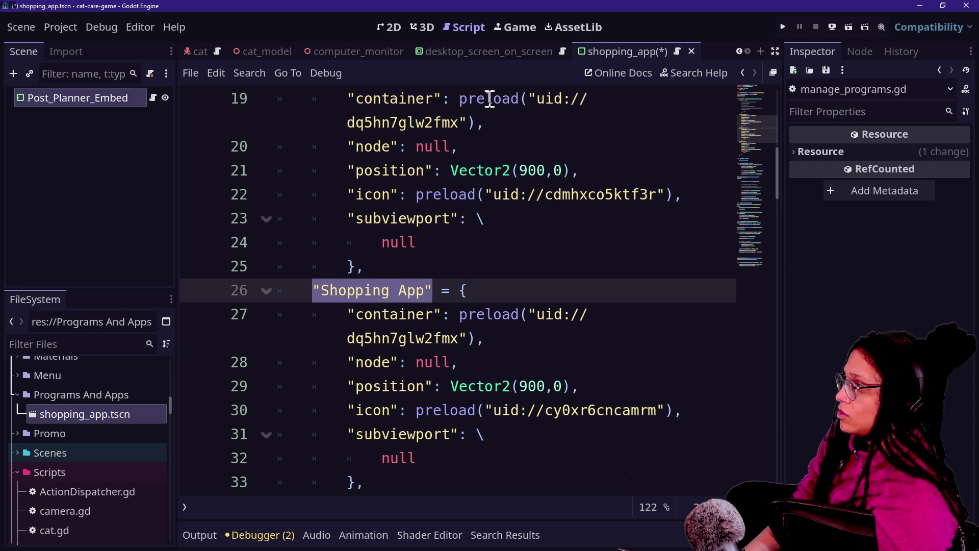
click(164, 97)
click(405, 171)
click(561, 228)
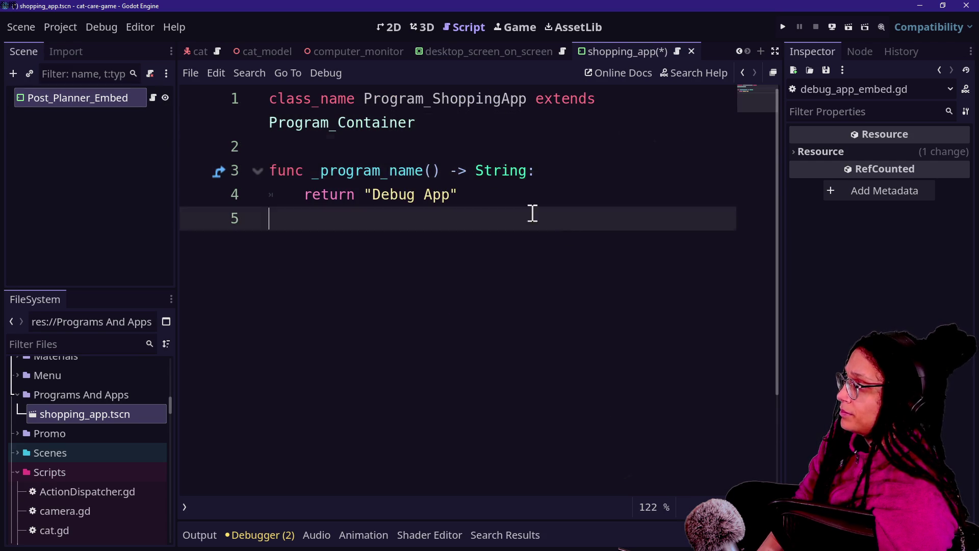
key(ctrl+a)
key(ctrl+c)
key(ctrl+z)
key(ctrl+z)
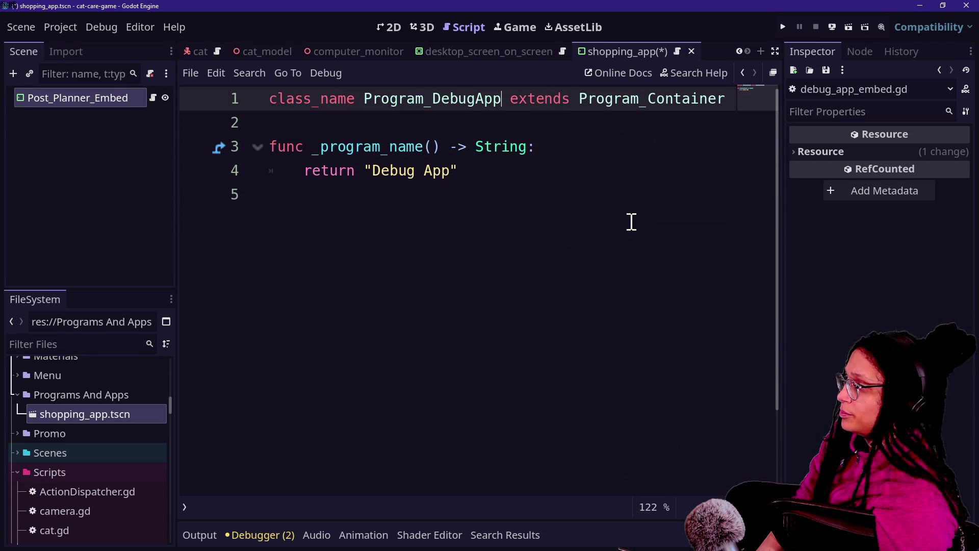
Step: Detach the existing script from Post_Planner_Embed
right_click(92, 99)
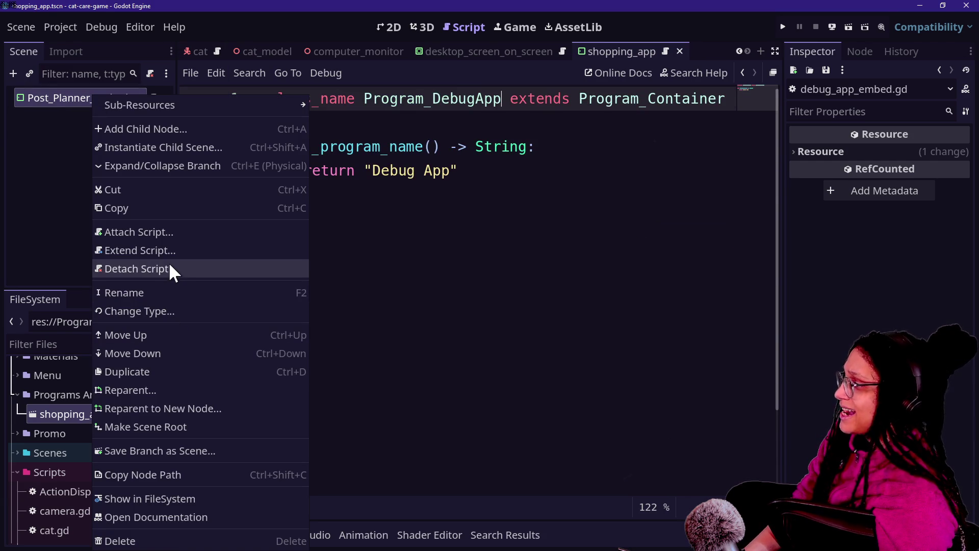
click(26, 137)
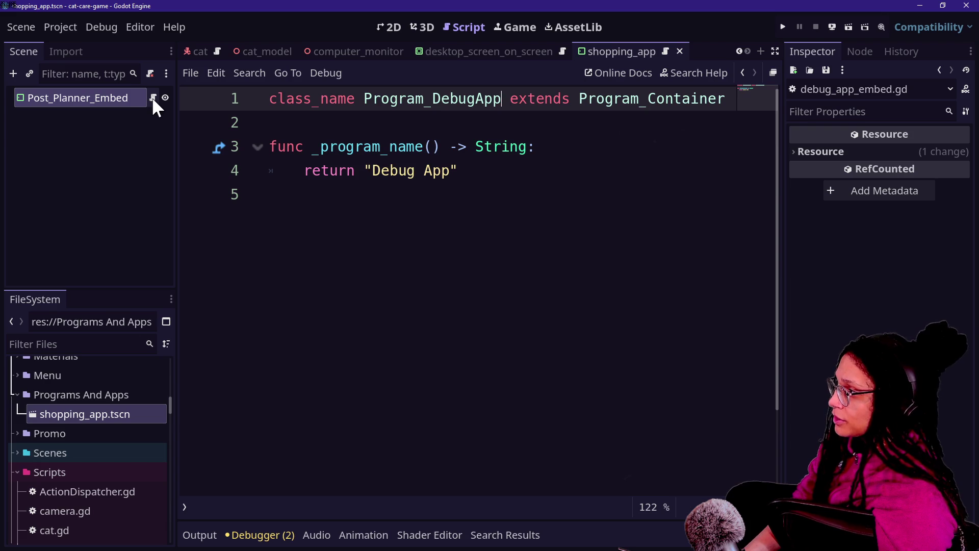
right_click(99, 95)
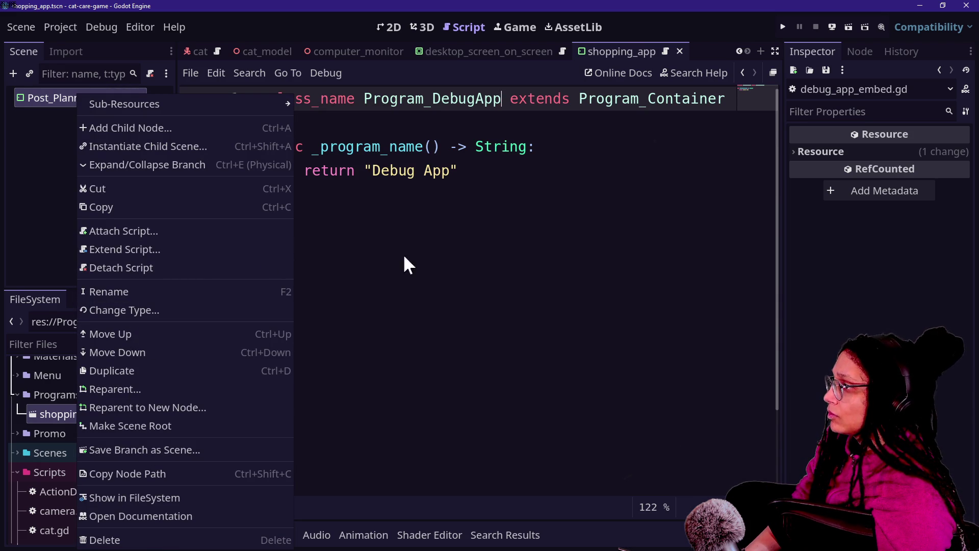
click(152, 268)
right_click(116, 94)
click(179, 231)
key(Escape)
Step: Attach and create a new script at res://Scripts/program_shopping_app.gd
right_click(118, 99)
click(194, 208)
text(program_shopping_app)
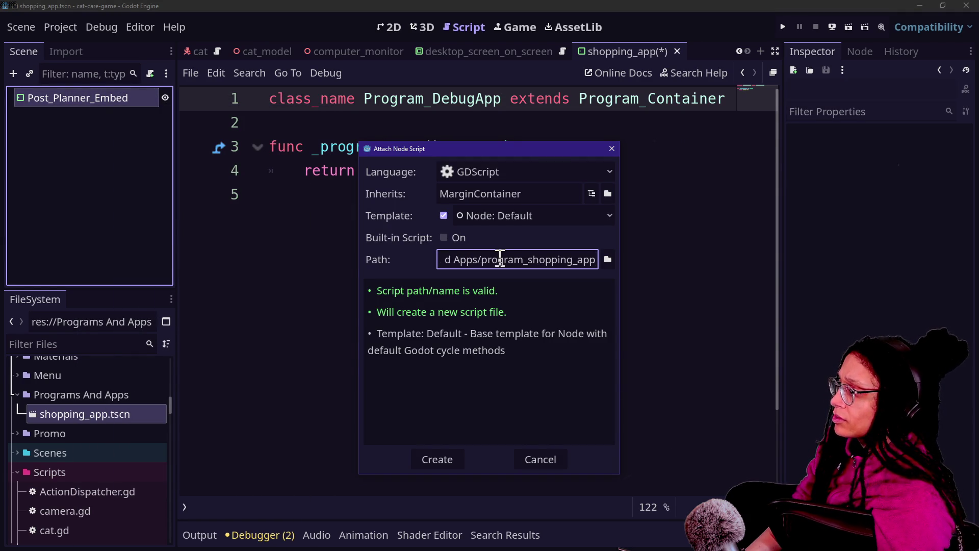
mouse_move(480, 261)
mouse_down()
mouse_move(419, 265)
mouse_move(474, 261)
mouse_up()
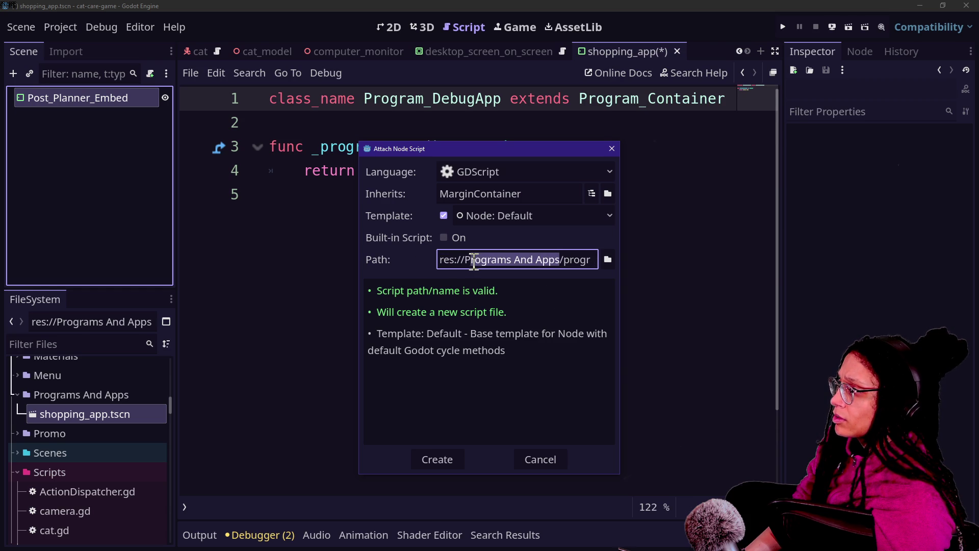
drag(560, 260, 496, 250)
text(Scripts)
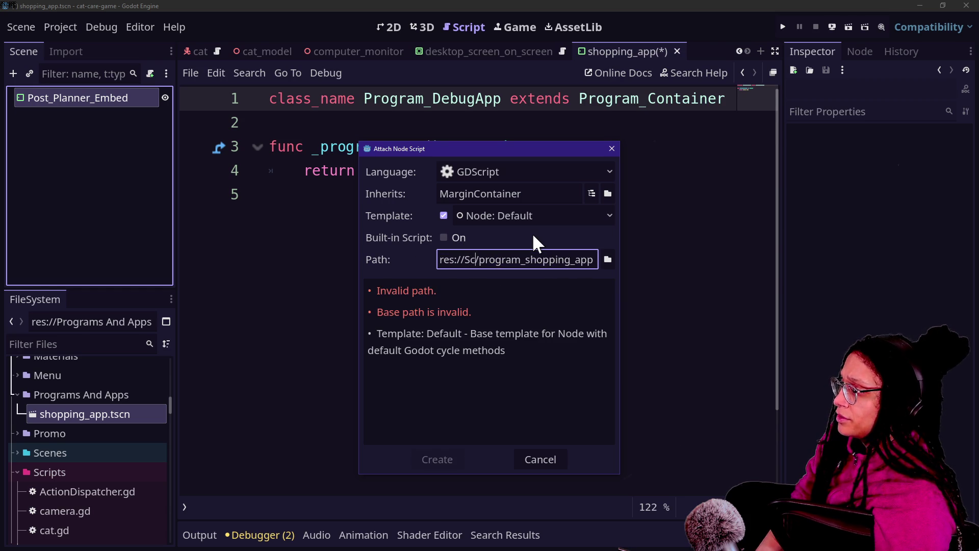
key(Return)
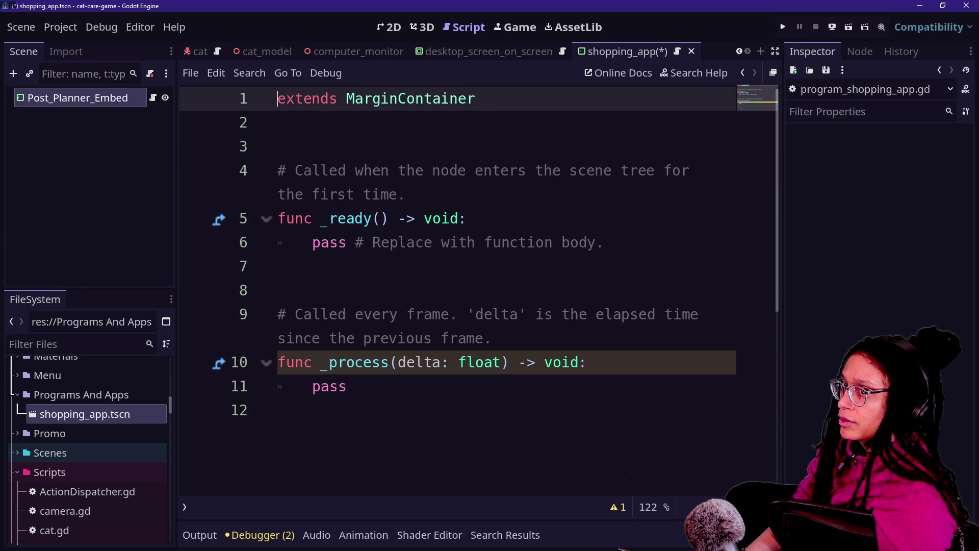
Step: Replace the template with Program_ShoppingApp code returning "Shopping App" and save it
click(338, 268)
key(ctrl+a)
key(ctrl+v)
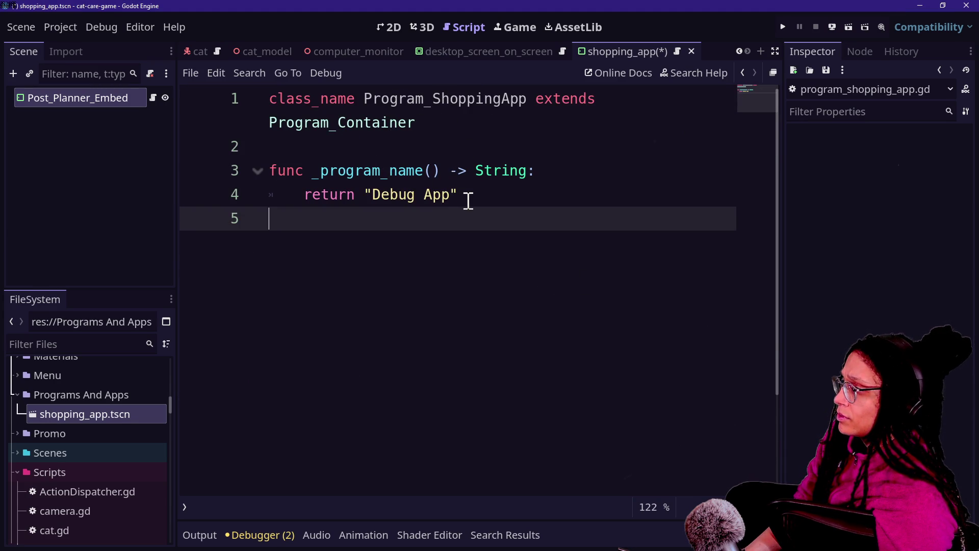
drag(469, 200, 378, 196)
key(super+v)
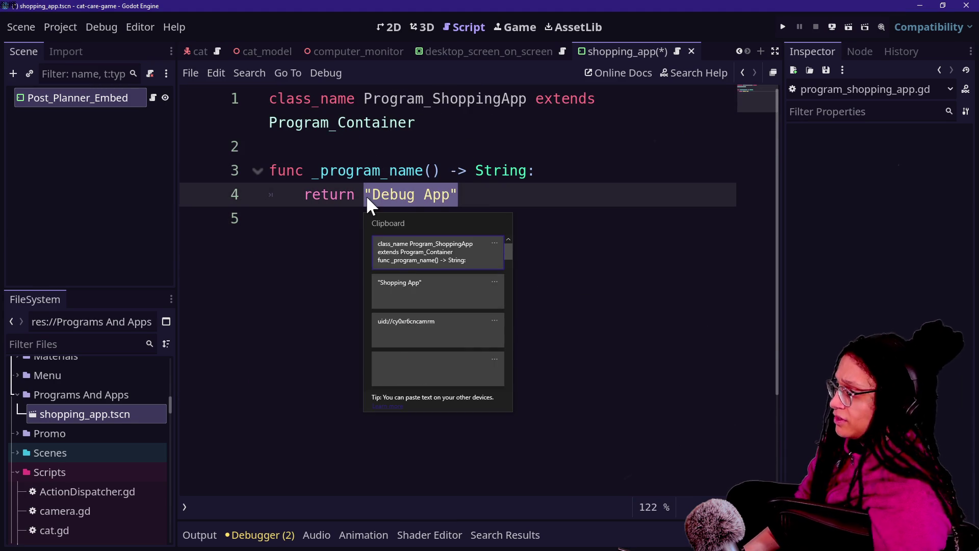
click(399, 279)
click(546, 217)
key(ctrl+s)
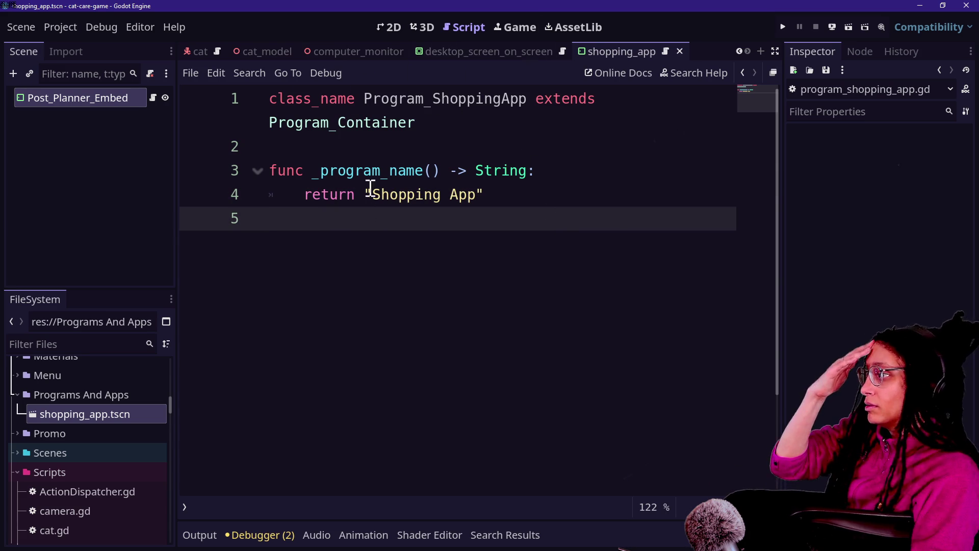
click(392, 27)
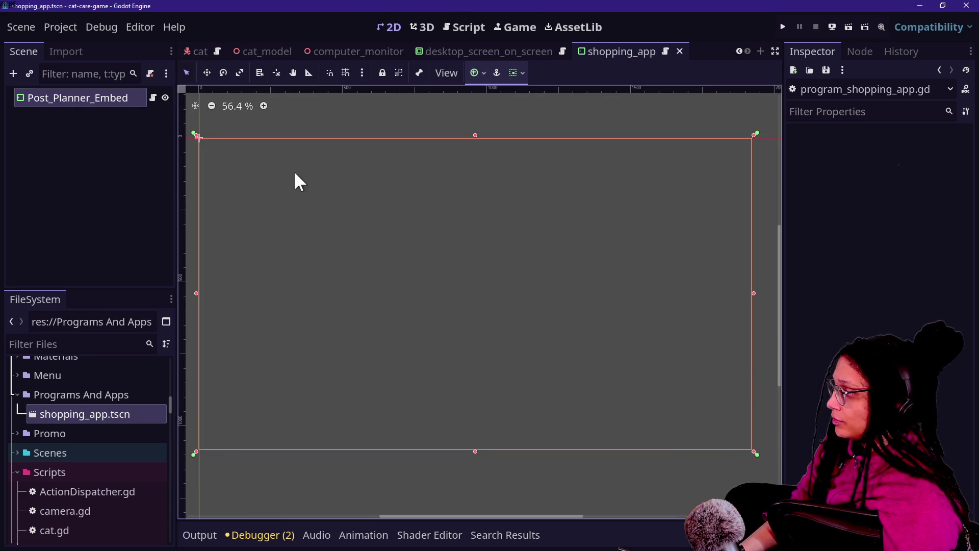
Step: Open manage_programs.gd and copy the UID of shopping_app.tscn
key(alt+shift+o)
text(mana)
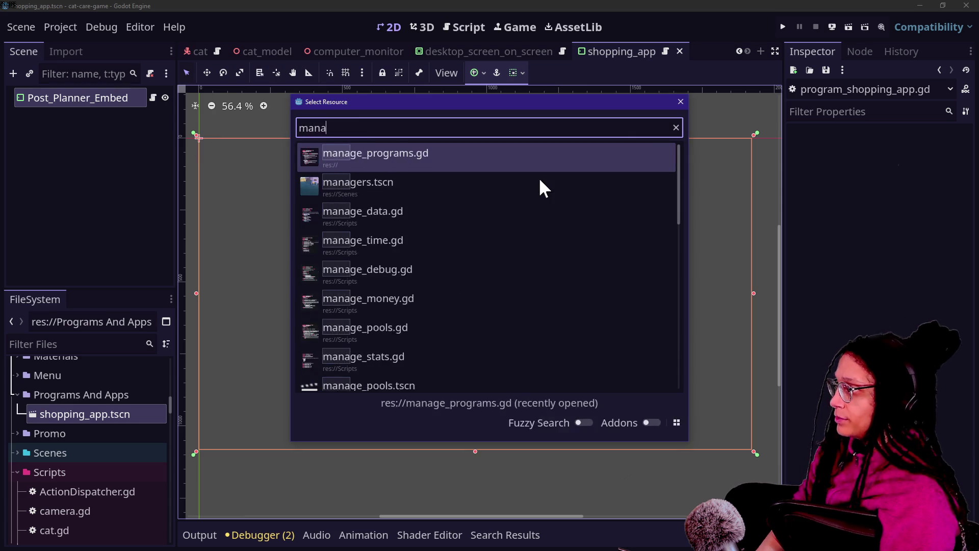
key(Return)
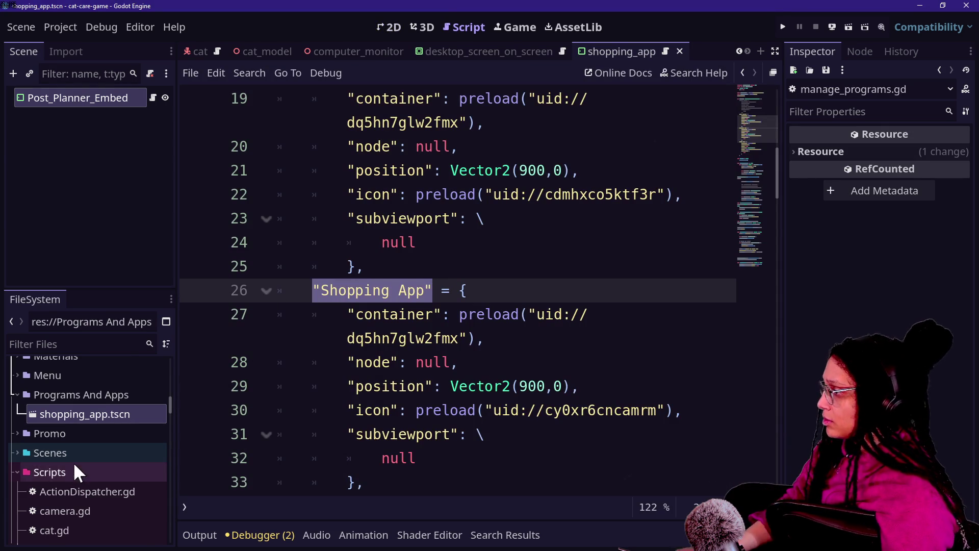
scroll(75, 465, down, 2)
scroll(75, 465, up, 3)
scroll(74, 465, down, 1)
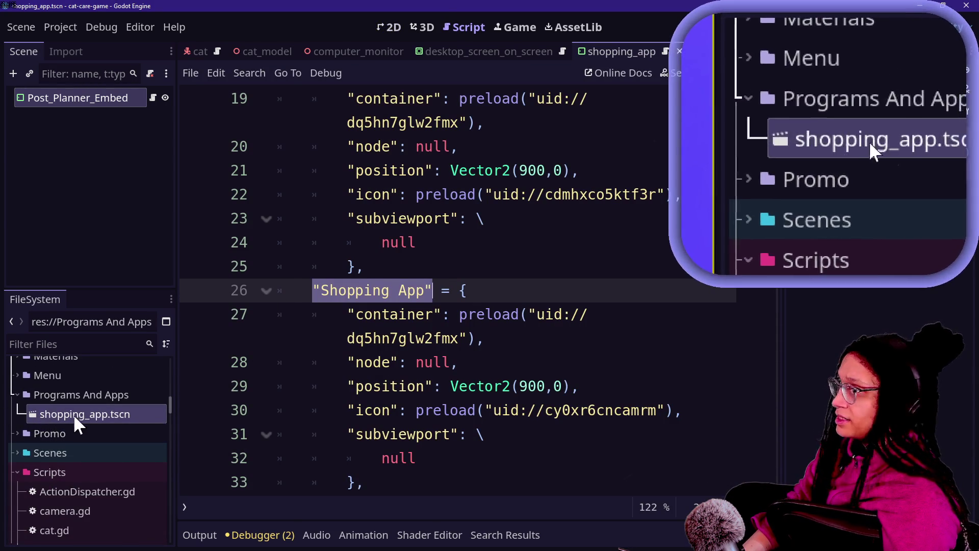
right_click(74, 414)
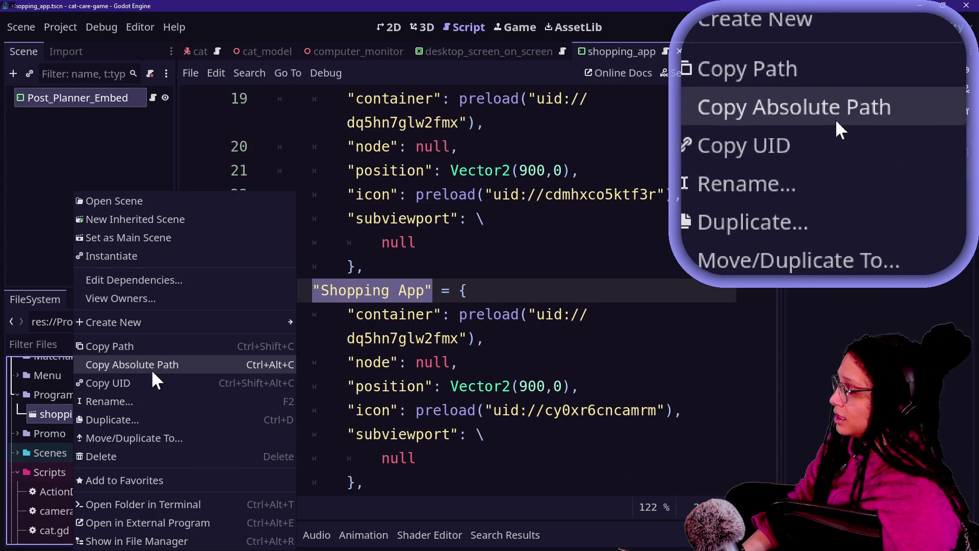
click(129, 383)
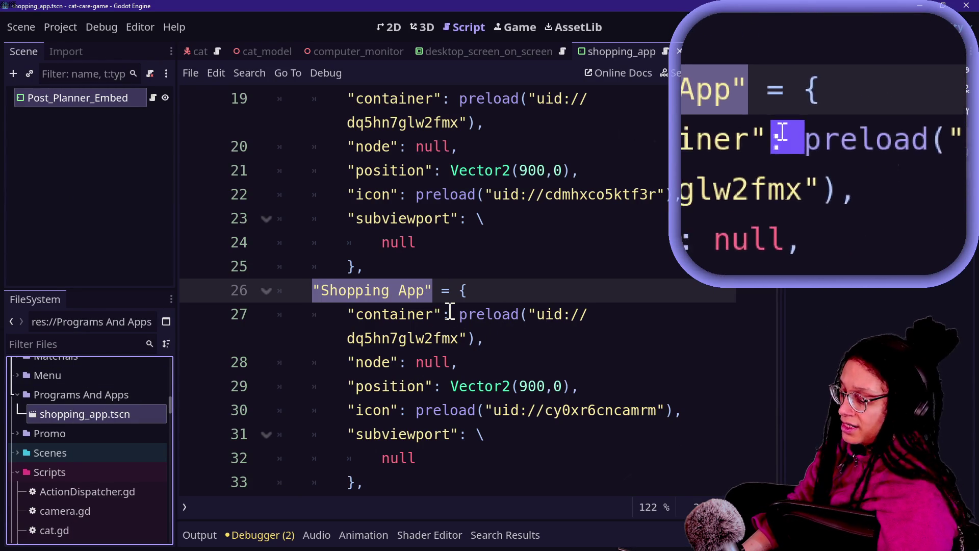
Step: Paste uid://8ljst1k7gxtg over the Shopping App container uid on line 27 and save
click(544, 316)
key(ctrl+shift+F11)
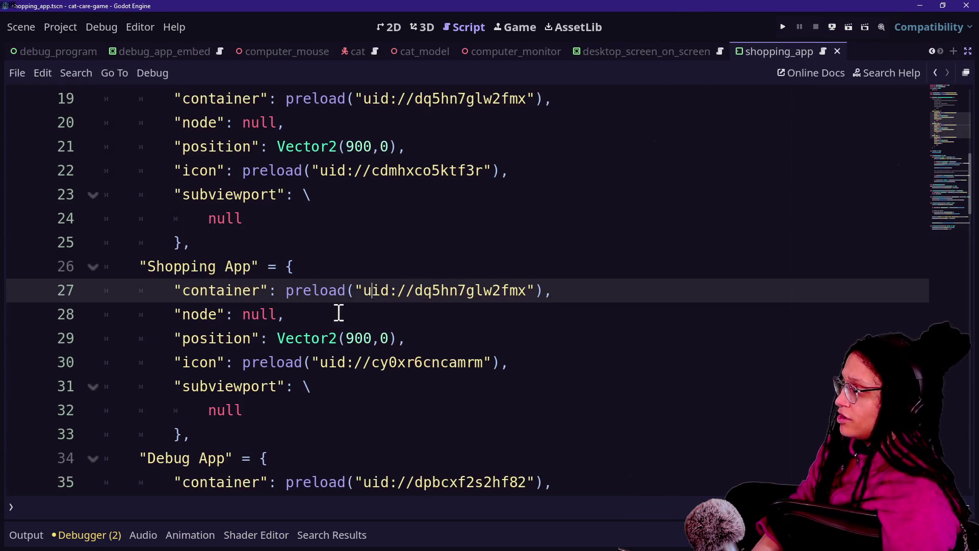
drag(363, 290, 526, 297)
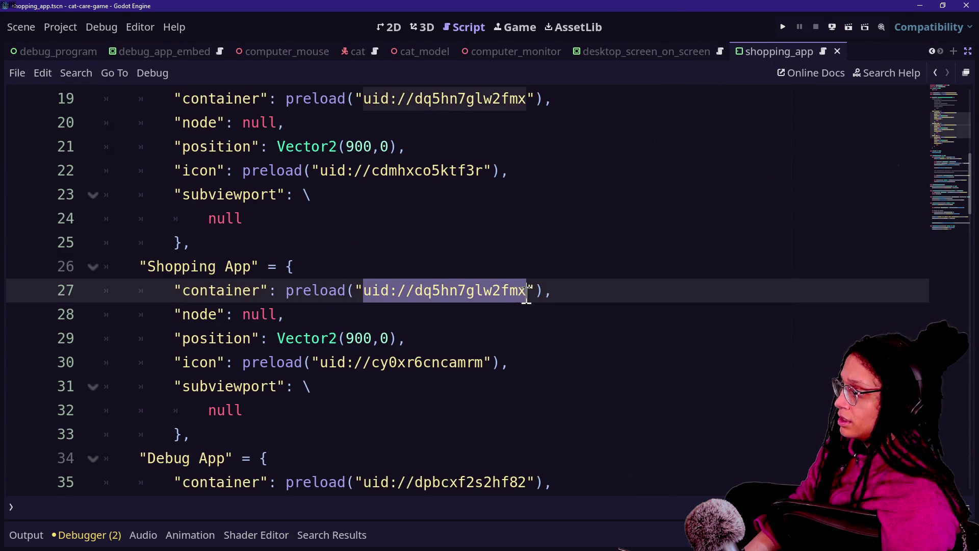
key(ctrl+v)
key(ctrl+s)
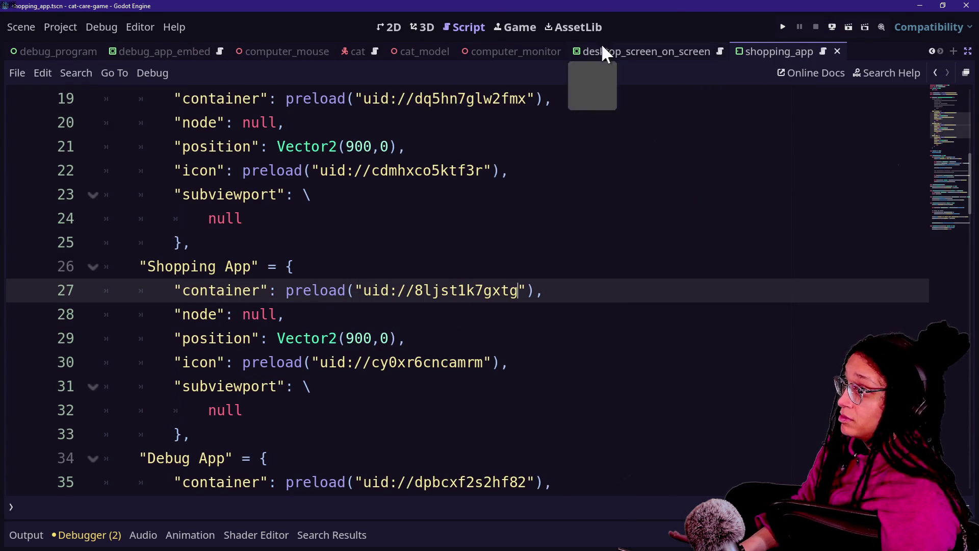
click(378, 30)
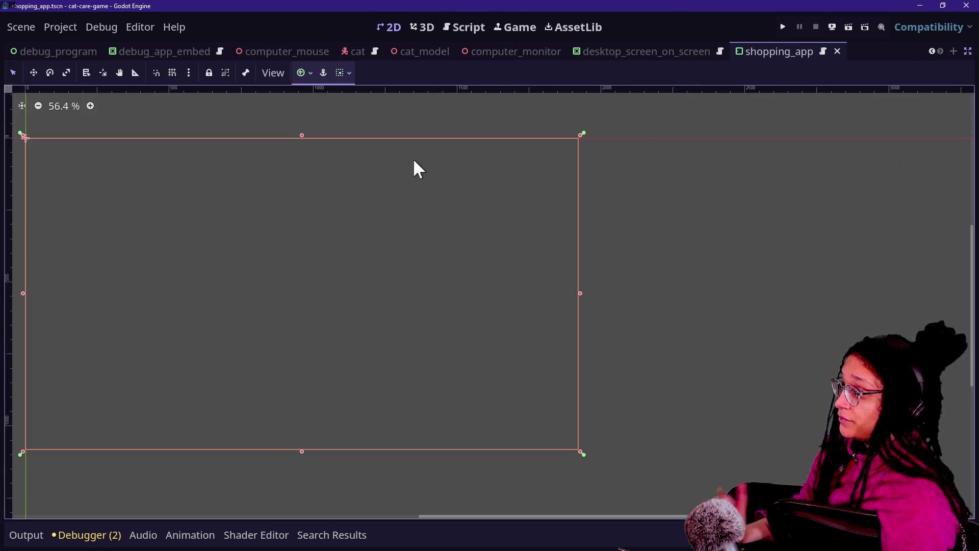
Step: Bring the side panels back into view
scroll(612, 313, down, 2)
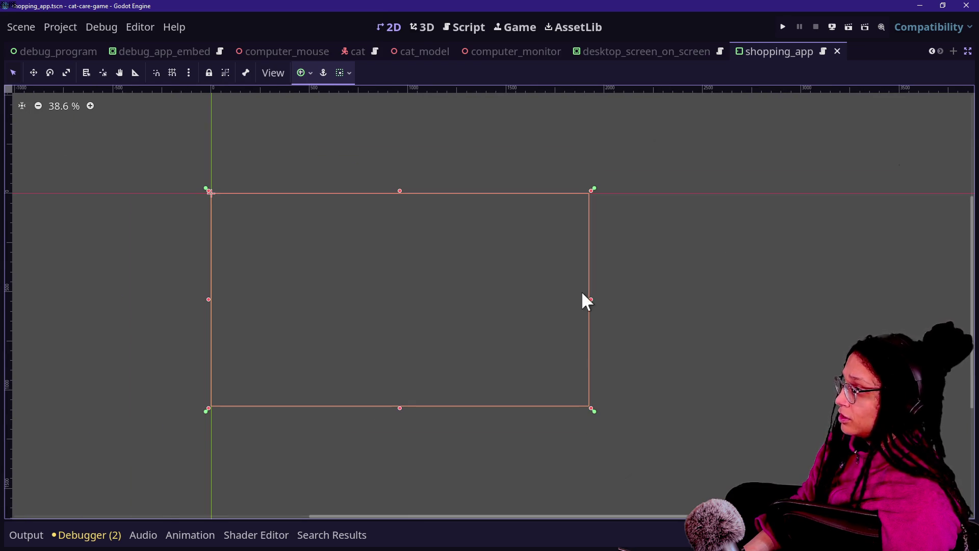
click(968, 52)
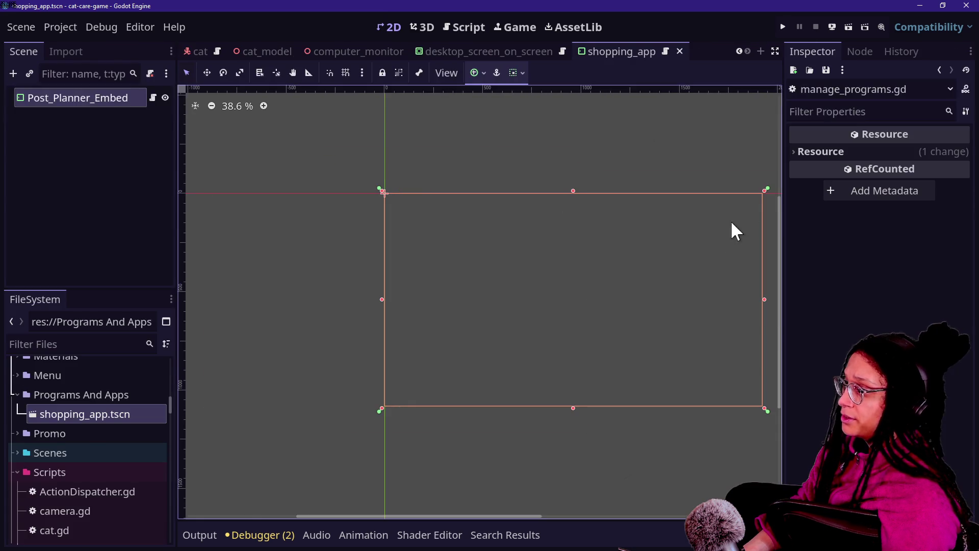
scroll(665, 244, up, 2)
drag(448, 515, 472, 521)
Step: Add a MarginContainer child under Post_Planner_Embed
right_click(113, 98)
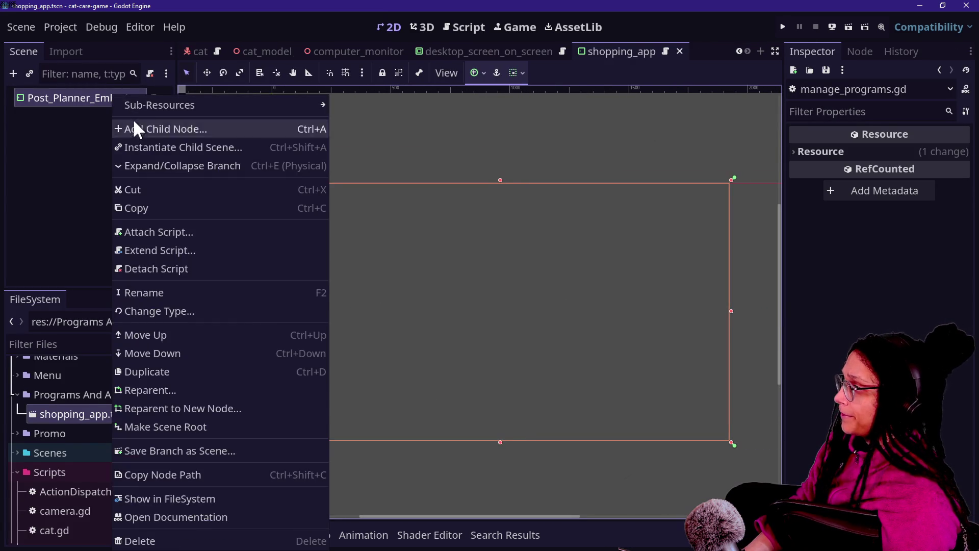
click(131, 128)
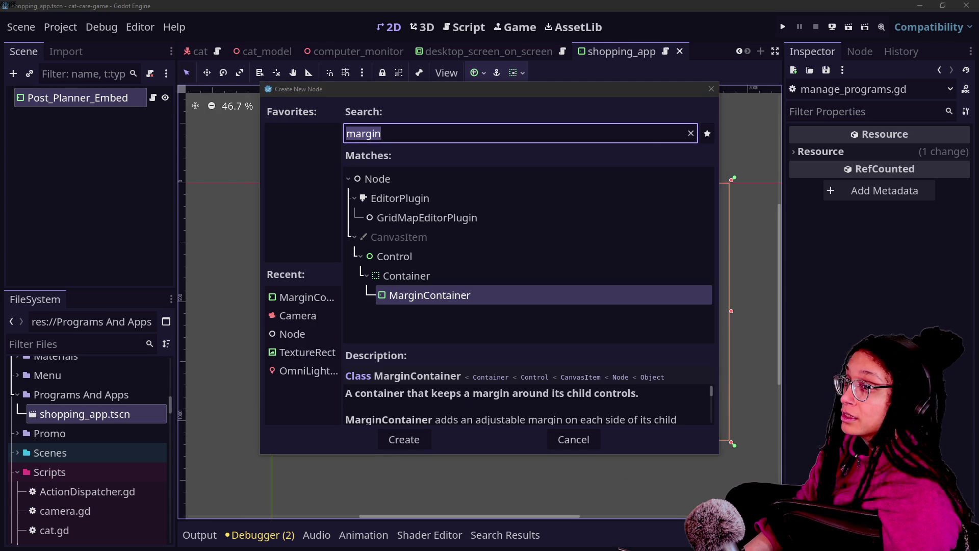
click(411, 138)
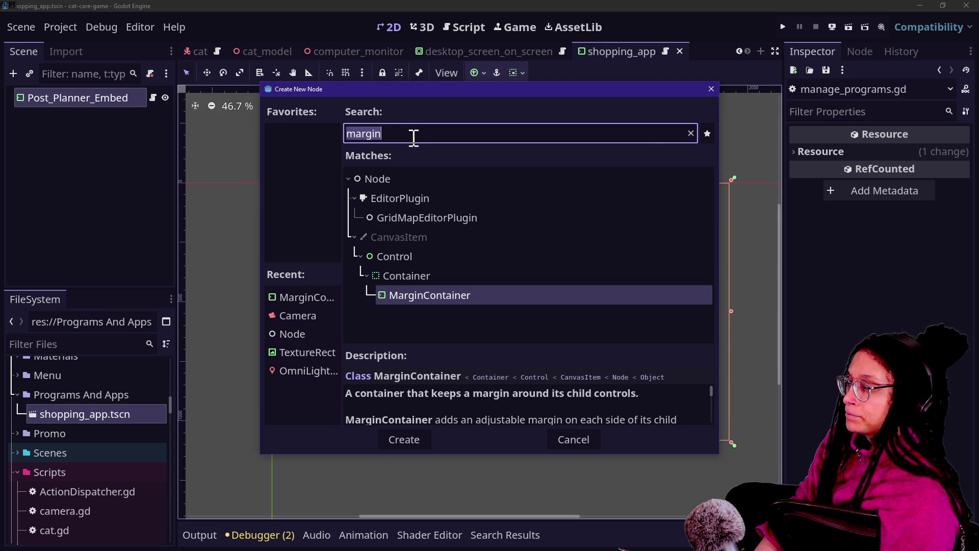
text(margin)
key(Return)
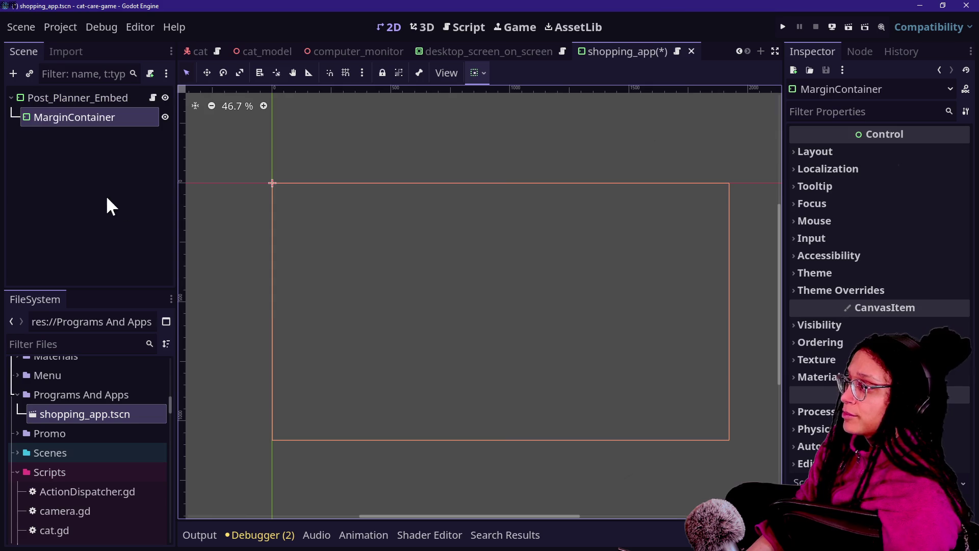
Step: Add a FlowContainer under MarginContainer and locate icon.svg in the project files
right_click(110, 121)
click(141, 131)
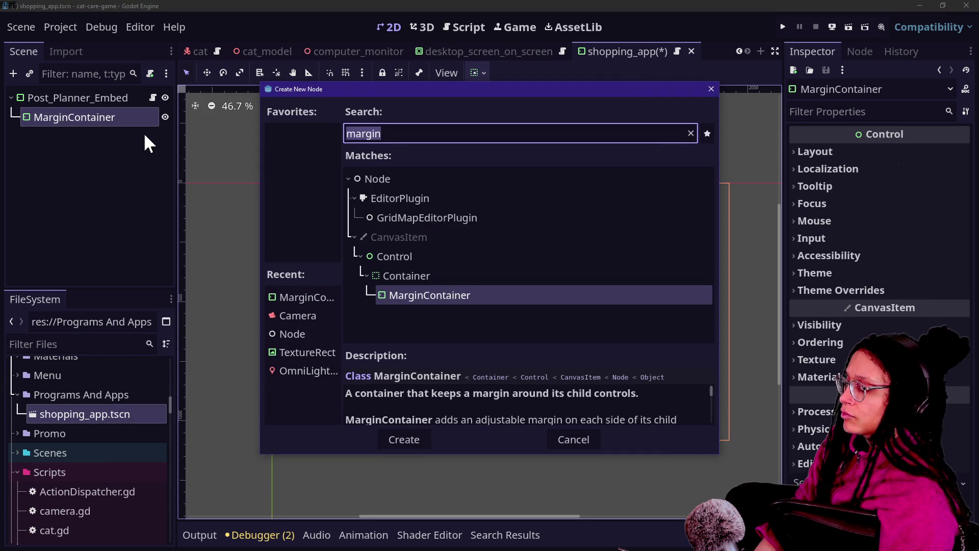
text(flo)
key(Return)
click(40, 341)
scroll(100, 470, down, 10)
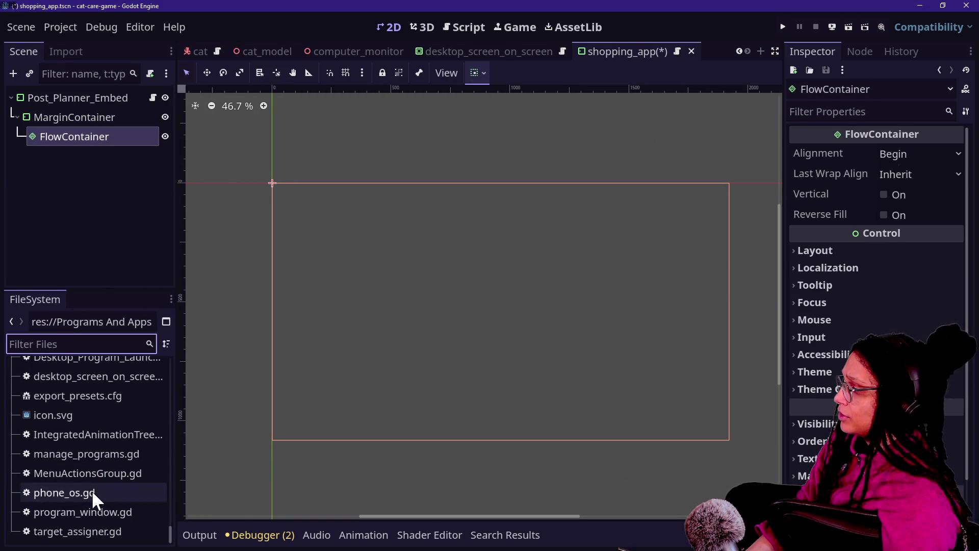
scroll(87, 476, up, 1)
click(79, 439)
drag(78, 440, 103, 159)
Step: Add a TextureRect under FlowContainer with icon.svg as its Texture
right_click(118, 133)
click(152, 142)
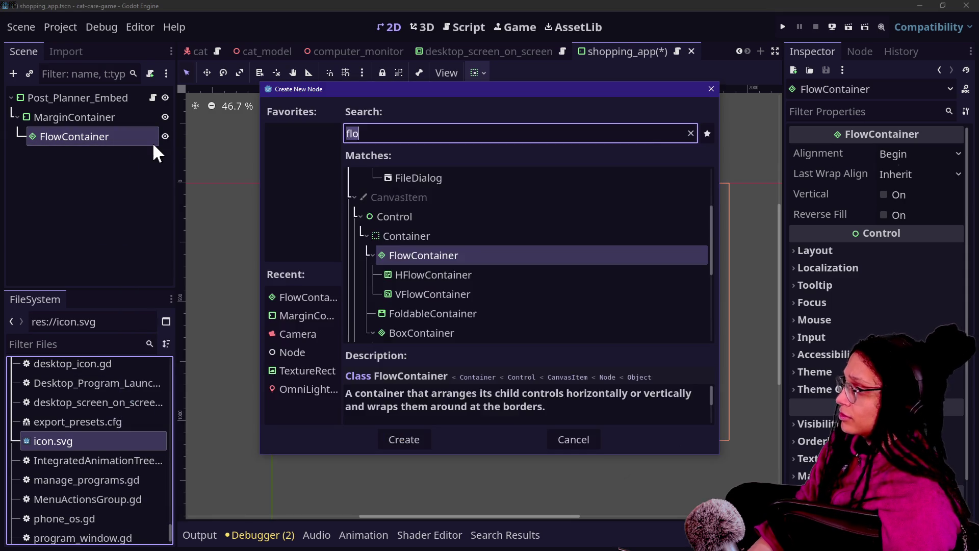
key(BackSpace)
key(BackSpace)
key(BackSpace)
text(textur)
key(Return)
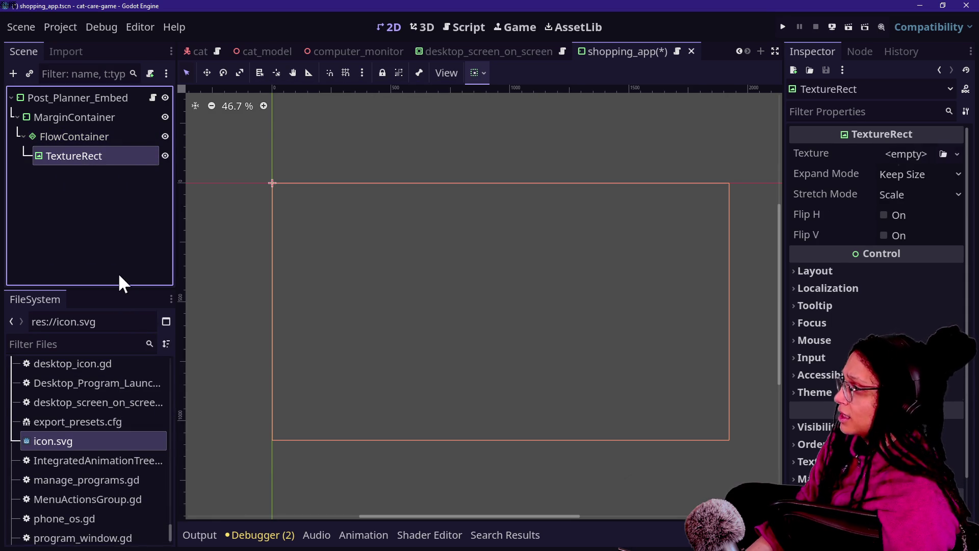
mouse_move(78, 440)
mouse_down()
mouse_move(479, 343)
mouse_move(921, 168)
mouse_move(911, 153)
mouse_up()
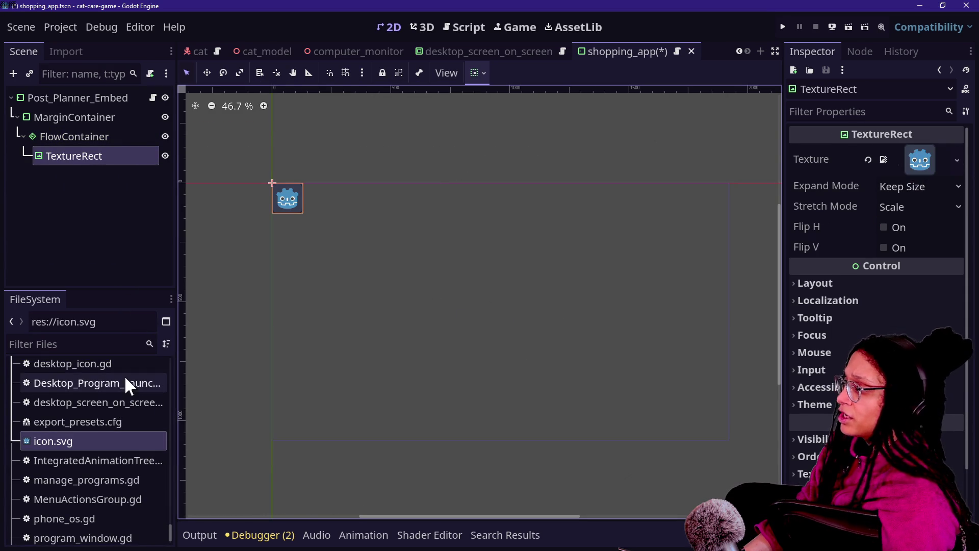
Step: Duplicate the TextureRect so the row shows six Godot icons
click(113, 156)
key(ctrl+d)
key(ctrl+d)
key(ctrl+d)
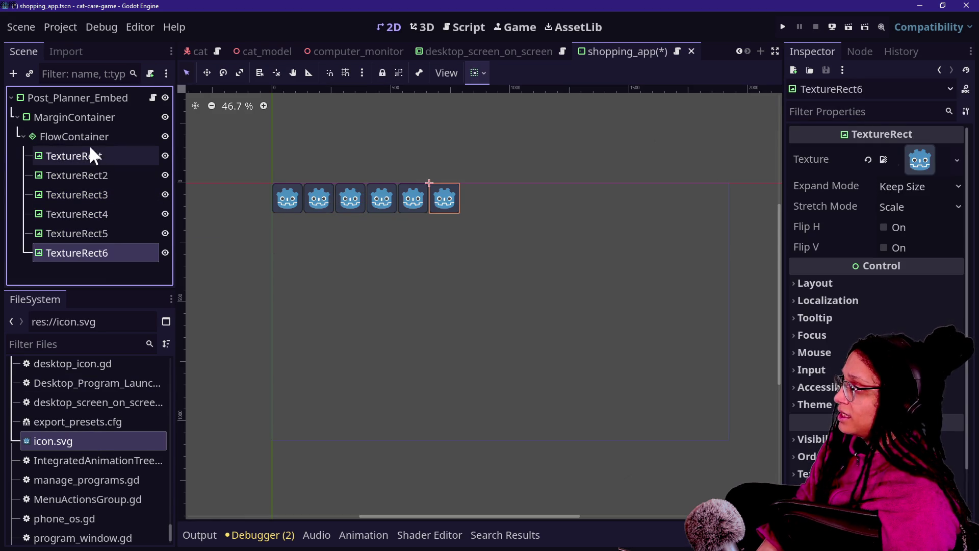
click(99, 132)
click(109, 118)
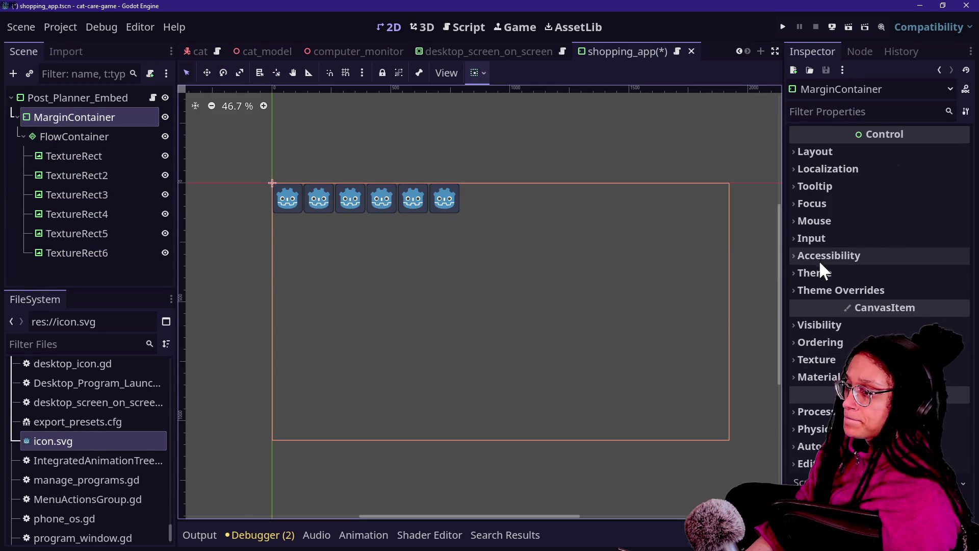
click(839, 290)
click(830, 293)
click(833, 291)
click(832, 307)
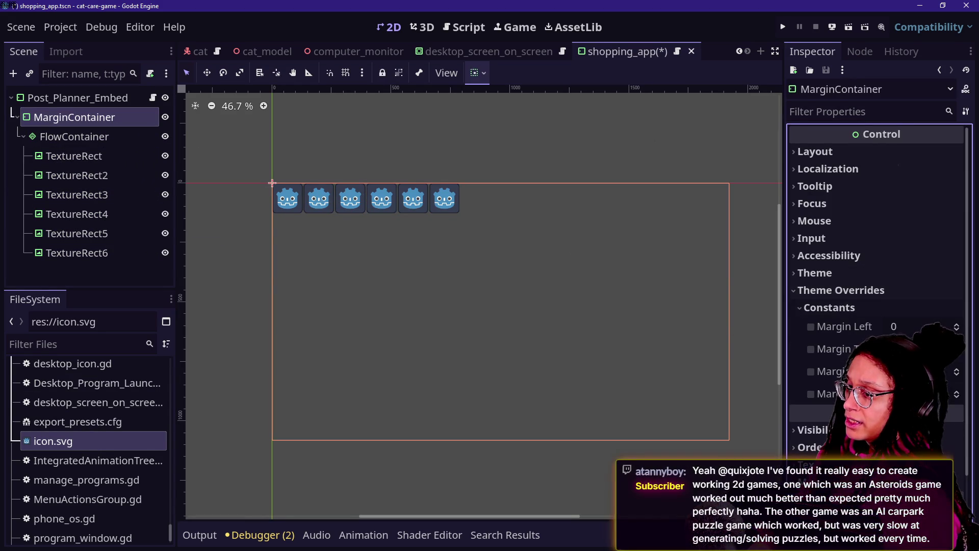
click(811, 371)
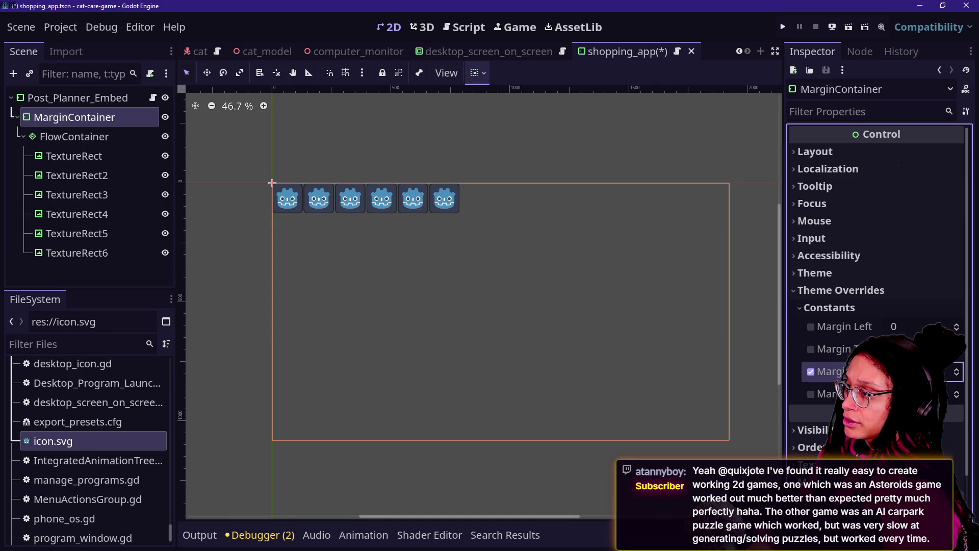
key(Return)
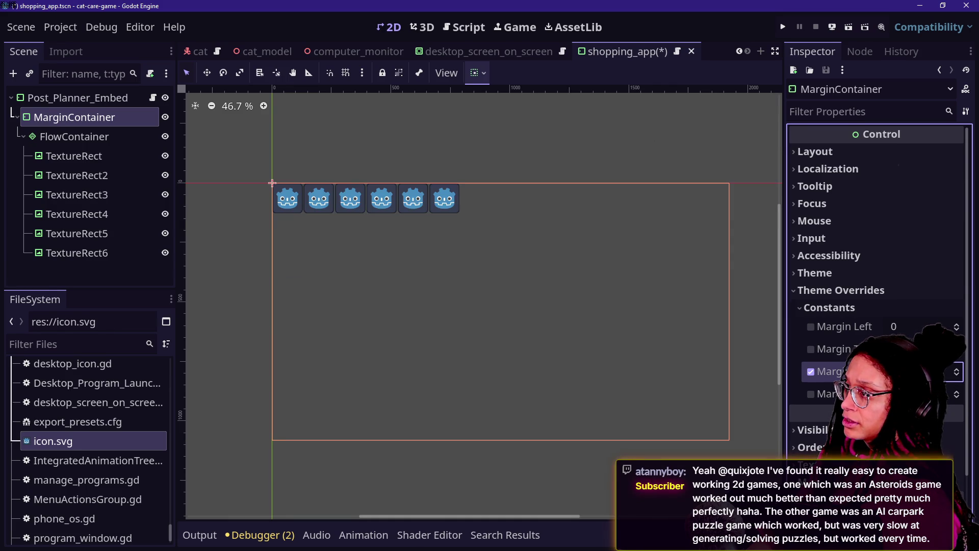
mouse_move(898, 371)
mouse_down()
mouse_move(954, 372)
mouse_move(903, 371)
mouse_up()
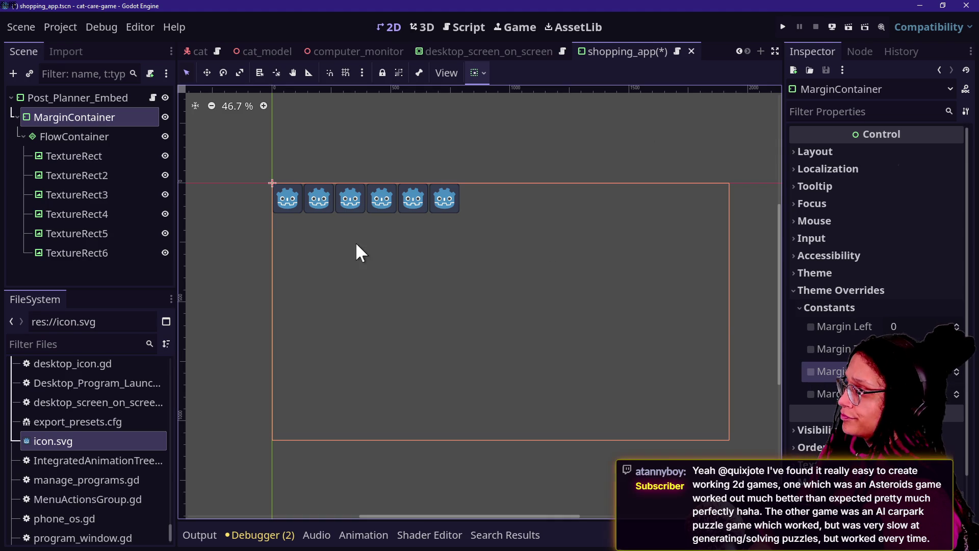
click(102, 157)
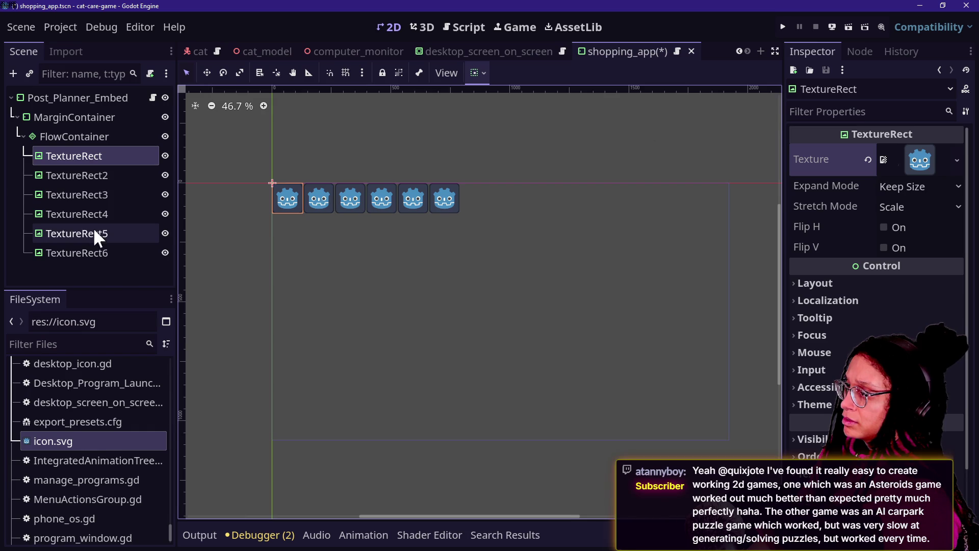
Step: With all six TextureRects selected, try several stretch and expand modes, then return them to Keep Size and Scale
shift+click(105, 253)
click(900, 206)
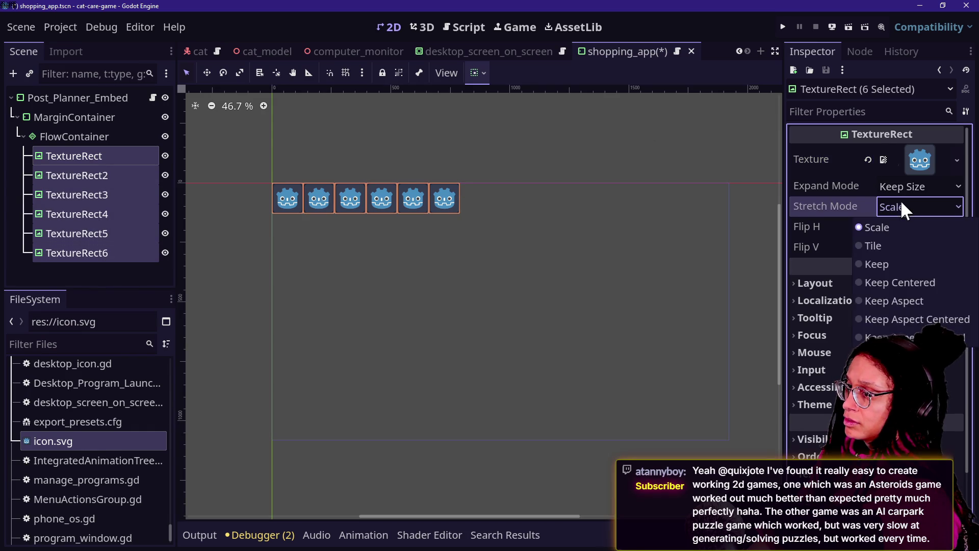
click(901, 187)
click(881, 244)
click(904, 188)
click(901, 280)
click(898, 187)
click(901, 206)
click(903, 208)
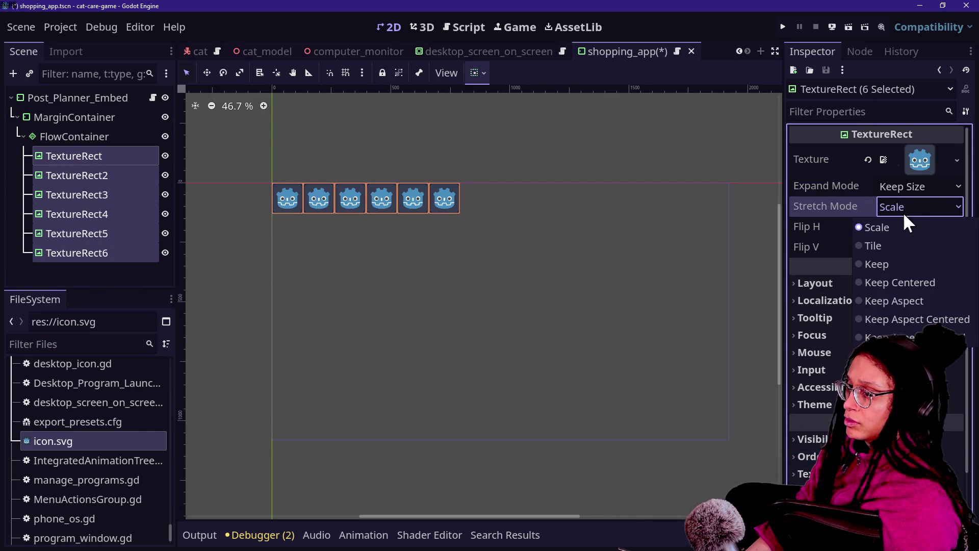
click(898, 263)
click(902, 208)
click(902, 209)
click(902, 209)
click(886, 224)
click(902, 207)
click(902, 282)
click(901, 207)
click(908, 300)
click(868, 206)
click(889, 205)
click(890, 225)
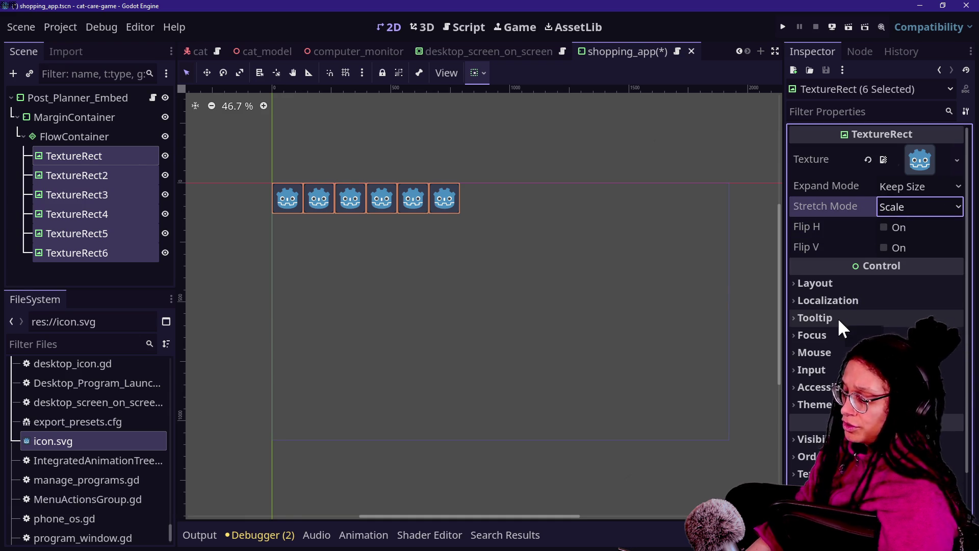
Step: Turn on Container Sizing Horizontal Expand so the six icons fill the row
click(825, 283)
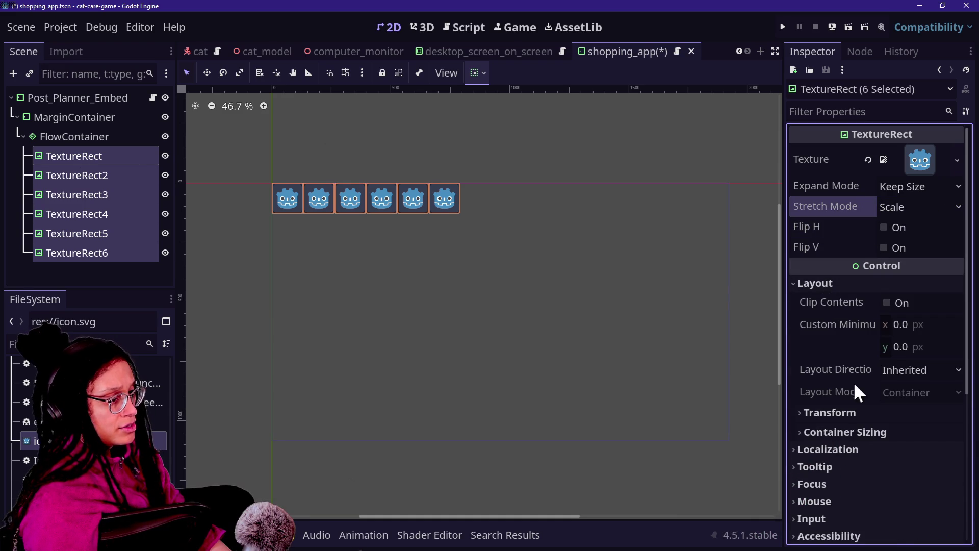
click(847, 432)
scroll(852, 429, down, 3)
click(917, 316)
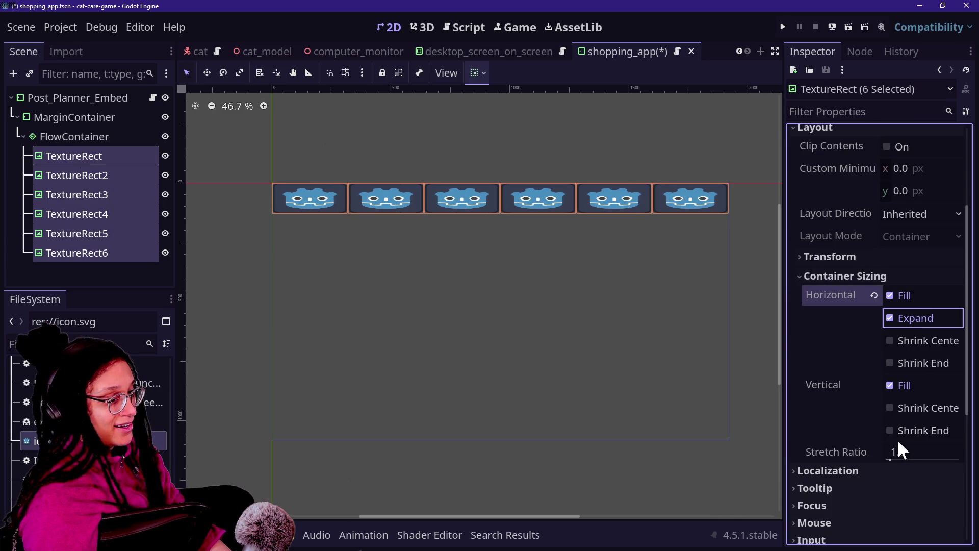
scroll(806, 209, up, 3)
Step: Set the icons' stretch mode to Keep Centered and expand mode to Fit Height
click(898, 204)
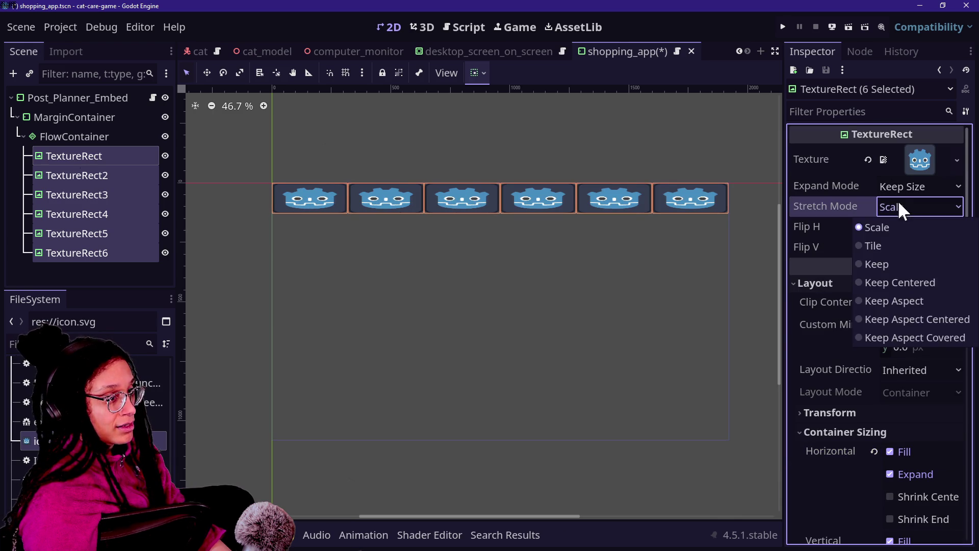
click(908, 246)
click(897, 206)
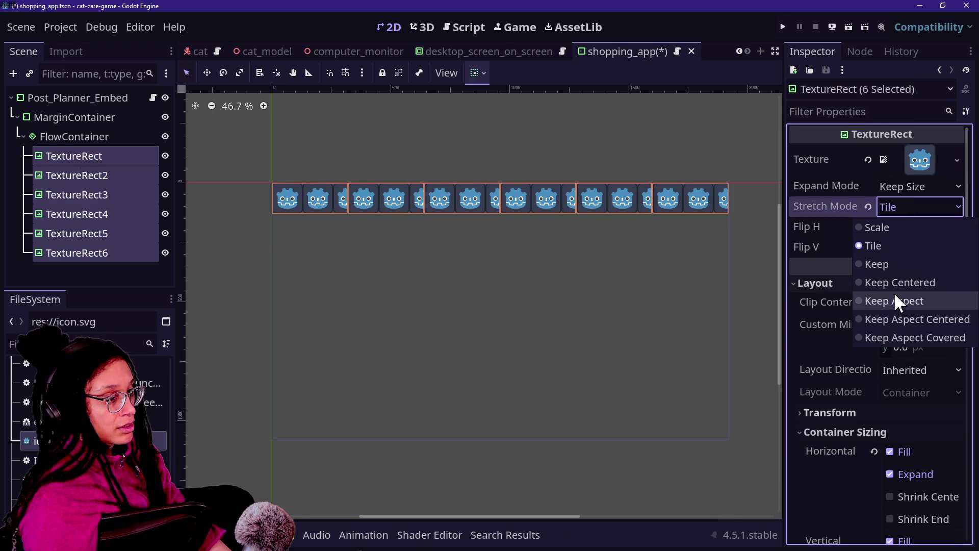
click(889, 281)
click(882, 206)
click(887, 263)
click(883, 206)
click(900, 282)
click(902, 206)
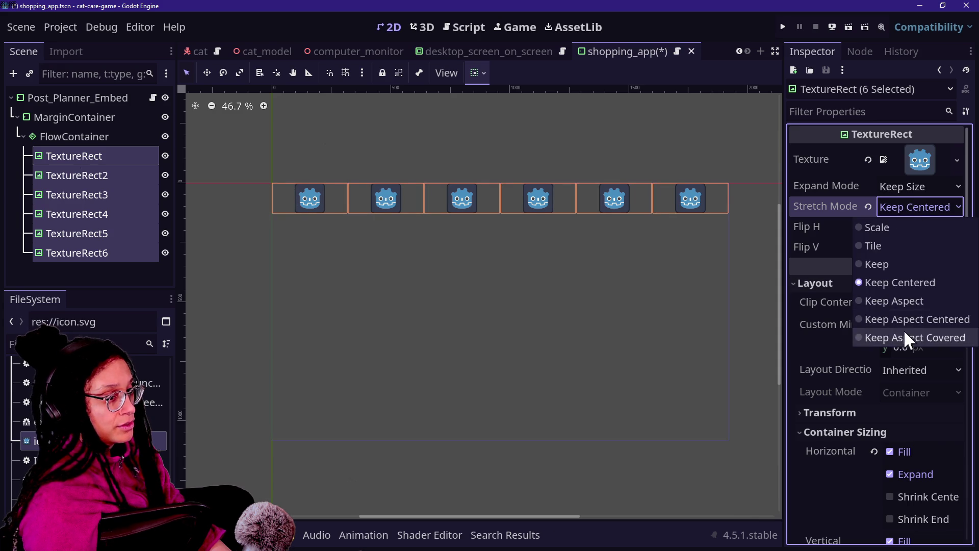
click(903, 319)
click(894, 205)
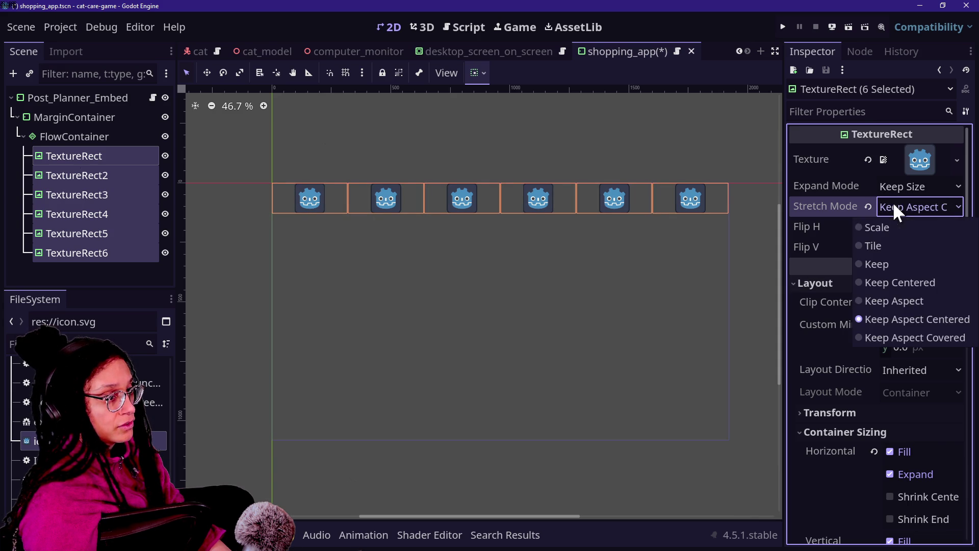
click(901, 281)
click(900, 186)
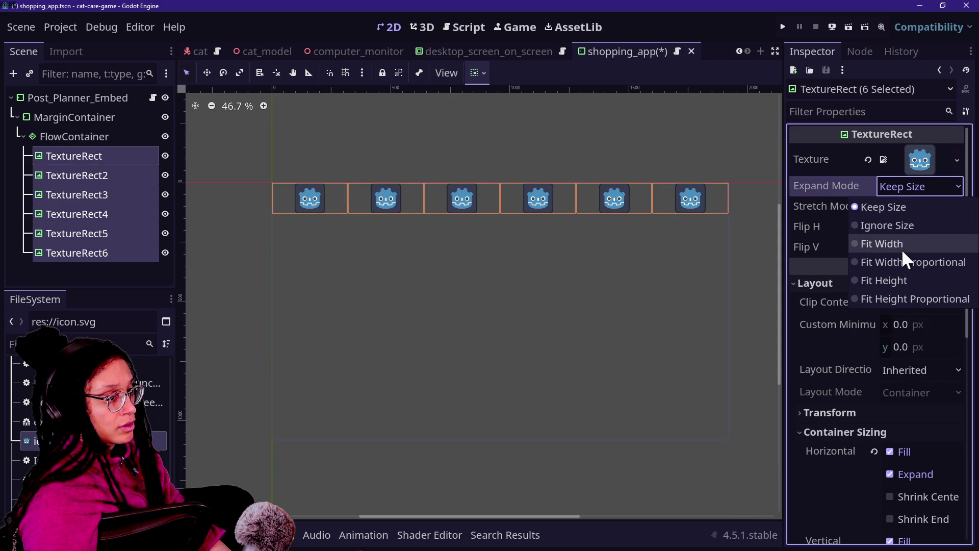
click(902, 244)
click(903, 186)
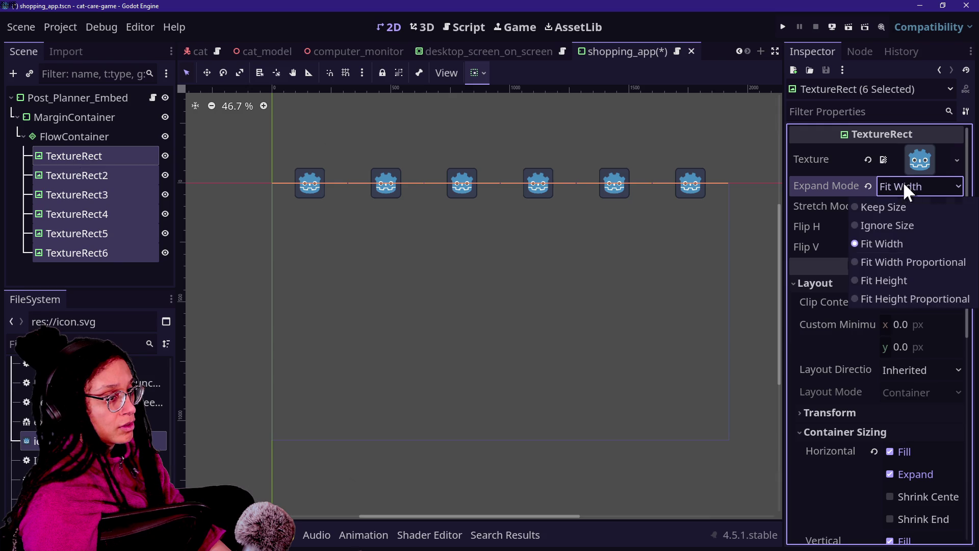
click(907, 281)
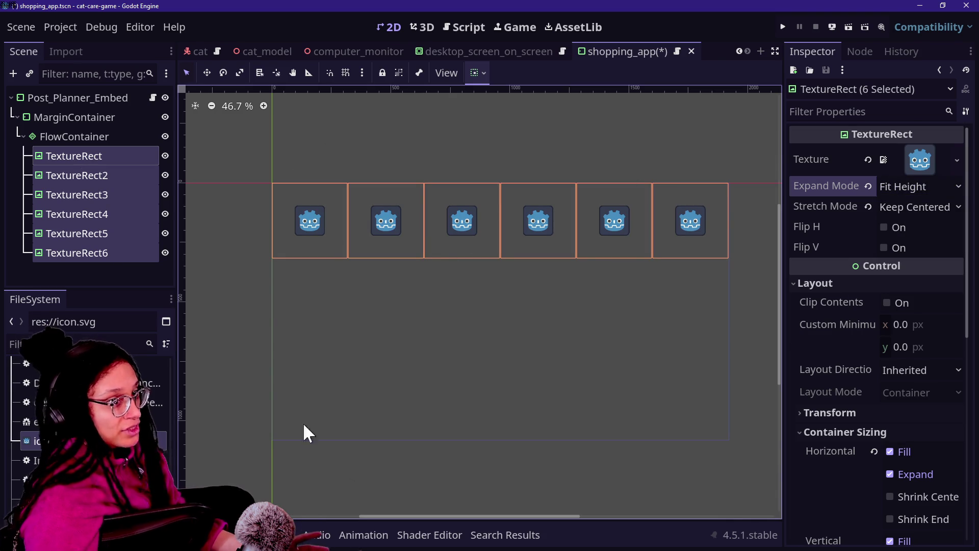
click(67, 175)
Step: Add a VBoxContainer under FlowContainer and move the first TextureRect into it
right_click(66, 136)
click(214, 152)
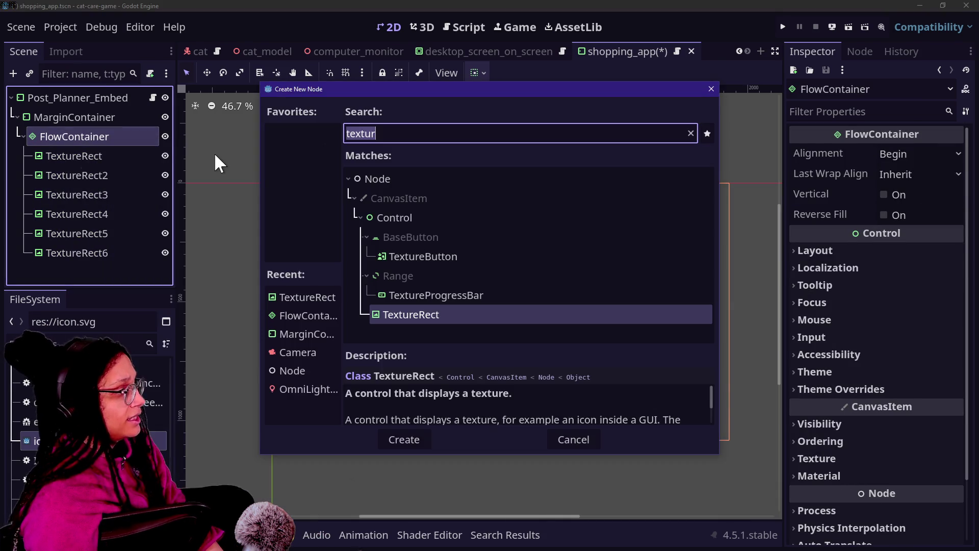
text(vbox)
key(Return)
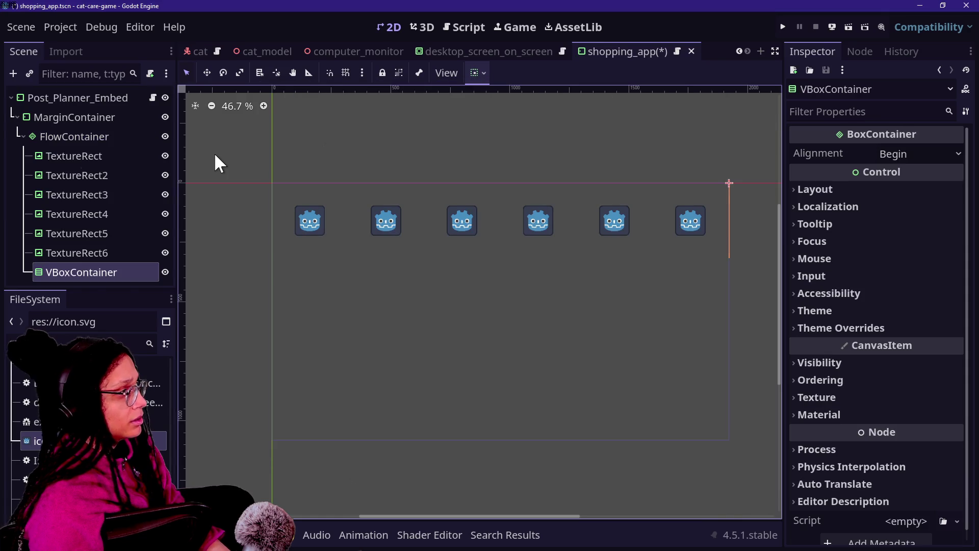
drag(90, 265, 99, 140)
drag(83, 173, 82, 155)
Step: Centre the VBoxContainer's alignment and enable its horizontal expand
click(97, 155)
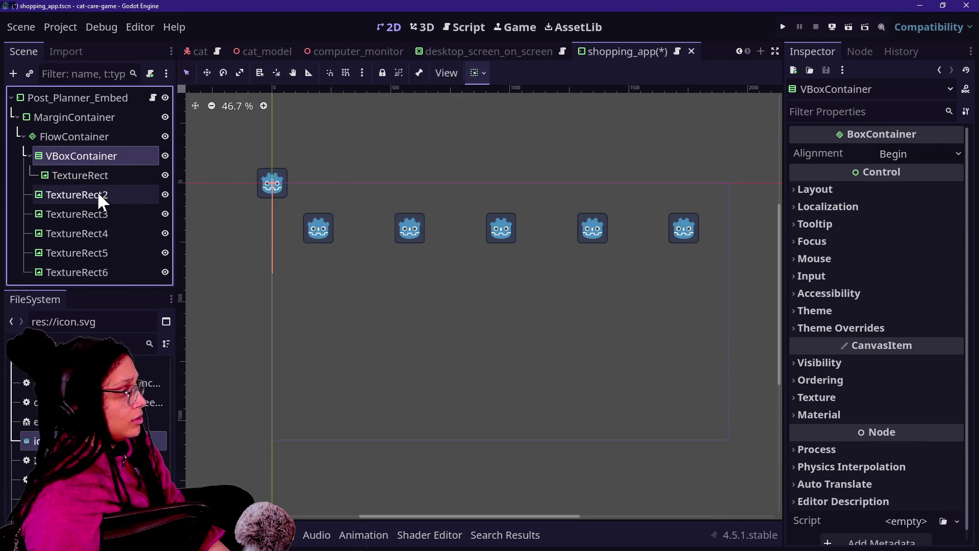
click(935, 153)
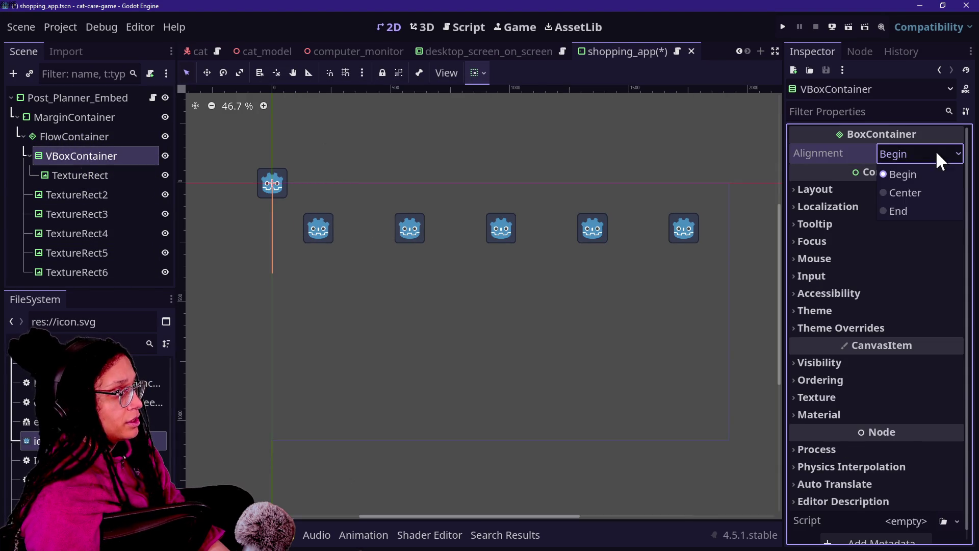
click(916, 190)
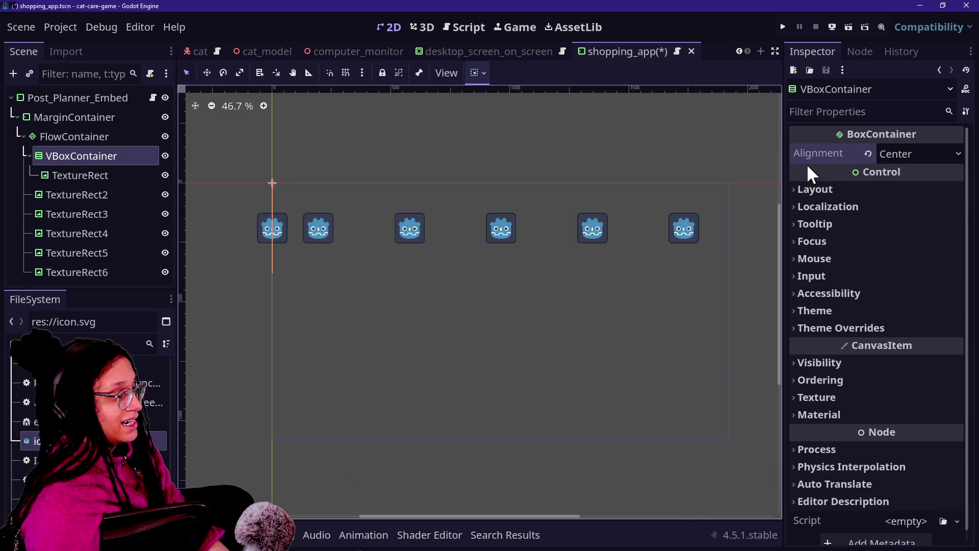
click(844, 188)
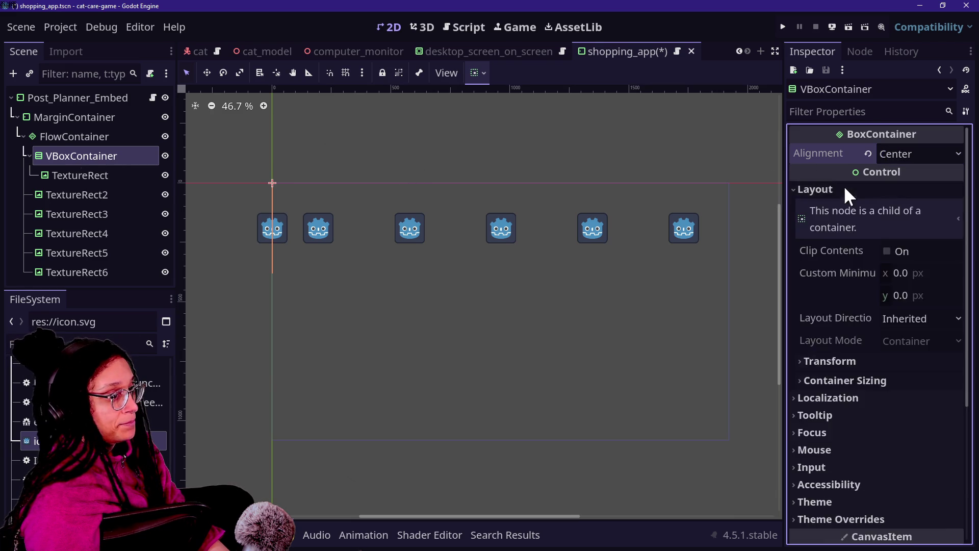
click(877, 379)
scroll(874, 375, down, 3)
click(904, 316)
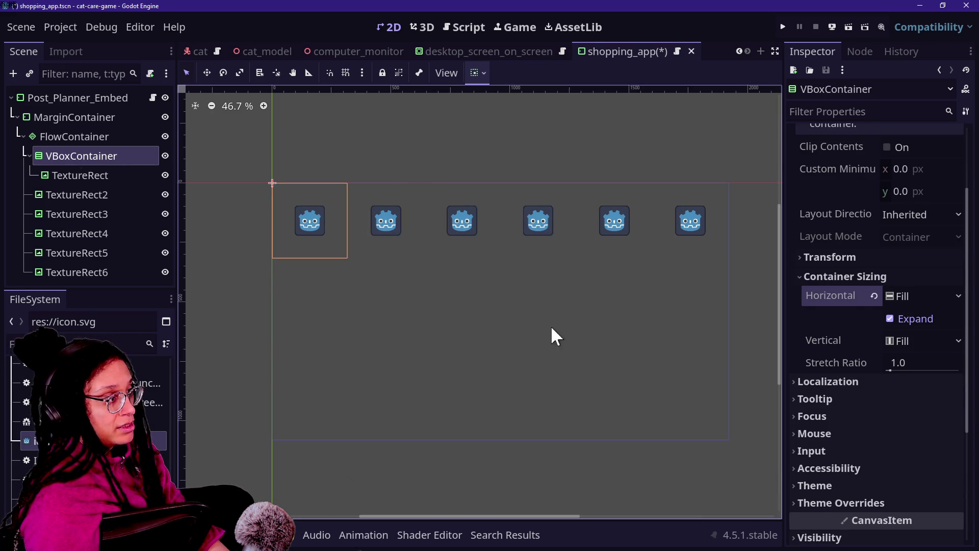
Step: Delete TextureRect2–6 and duplicate the icon VBoxContainer twice
click(56, 195)
shift+click(71, 273)
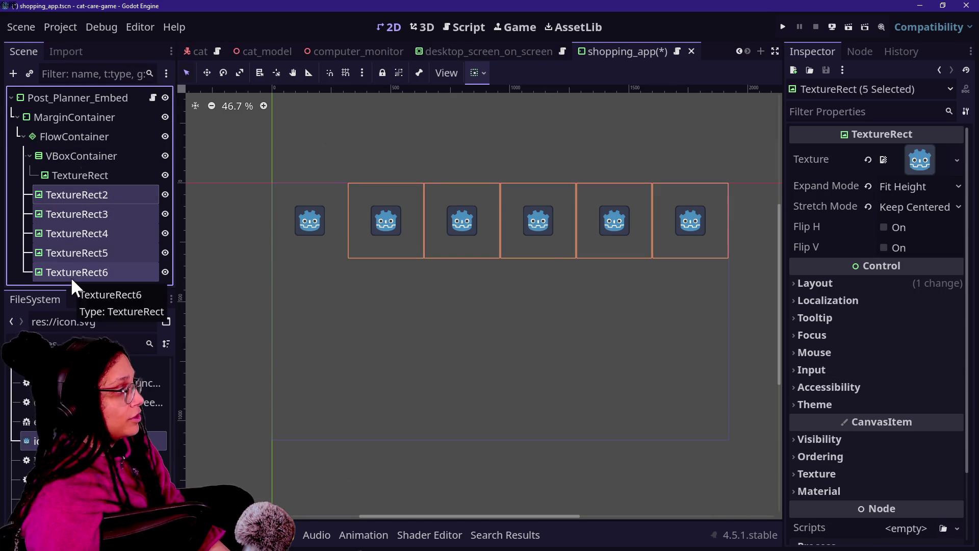
key(Delete)
click(77, 154)
key(ctrl+d)
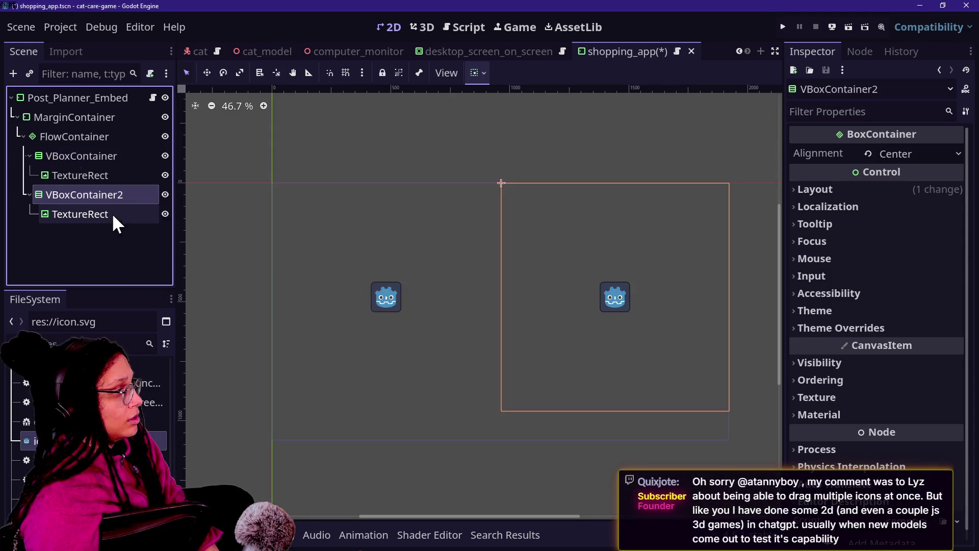
key(ctrl+d)
Step: Add a Label child to the first VBoxContainer with the text 'Cat Food 1'
click(68, 151)
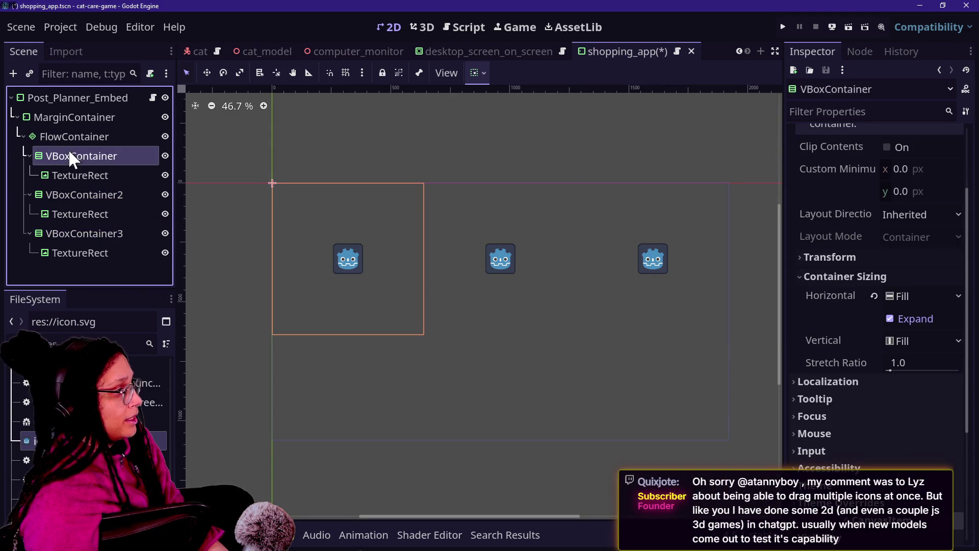
right_click(69, 155)
click(93, 165)
text(label)
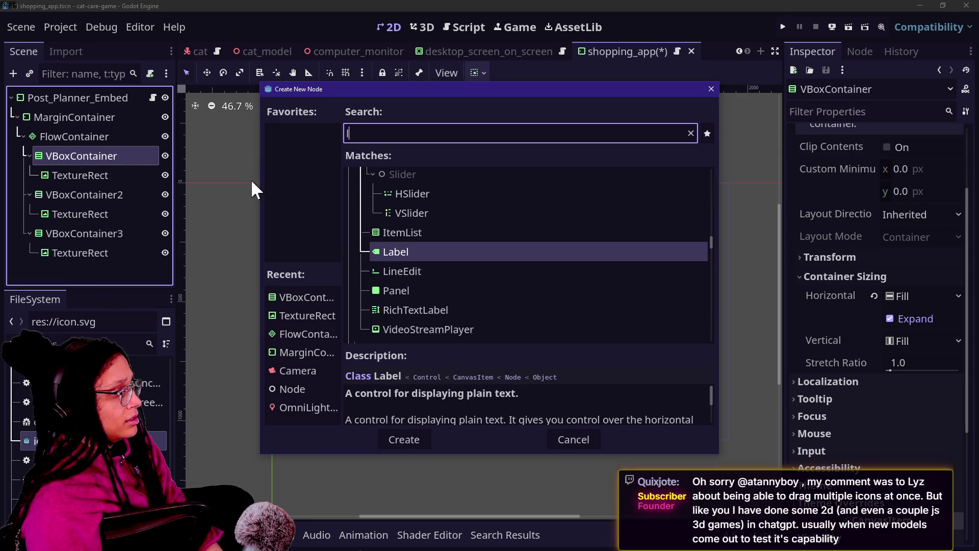
key(Return)
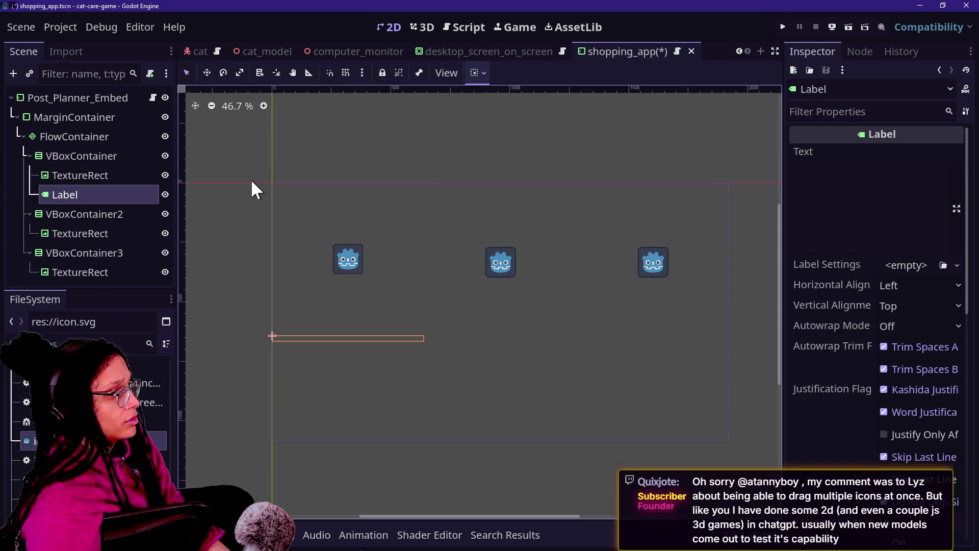
click(842, 192)
text(F)
key(BackSpace)
text(Cat Food 1)
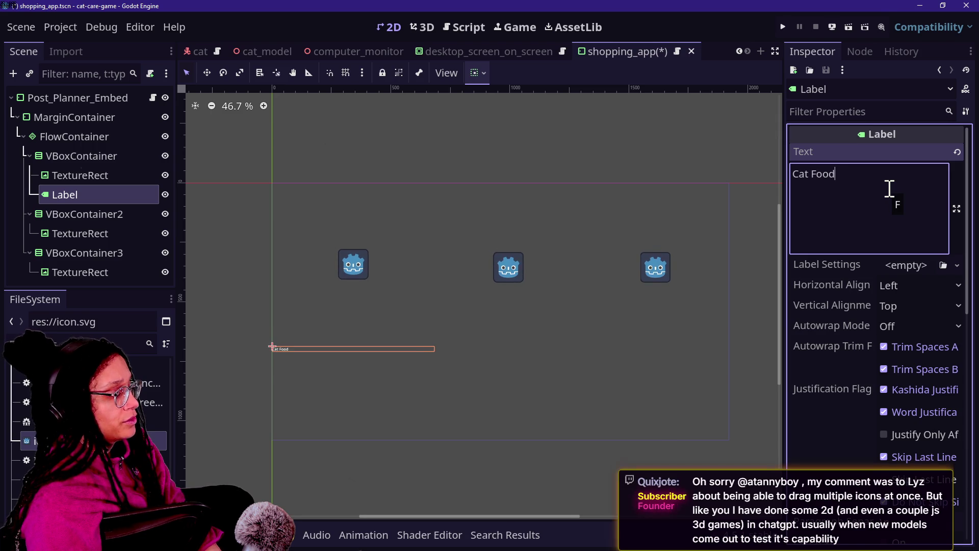
click(93, 213)
Step: Override the Cat Food 1 label's font size to 76 px
click(142, 194)
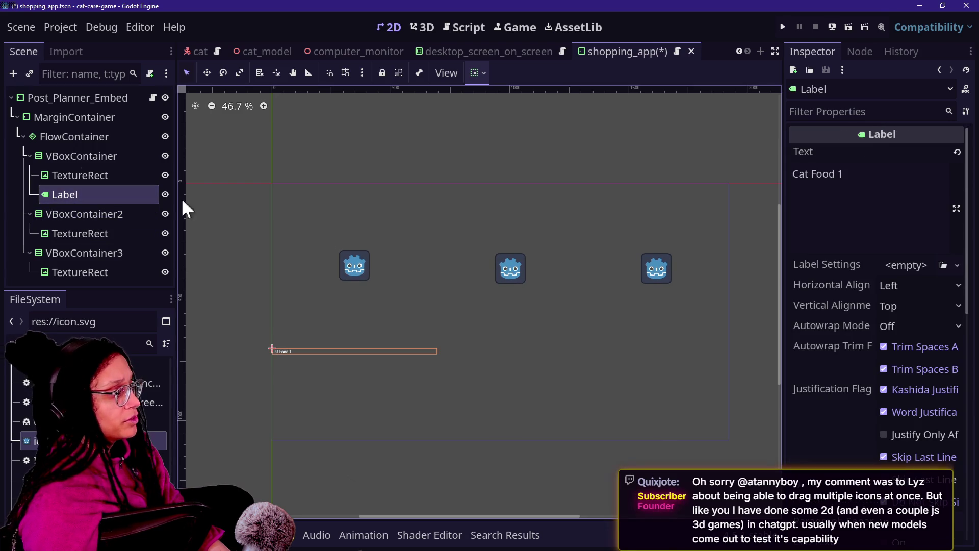
scroll(812, 311, down, 5)
click(836, 317)
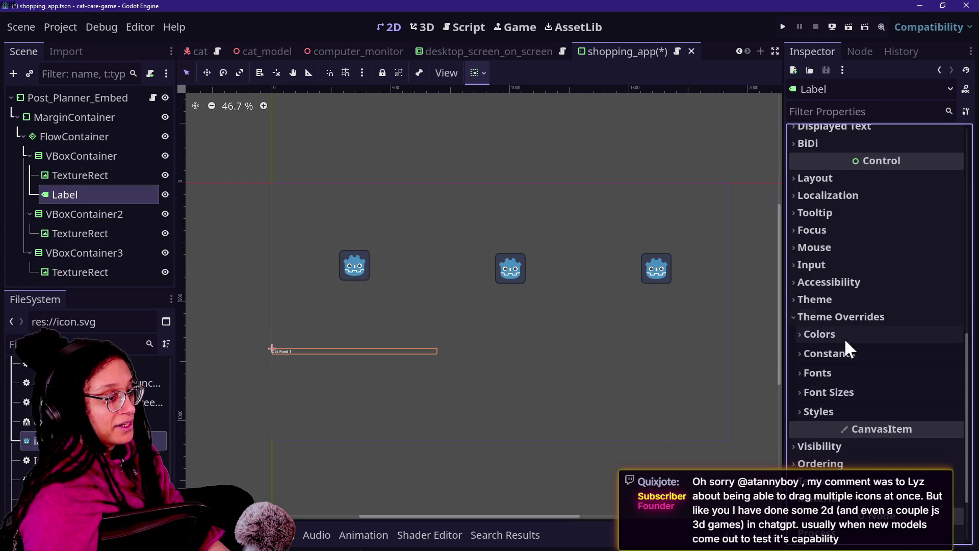
click(839, 391)
mouse_move(913, 411)
mouse_down()
mouse_move(964, 411)
mouse_move(908, 412)
mouse_move(934, 411)
mouse_move(923, 411)
mouse_up()
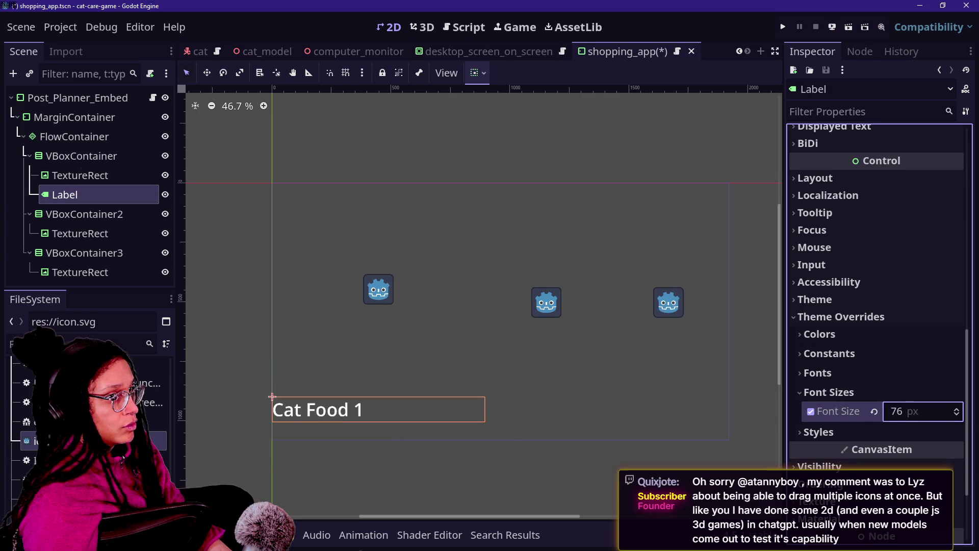
click(72, 173)
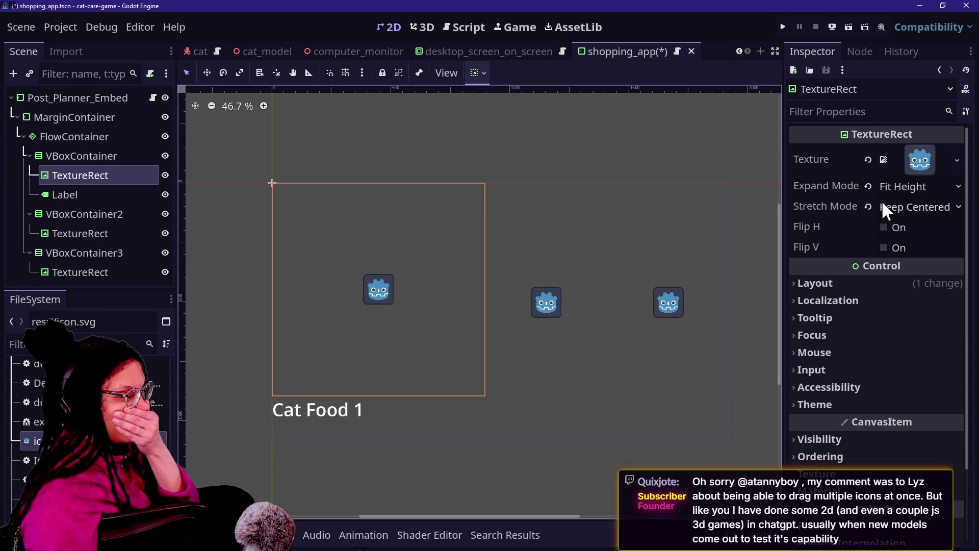
Step: Enable vertical expand on the first card's icon, keeping its vertical sizing at Fill
click(871, 280)
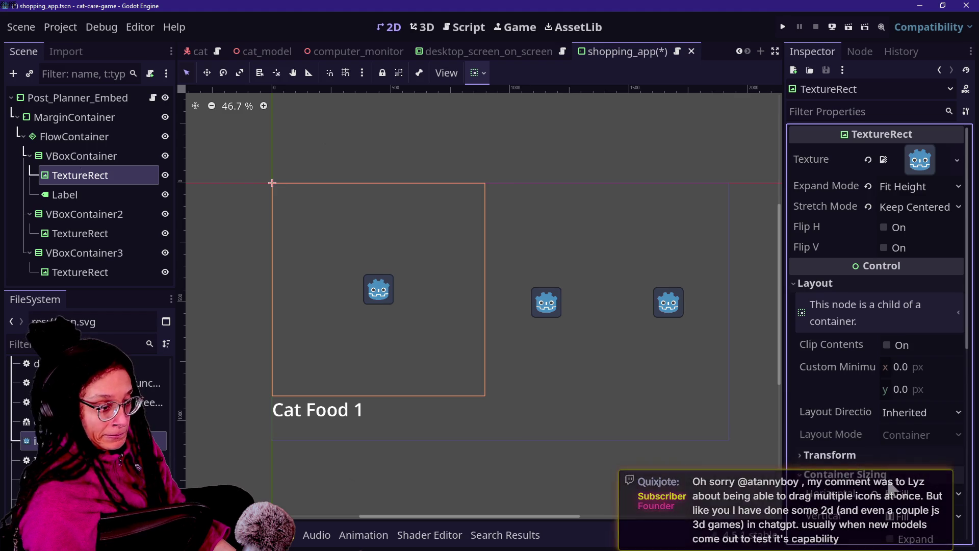
scroll(888, 478, down, 2)
click(904, 482)
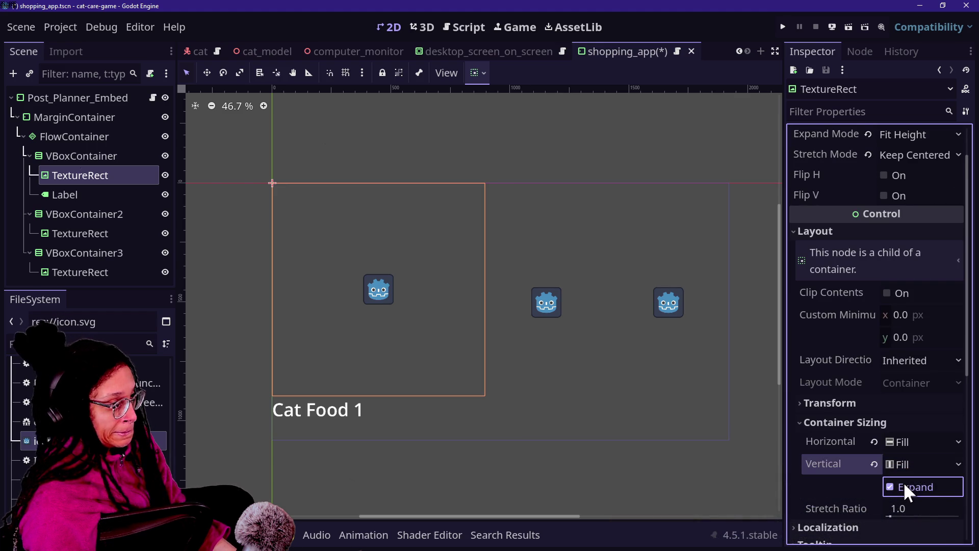
click(904, 462)
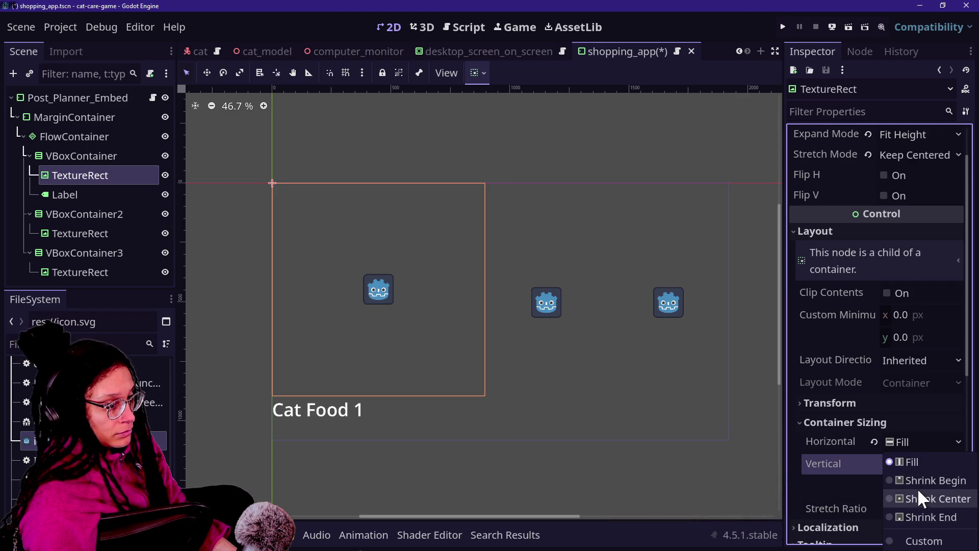
click(920, 501)
click(875, 464)
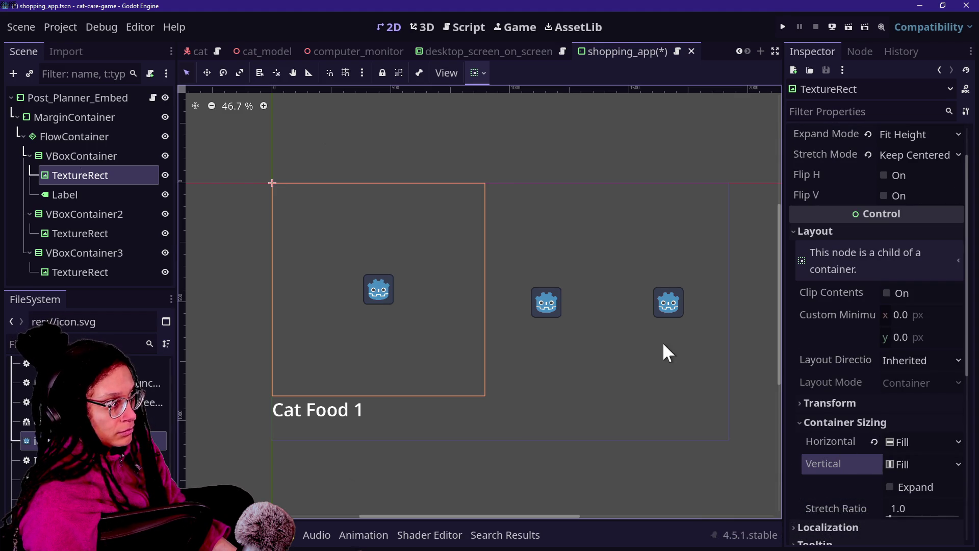
Step: Set the first VBoxContainer to Shrink Center vertically and turn off its horizontal expand
click(72, 156)
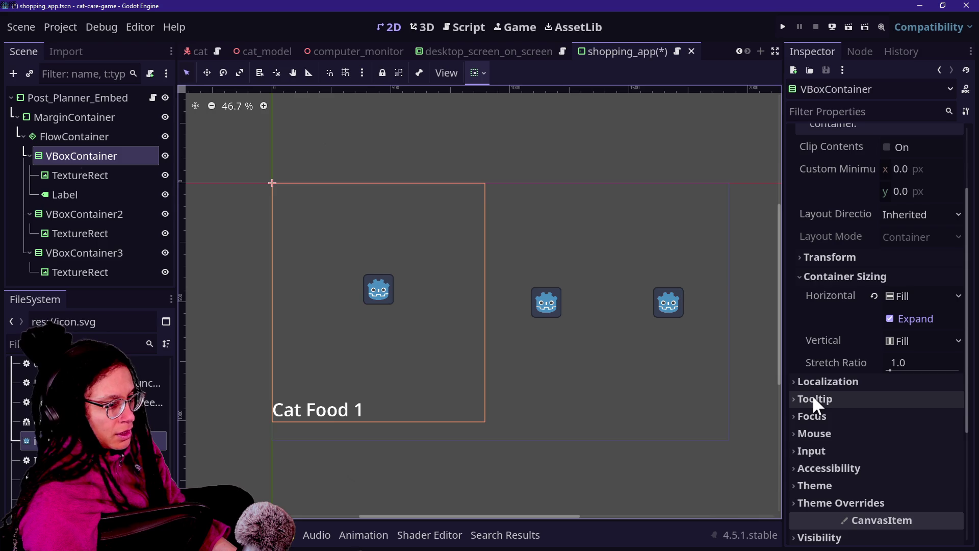
click(908, 341)
click(911, 396)
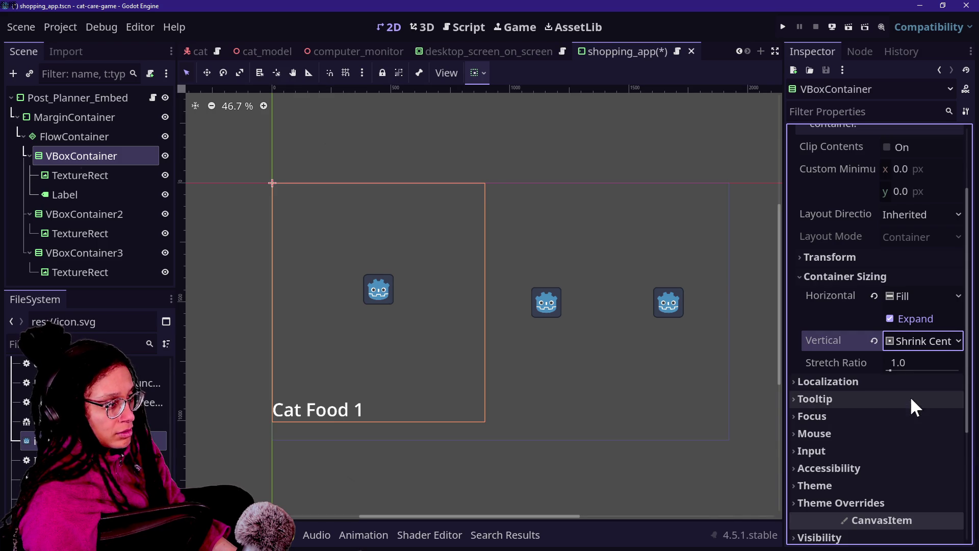
click(873, 338)
click(898, 319)
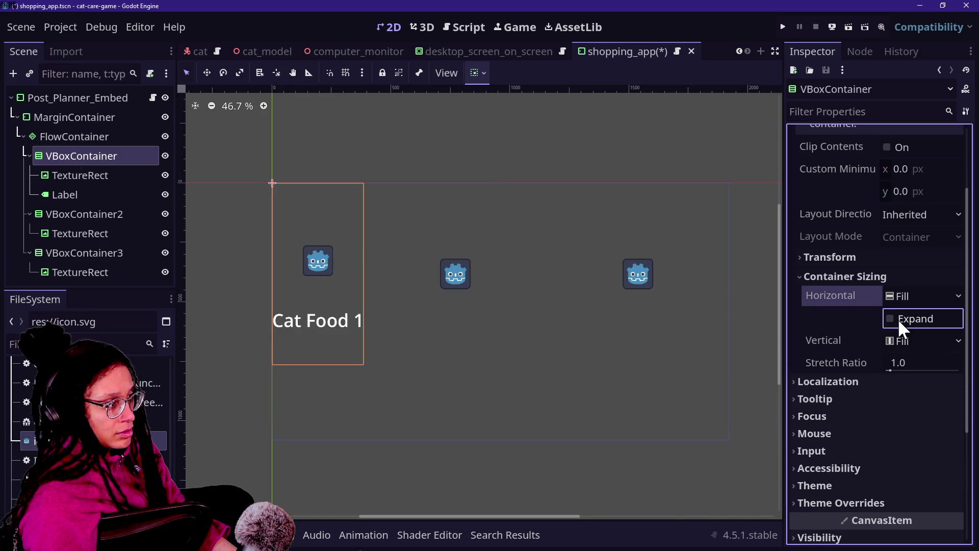
click(927, 342)
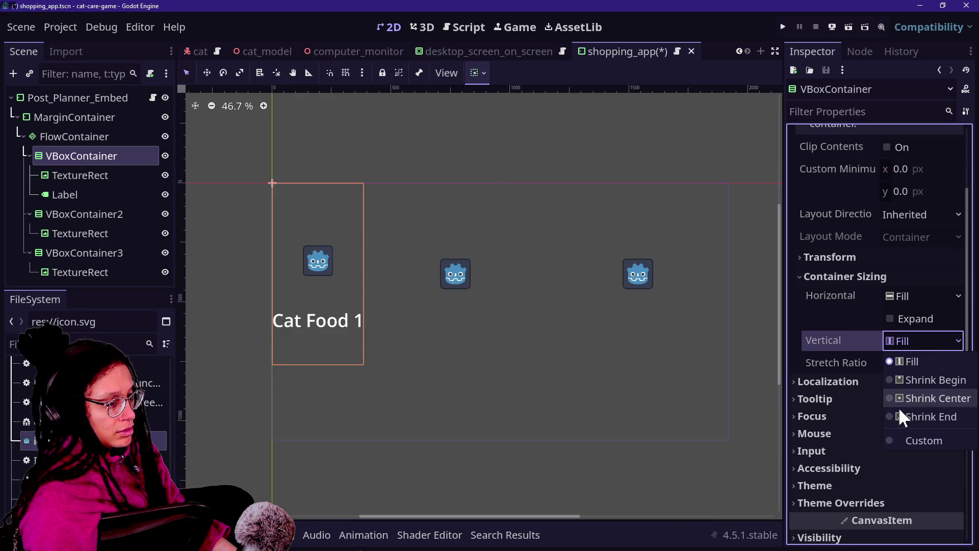
click(904, 397)
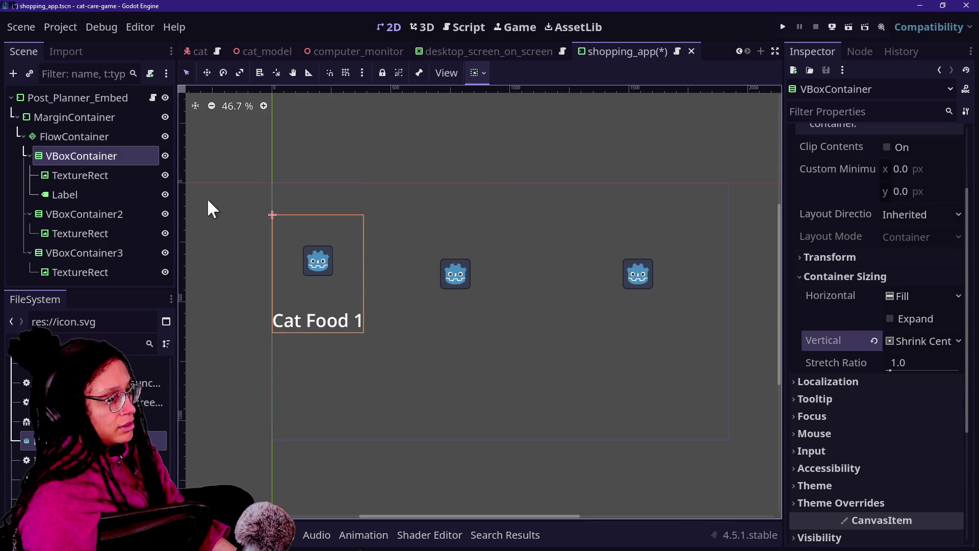
click(61, 173)
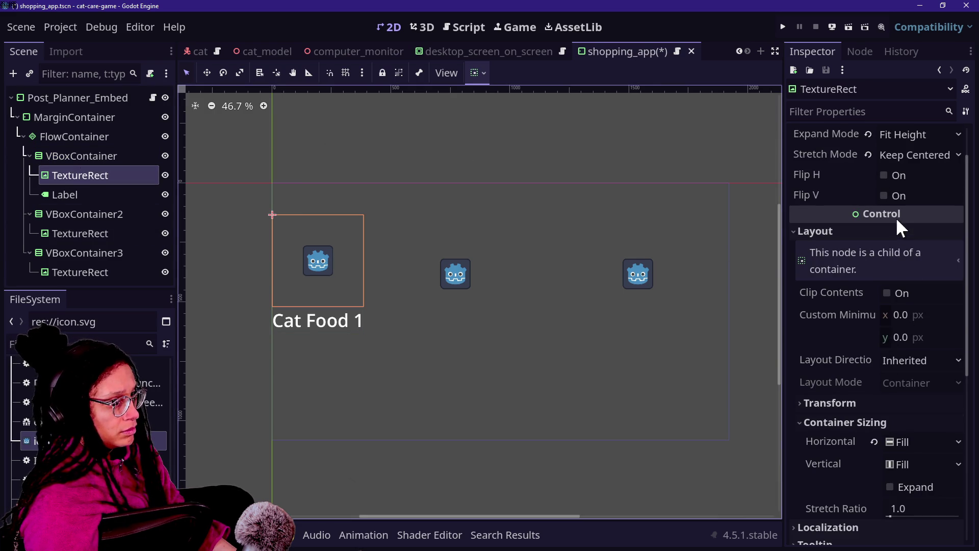
Step: After trying Keep and Tile, set the first icon's stretch mode to Keep Aspect Centered
click(913, 155)
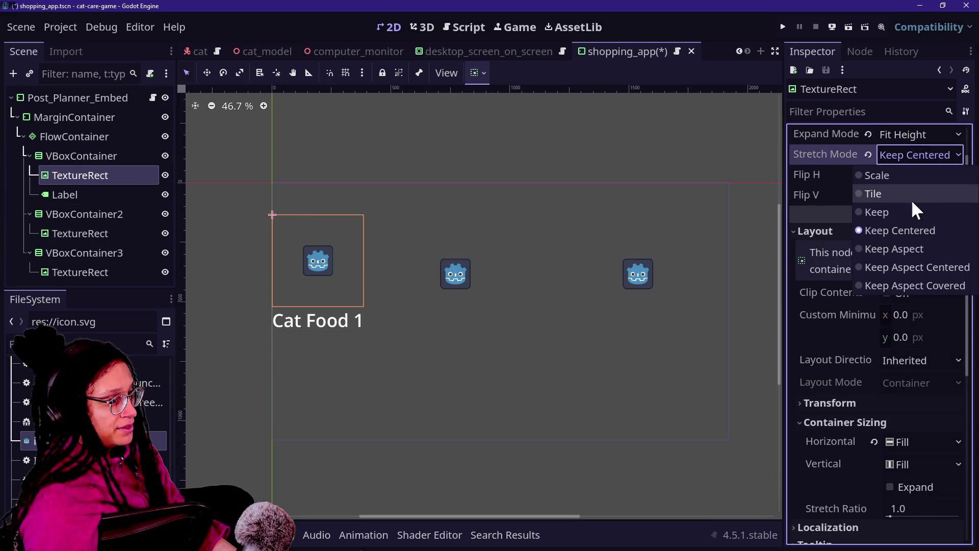
click(910, 210)
click(910, 154)
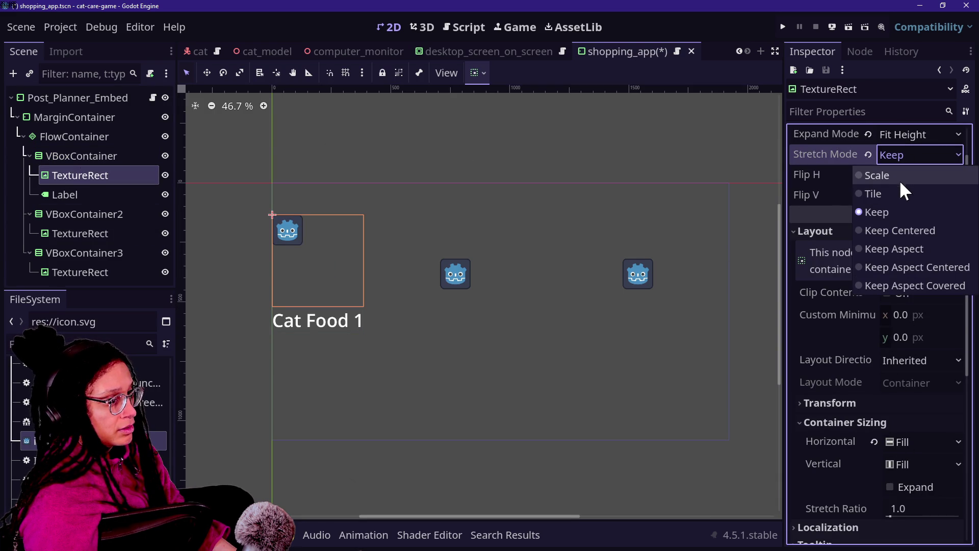
click(899, 192)
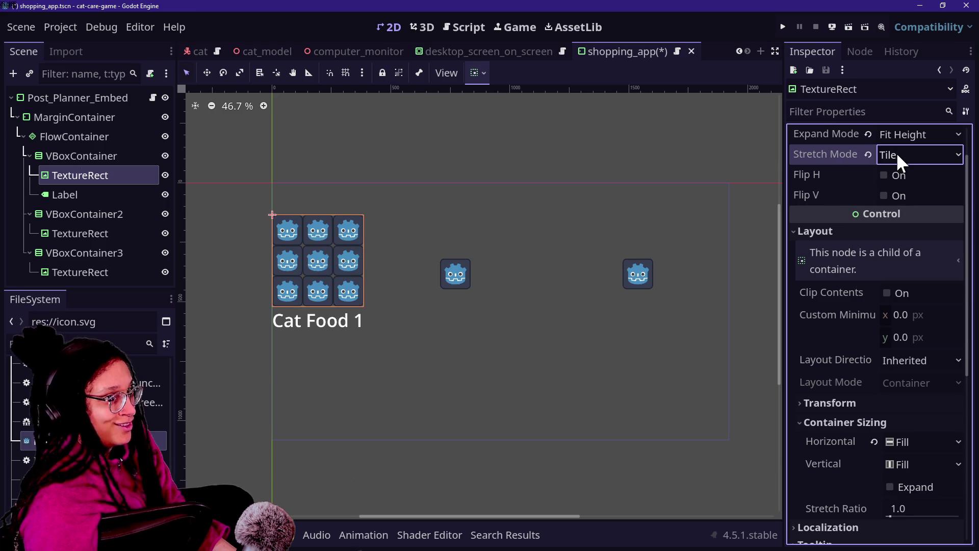
click(895, 152)
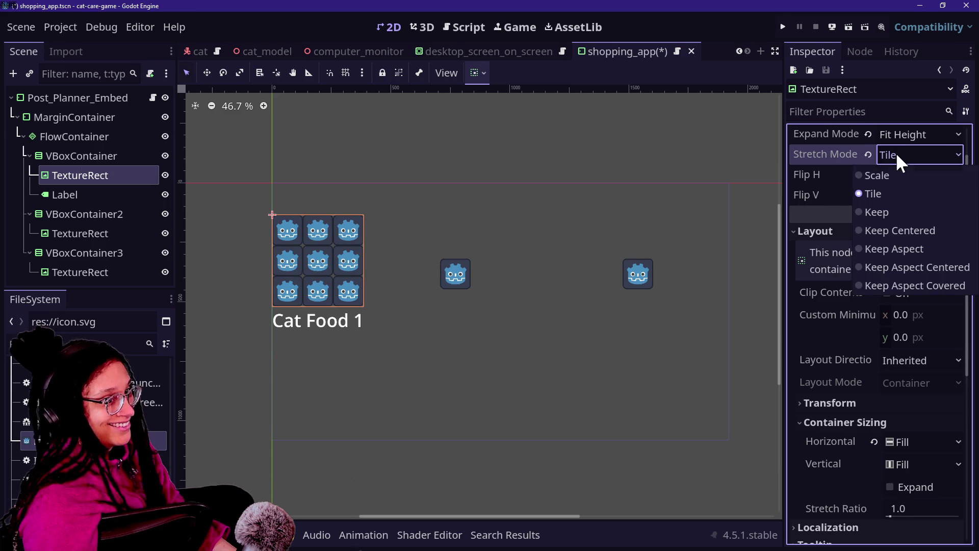
click(927, 267)
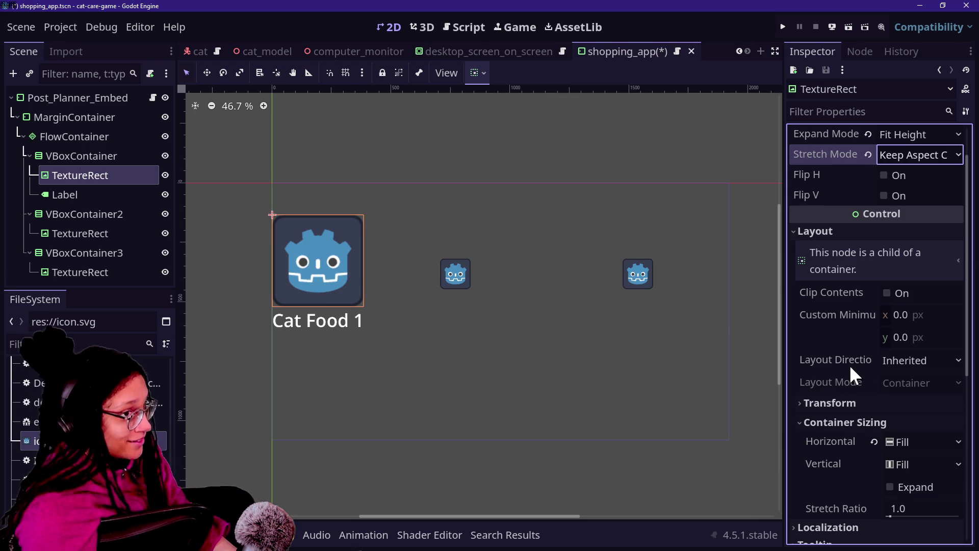
mouse_move(850, 364)
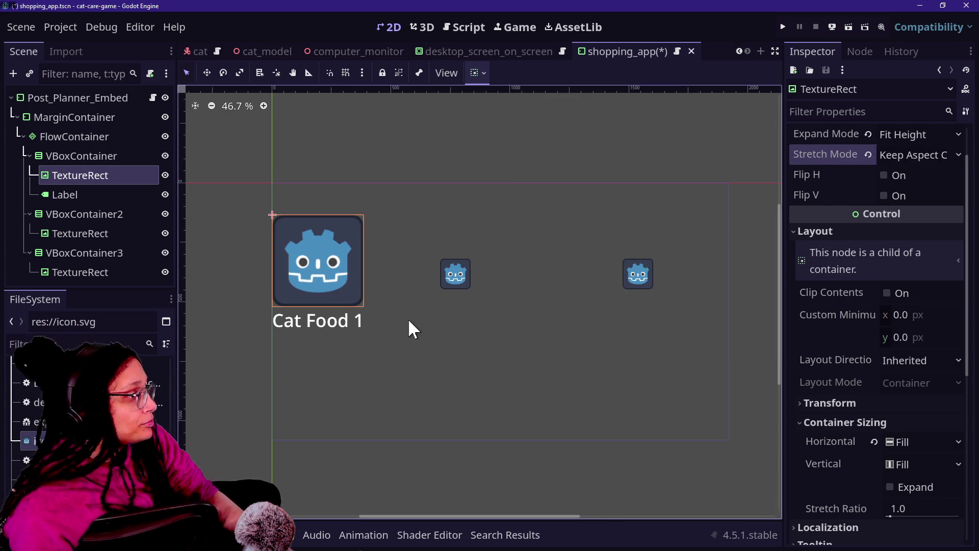
click(70, 194)
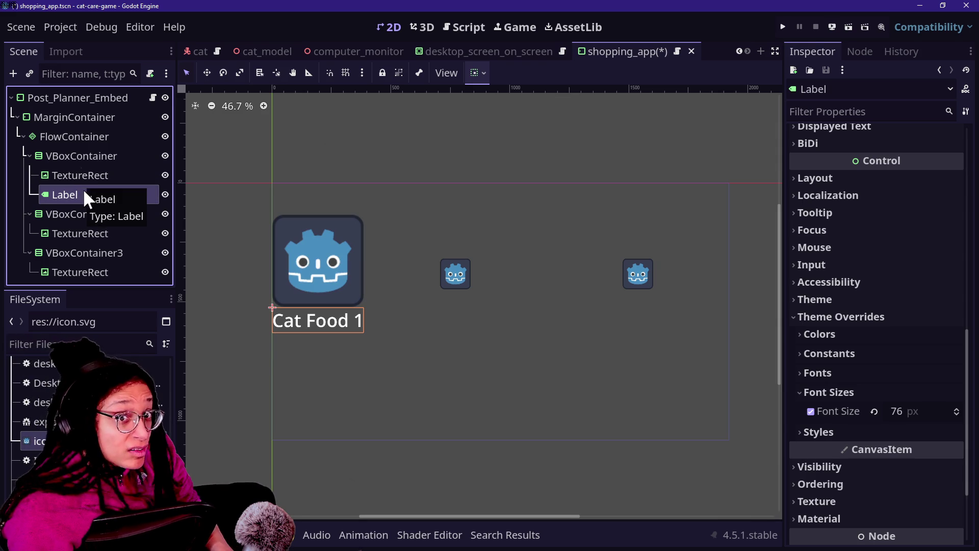
Step: Rename the label to Label_Item-Name and duplicate it as Label_Price
double_click(85, 193)
text(_Item-Na)
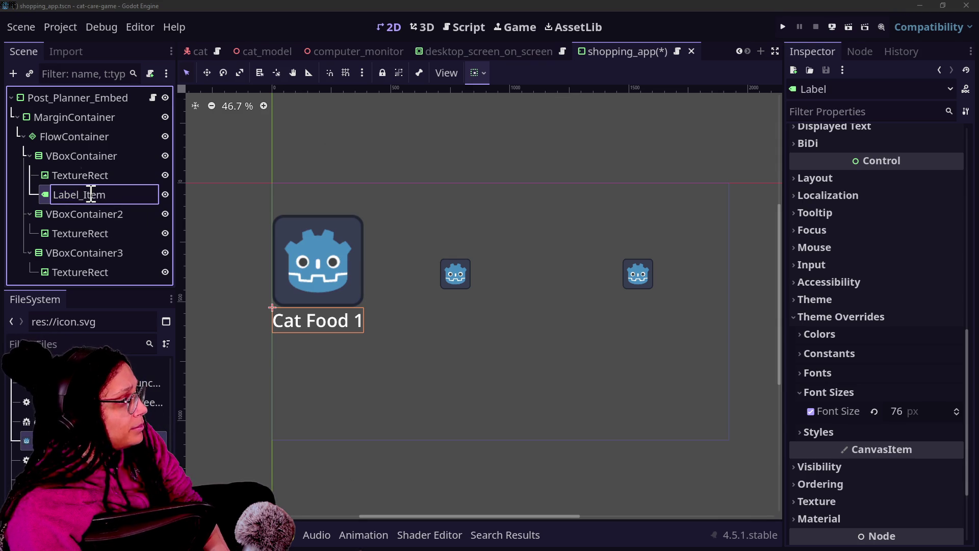
text(me)
key(Return)
key(ctrl+d)
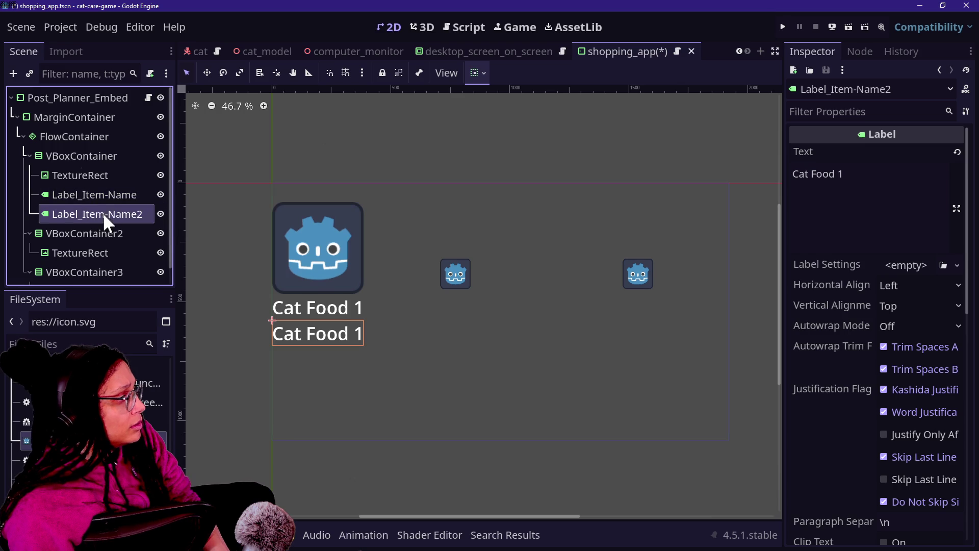
double_click(103, 212)
double_click(103, 214)
text(Price)
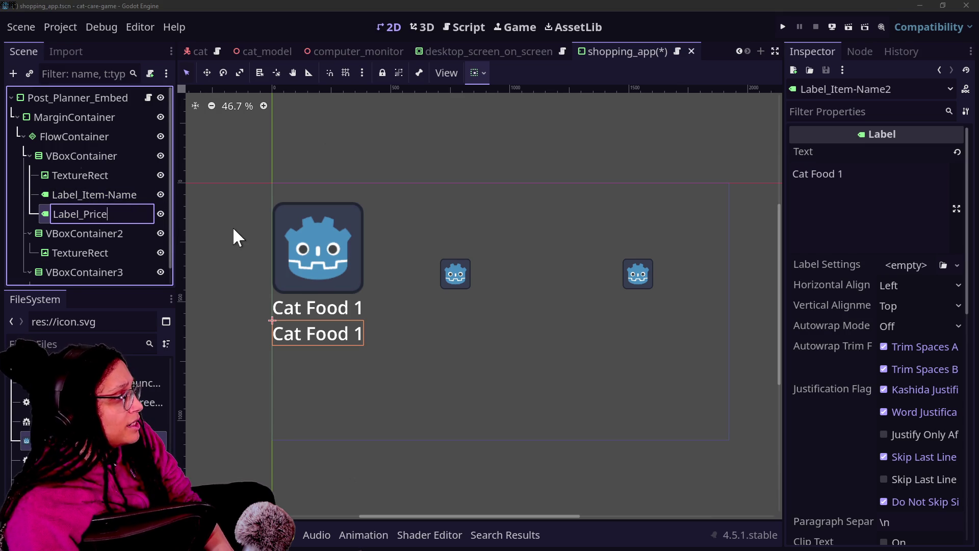
key(Return)
Step: Change the price label's text to $5.10 and centre it horizontally
drag(880, 195, 733, 165)
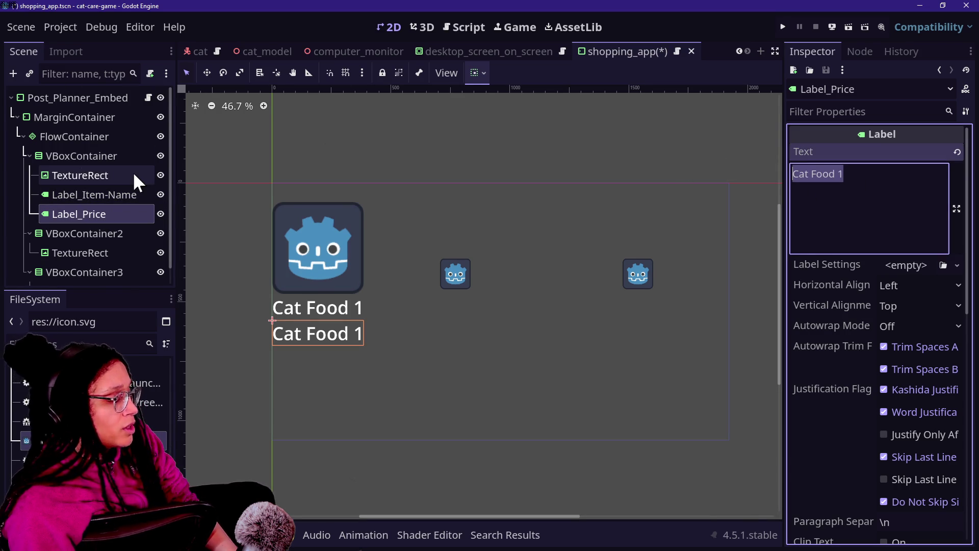
text(4)
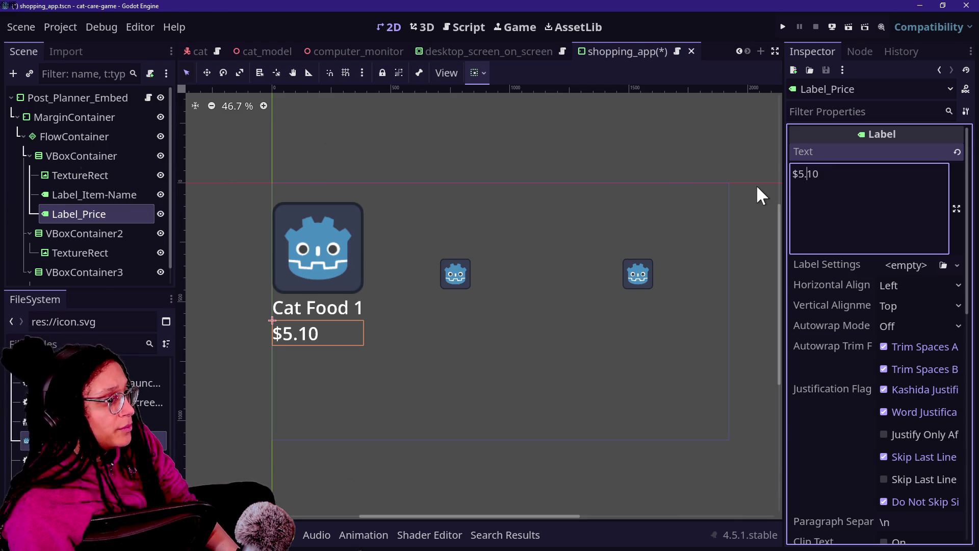
key(Home)
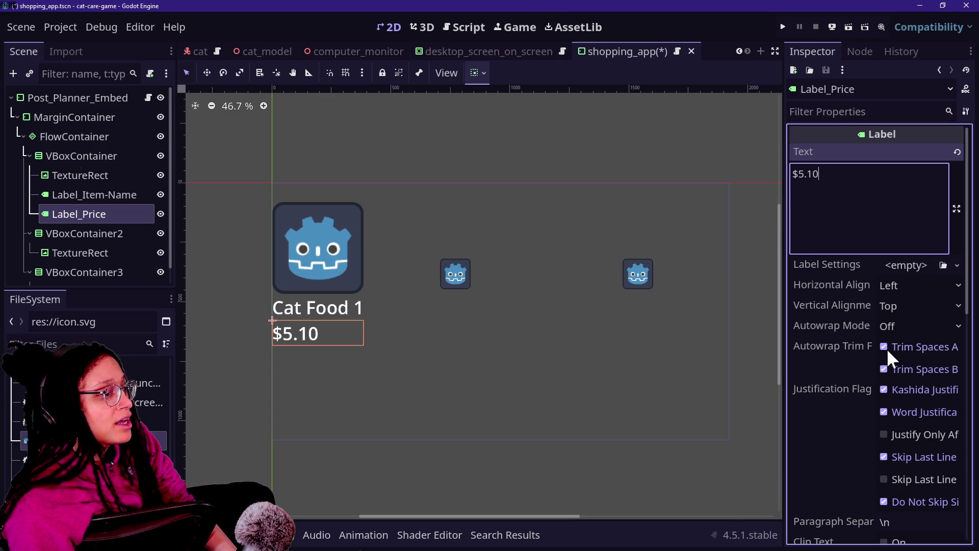
click(890, 287)
click(907, 326)
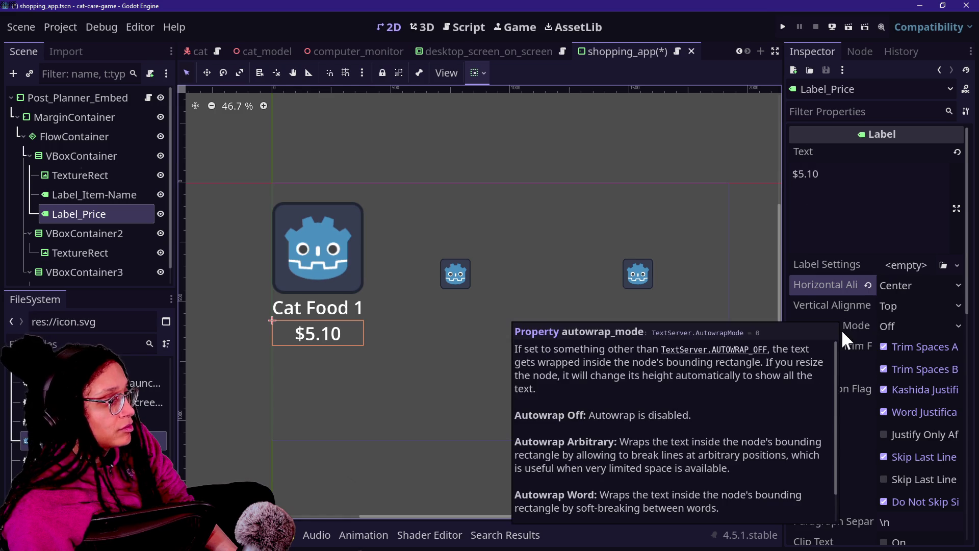
scroll(840, 329, down, 5)
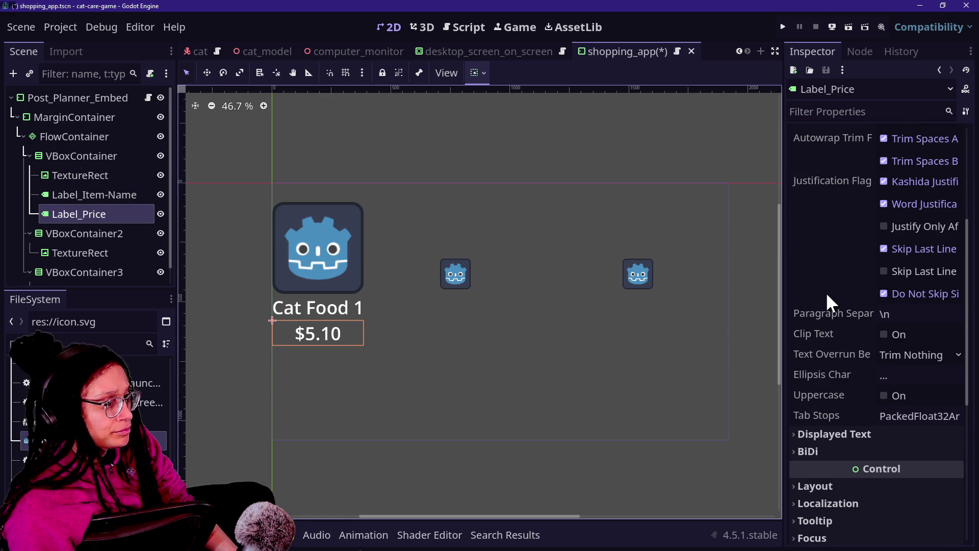
scroll(826, 292, down, 5)
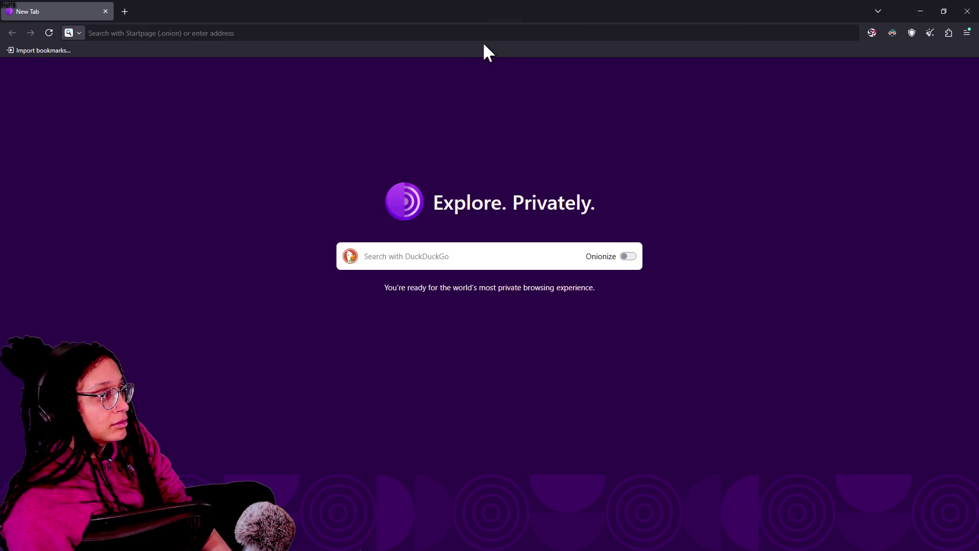
Step: Search for 'temu' and open the Temu Netherlands site in a new tab
click(482, 41)
text(temu)
key(Return)
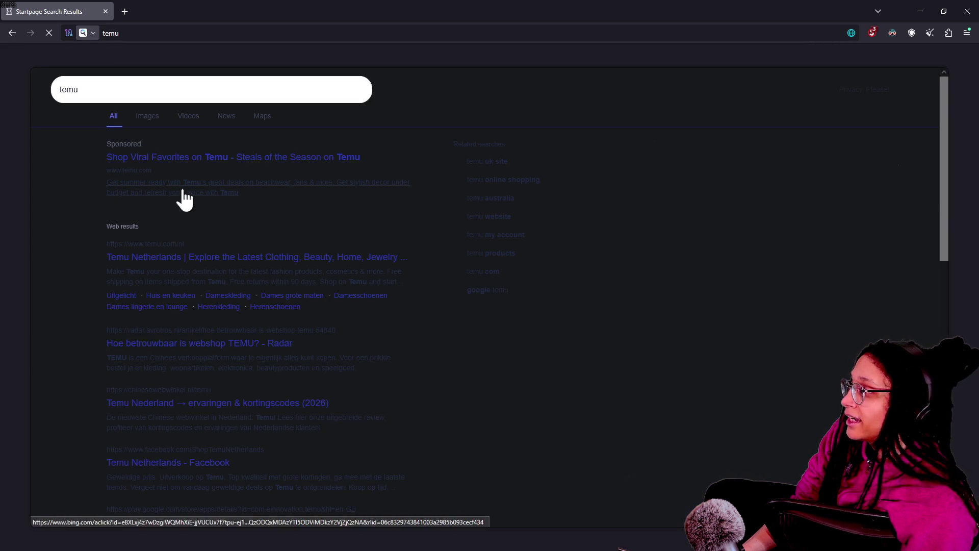
click(241, 256)
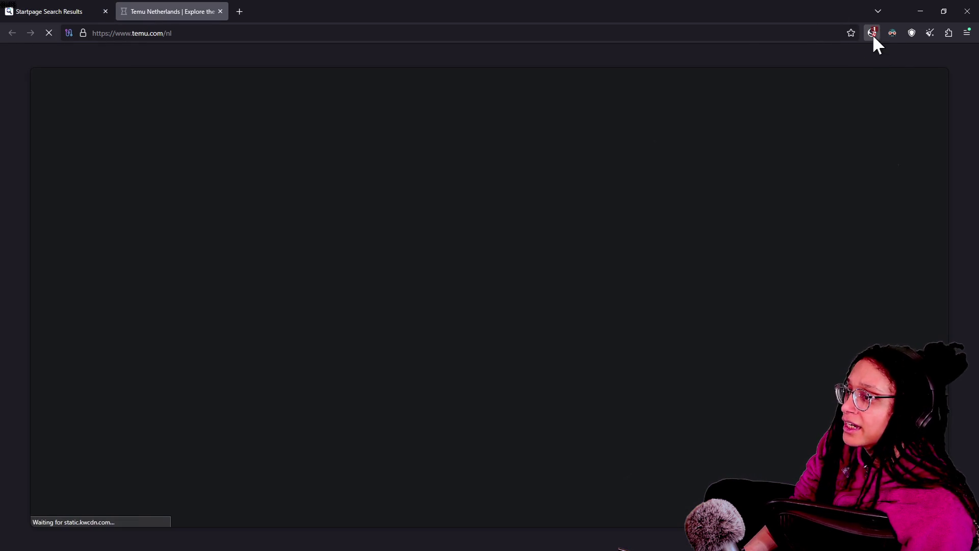
Step: Mark temu.com as trusted in NoScript and reload the page
click(892, 33)
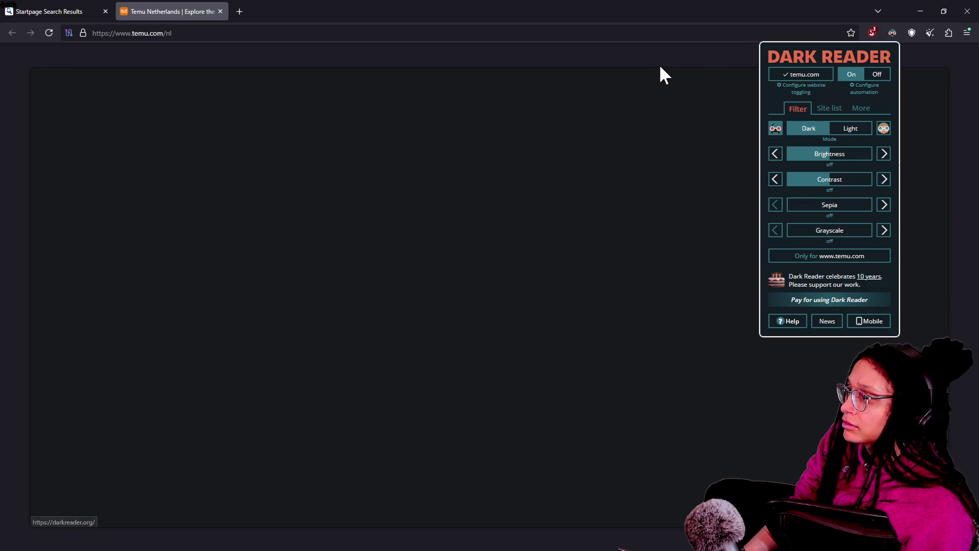
click(633, 107)
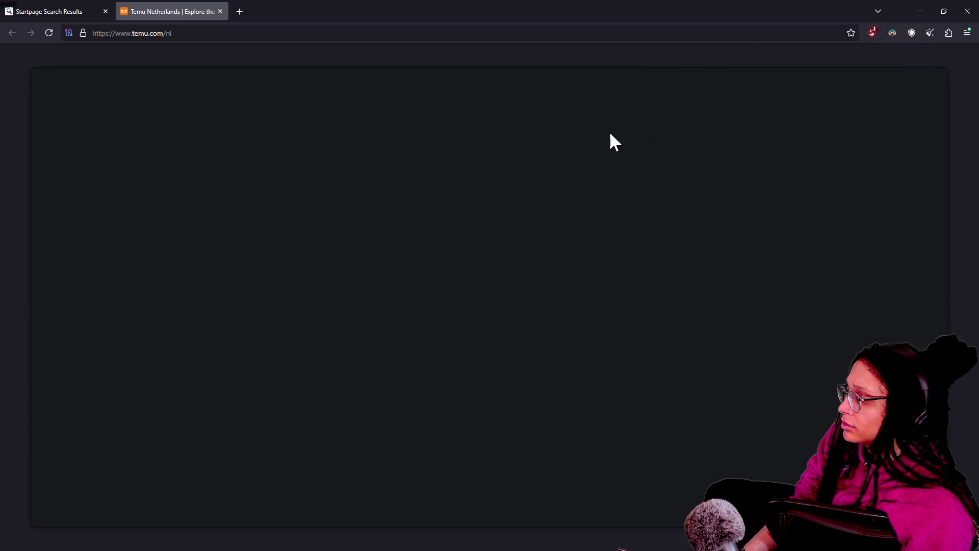
click(872, 33)
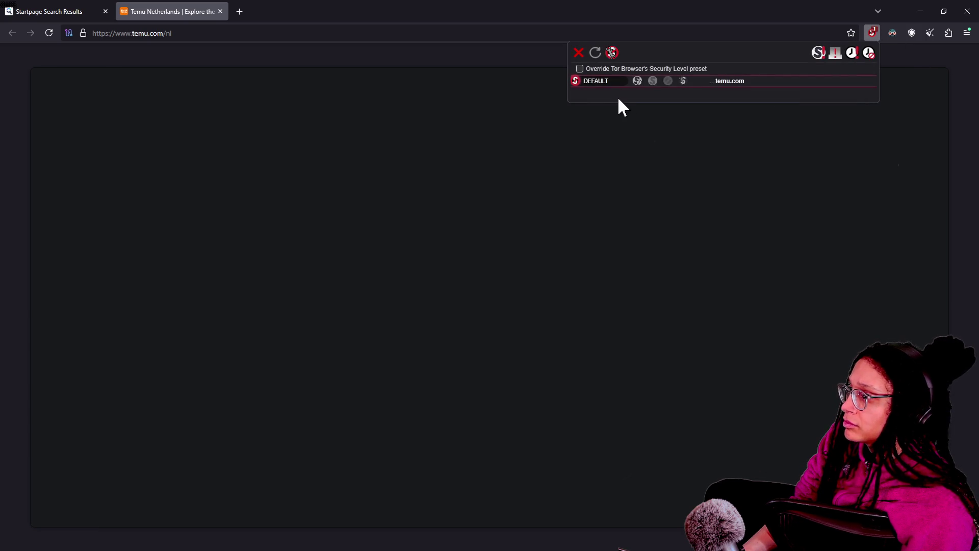
click(637, 82)
click(481, 94)
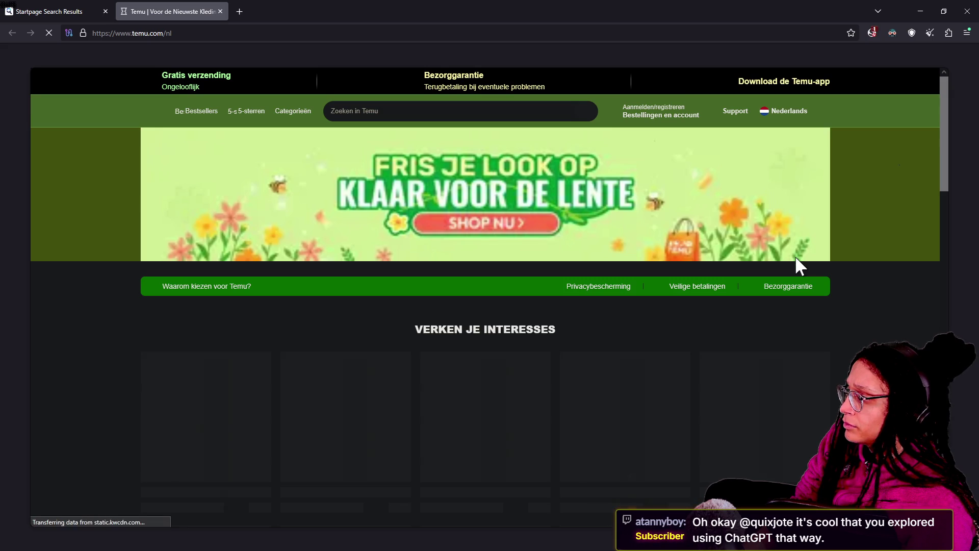
Step: Temporarily trust kwcdn.com and temucdn.com in NoScript and reload the page
scroll(836, 278, down, 1)
drag(944, 192, 938, 132)
click(871, 32)
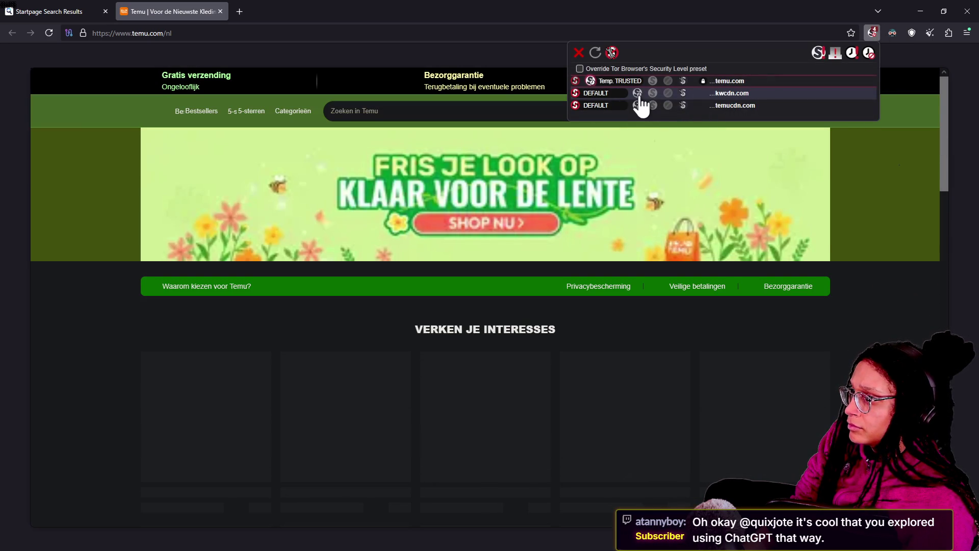
click(637, 93)
click(638, 106)
click(883, 233)
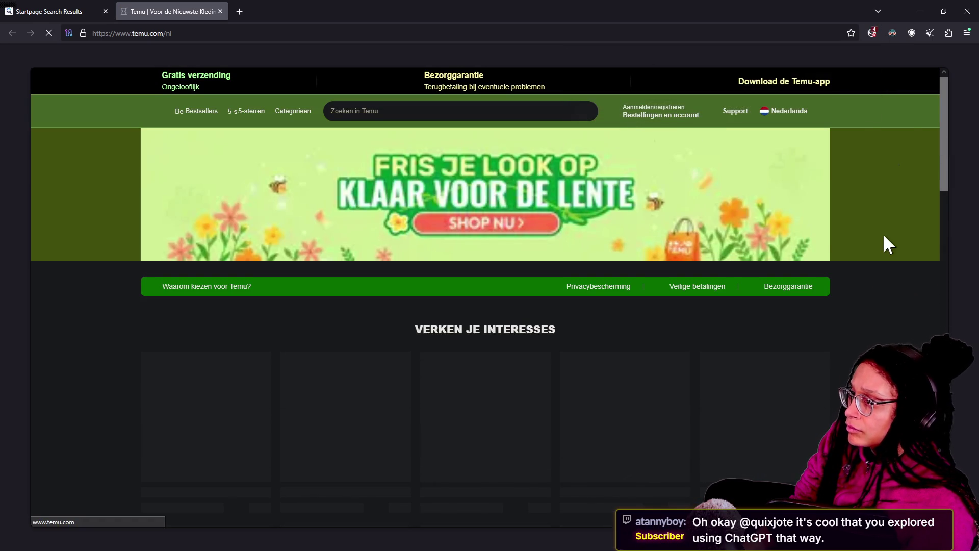
mouse_move(948, 87)
mouse_down()
mouse_move(946, 99)
mouse_move(938, 68)
mouse_move(944, 109)
mouse_move(918, 51)
mouse_up()
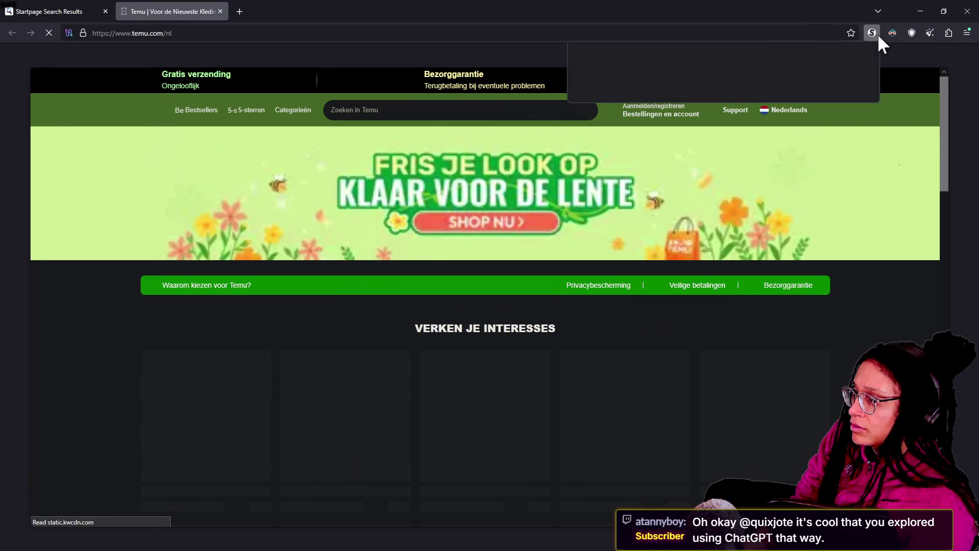
Step: Check the trusted domains, scroll through the product grid, and open the developer tools
click(873, 33)
click(892, 148)
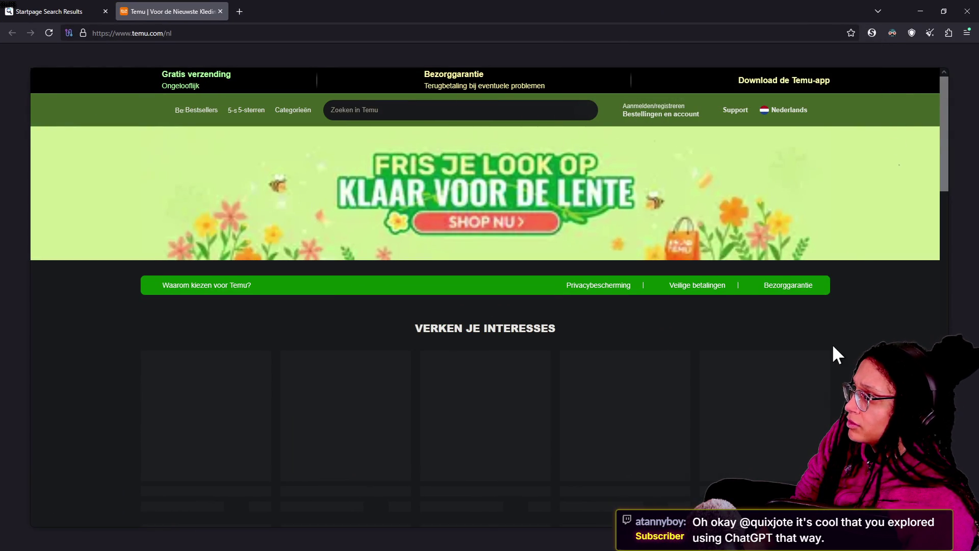
scroll(834, 352, down, 6)
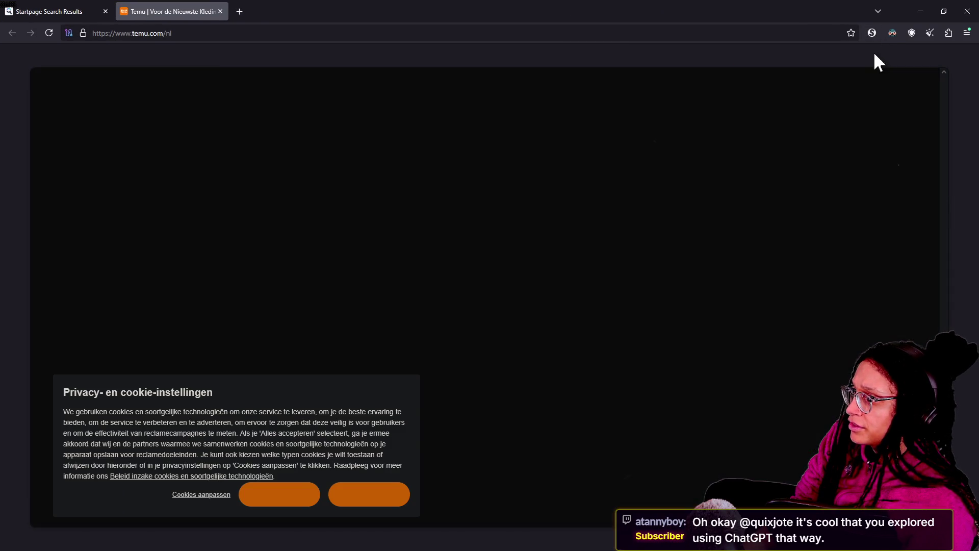
scroll(521, 389, up, 5)
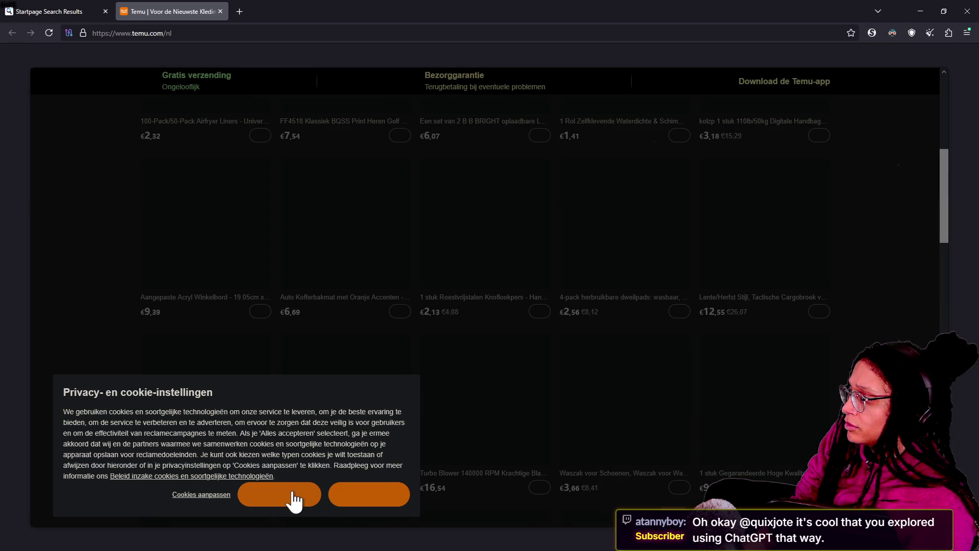
click(871, 33)
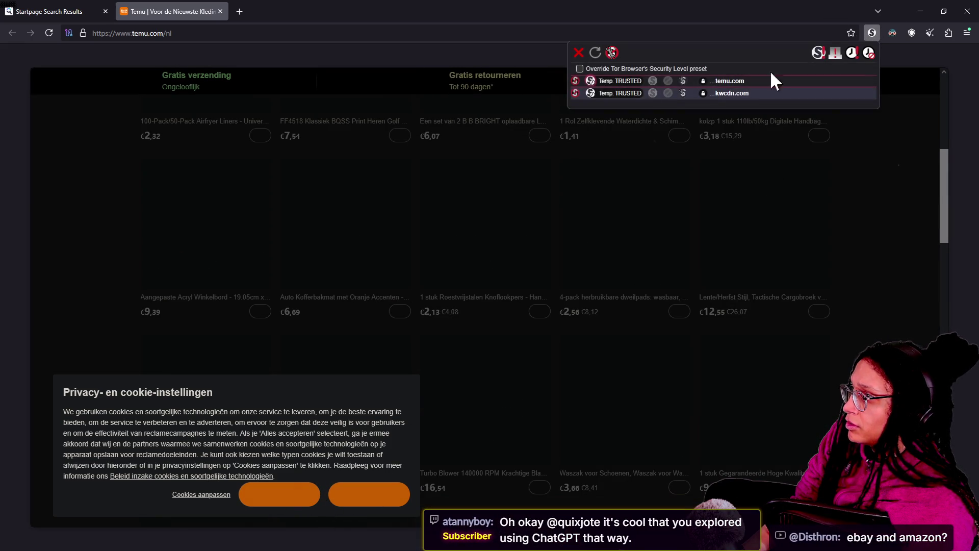
click(524, 253)
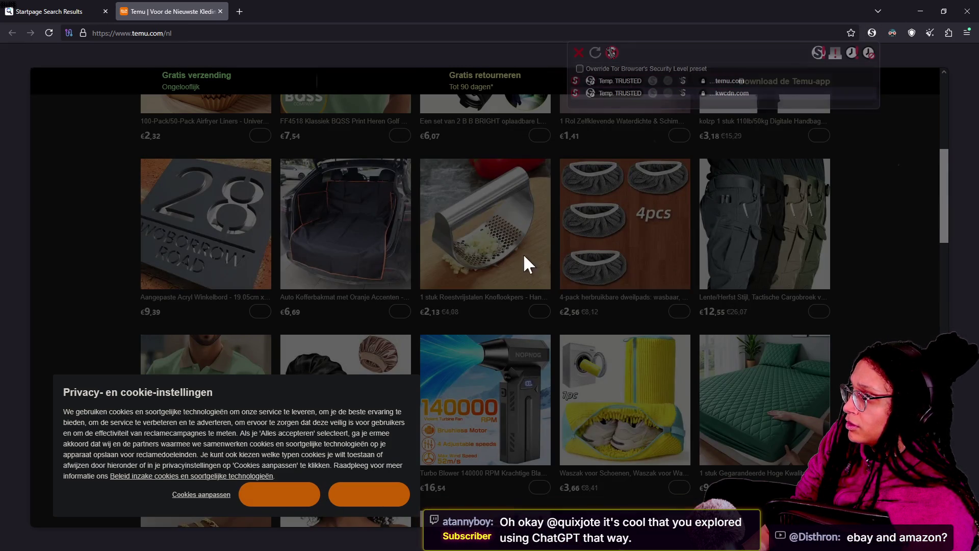
key(ctrl+shift+c)
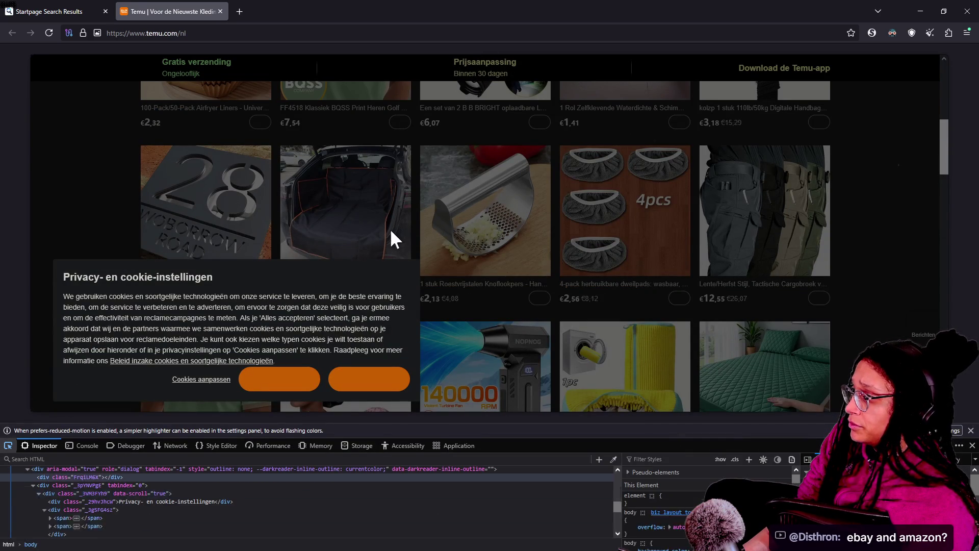
click(971, 430)
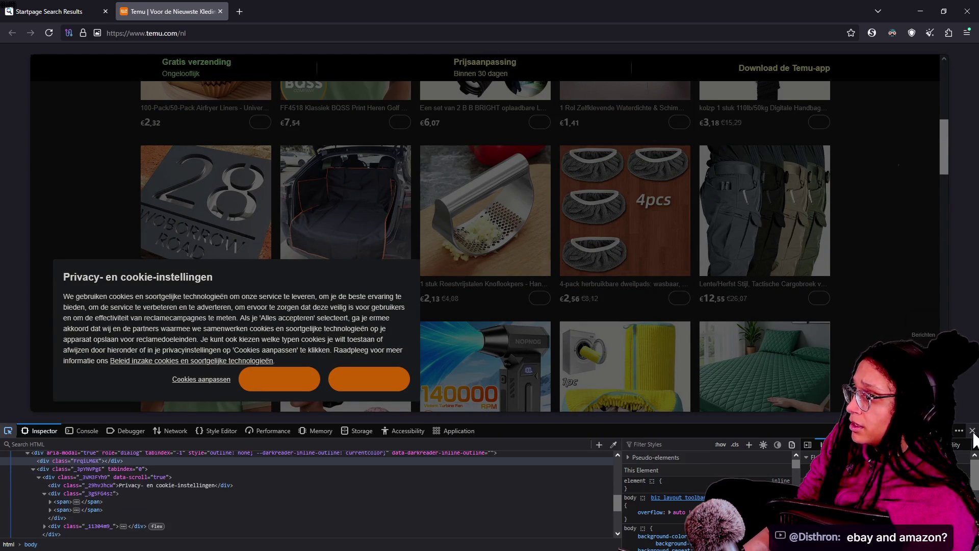
Step: Open the Tor Browser add-ons manager from the extensions toolbar menu
click(948, 32)
click(922, 229)
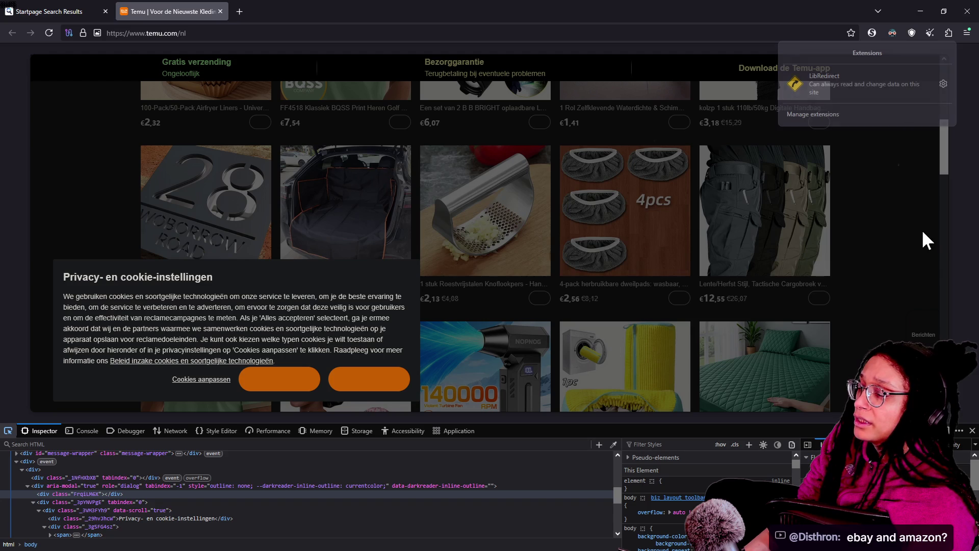
click(944, 31)
click(967, 33)
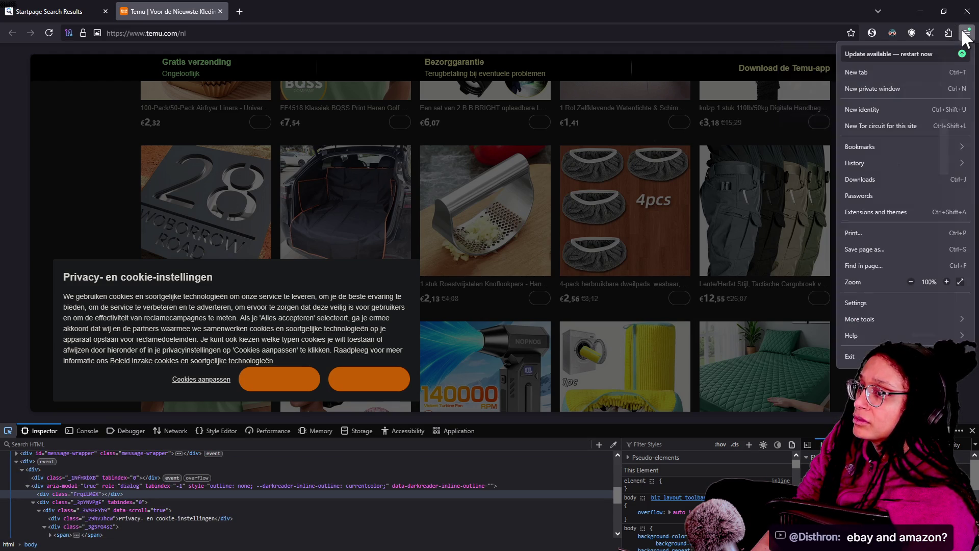
click(946, 33)
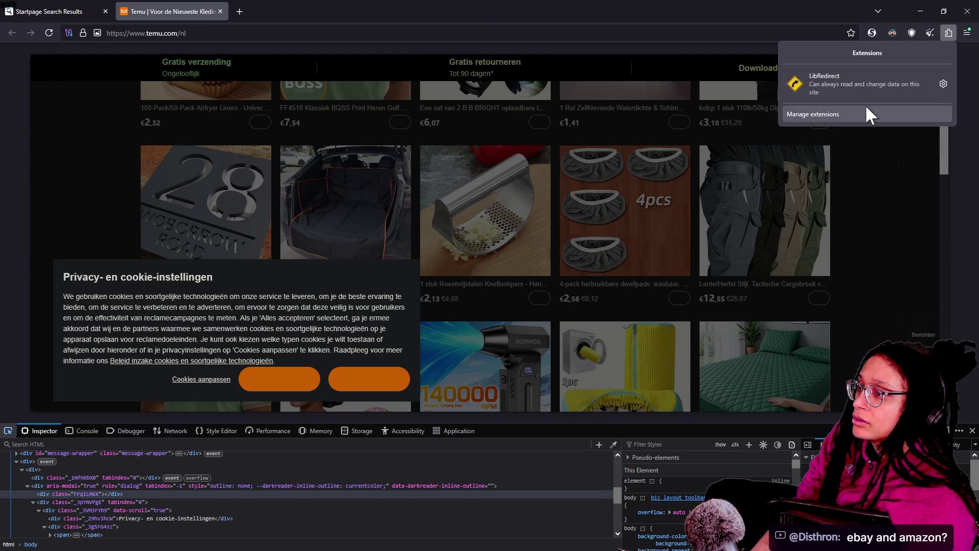
click(846, 114)
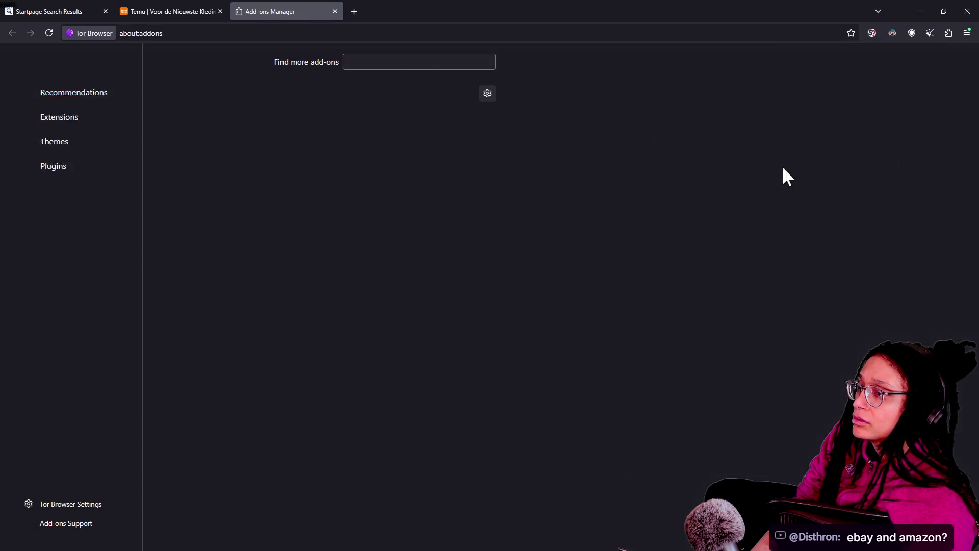
Step: Search the add-ons site for 'ubloc' and begin installing uBlock Origin
click(420, 59)
text(ubloc)
key(Return)
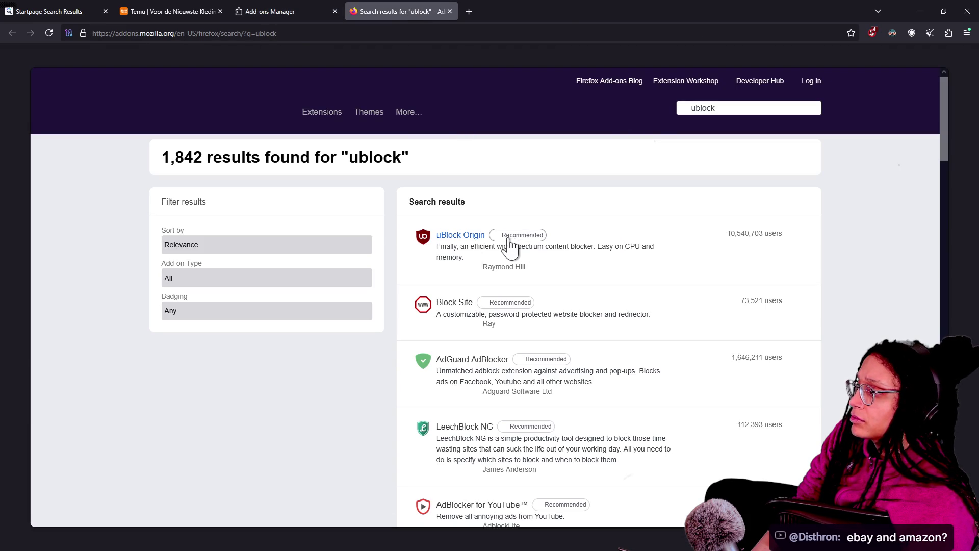
click(464, 235)
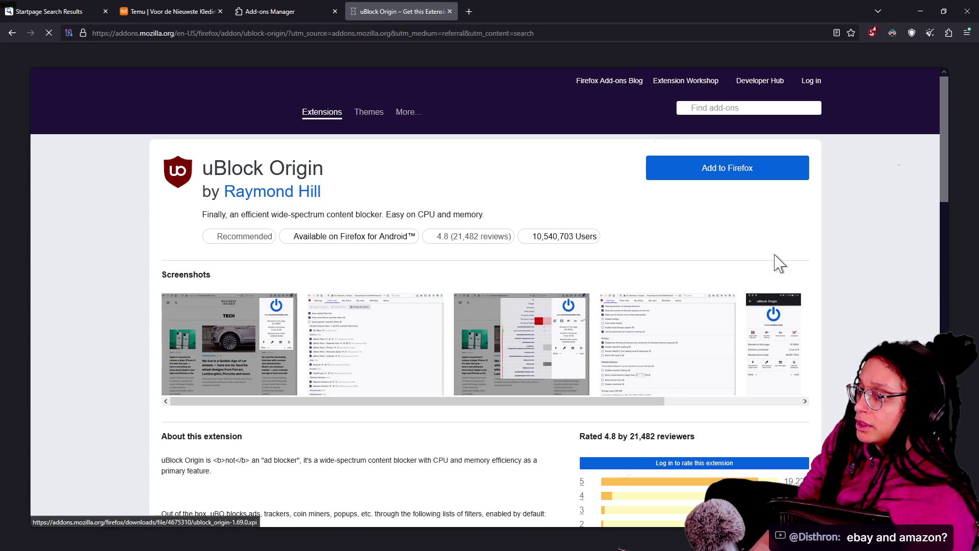
click(716, 173)
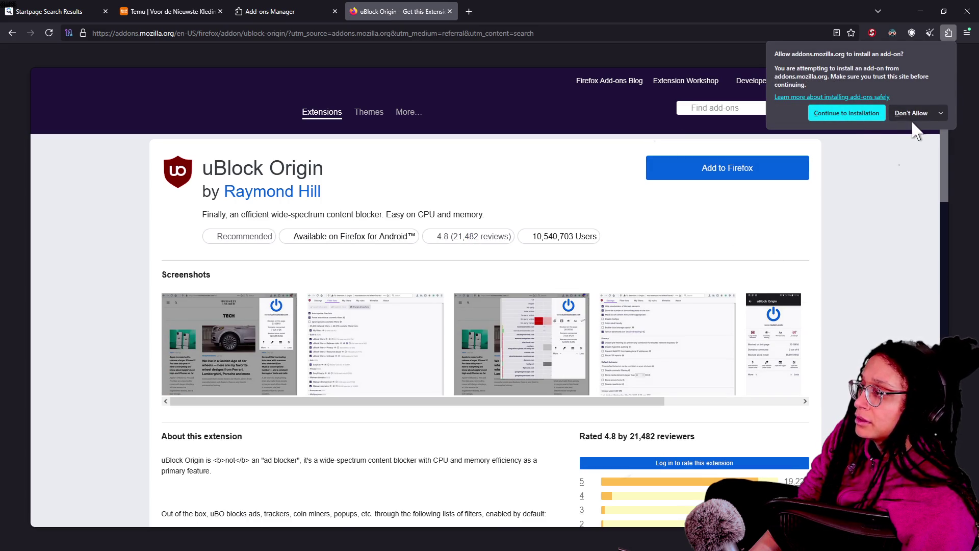
click(877, 113)
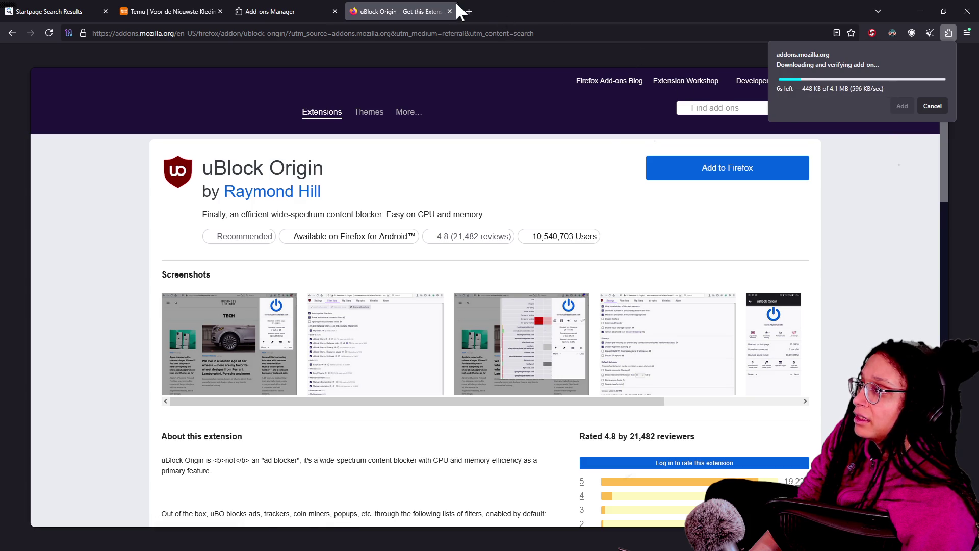
Step: Check the installed extensions list from the Temu tab and open the add-on management page
click(237, 8)
click(156, 9)
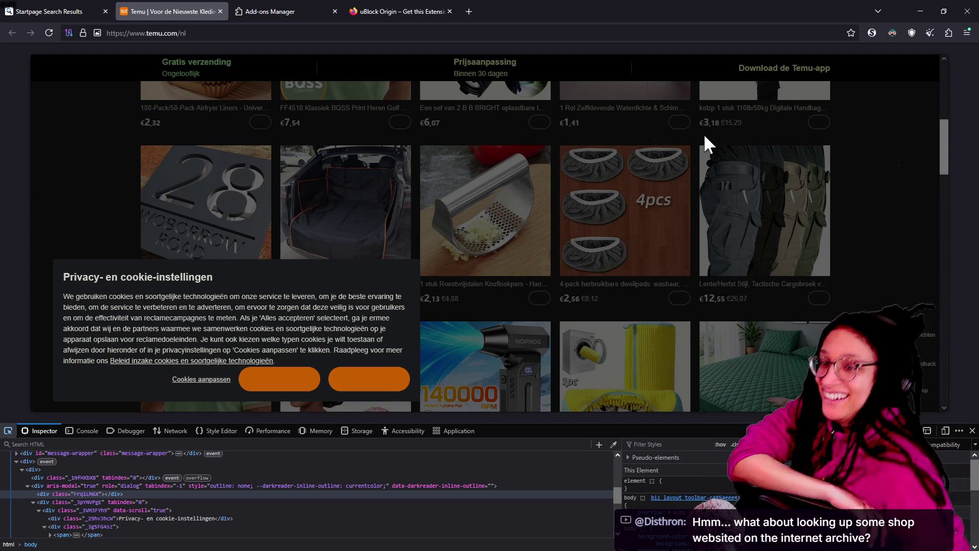
click(946, 31)
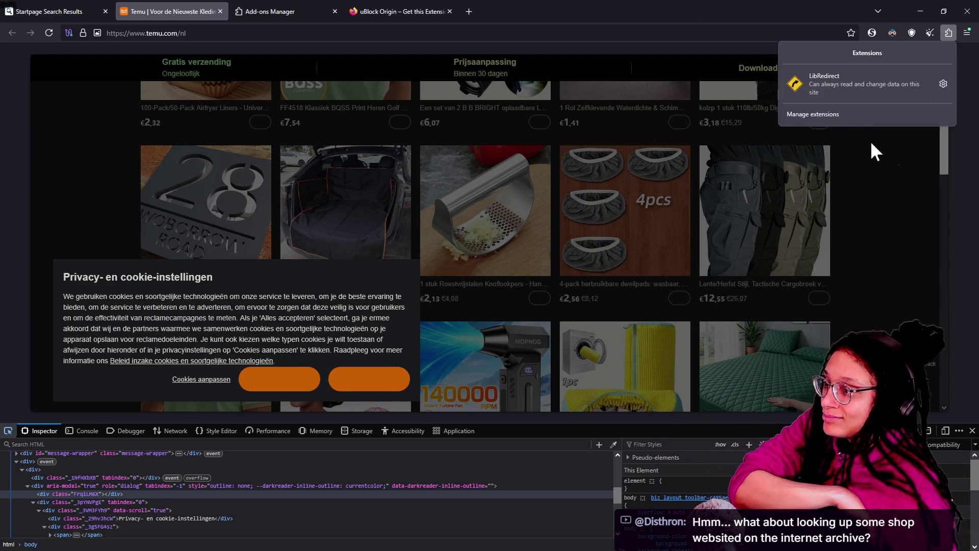
click(966, 33)
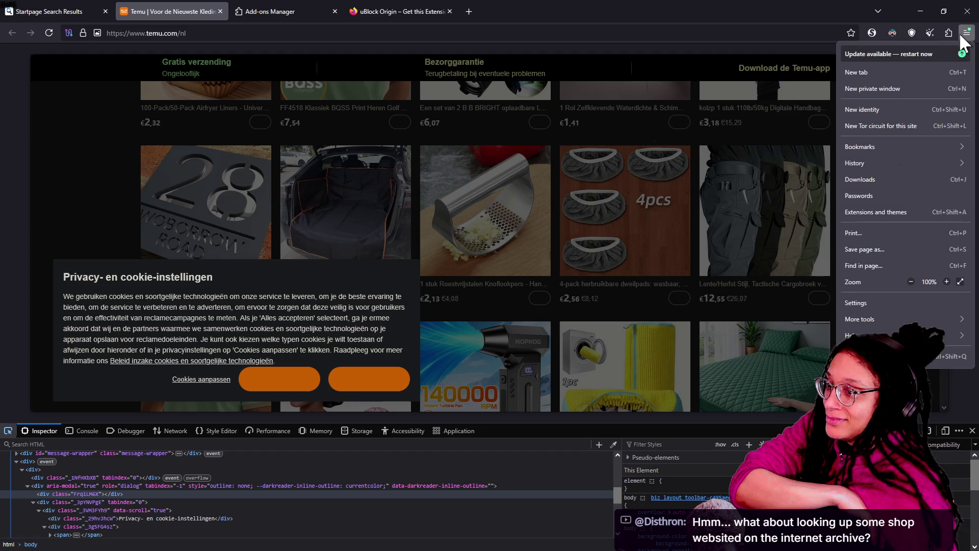
click(947, 31)
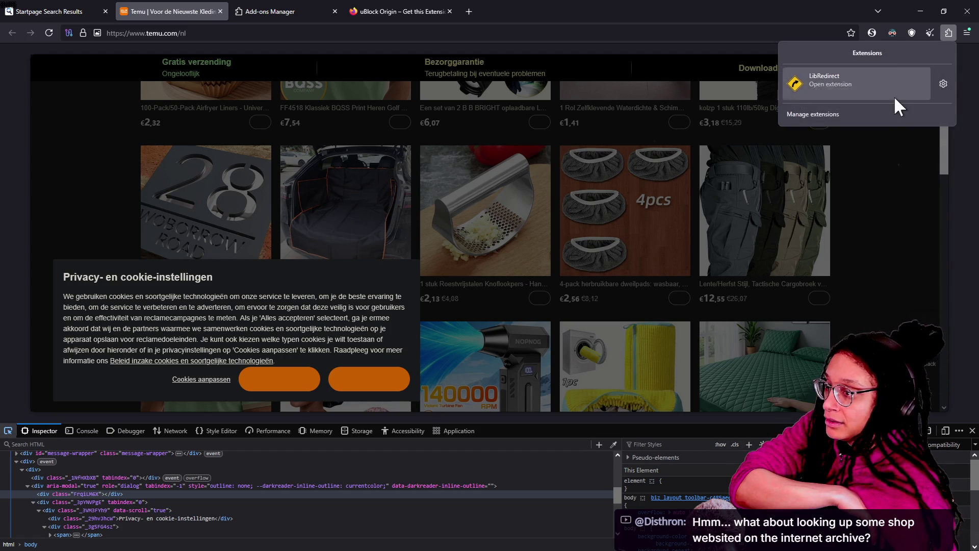
click(874, 110)
Step: Add uBlock Origin to the browser with private-window access allowed
click(398, 11)
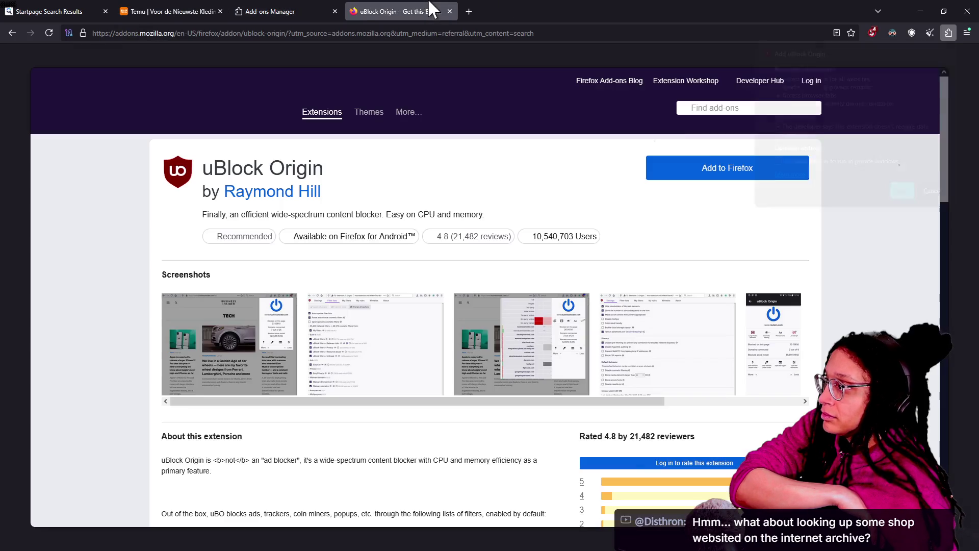
click(725, 168)
click(778, 161)
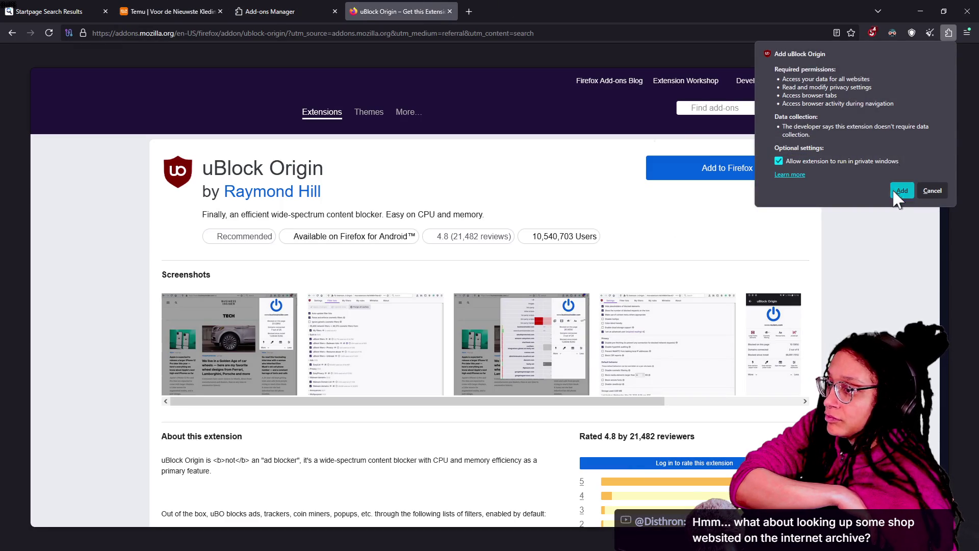
click(902, 190)
Step: Return to the Temu tab and reload the page
click(243, 8)
click(210, 7)
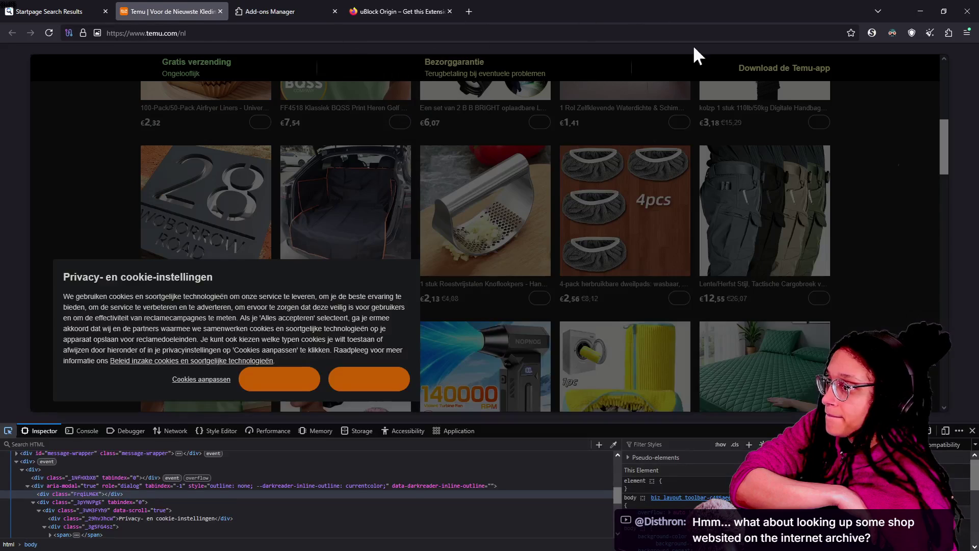
click(948, 33)
click(964, 181)
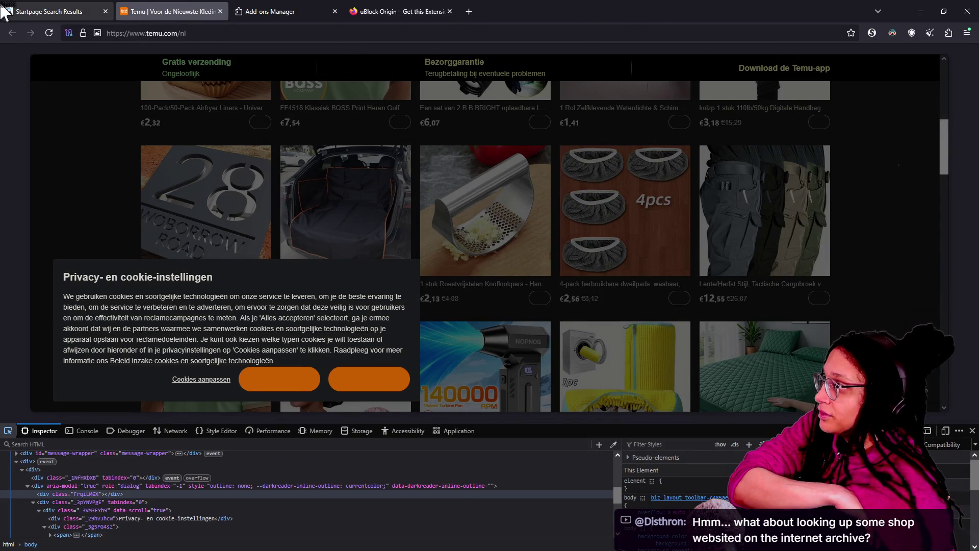
click(49, 34)
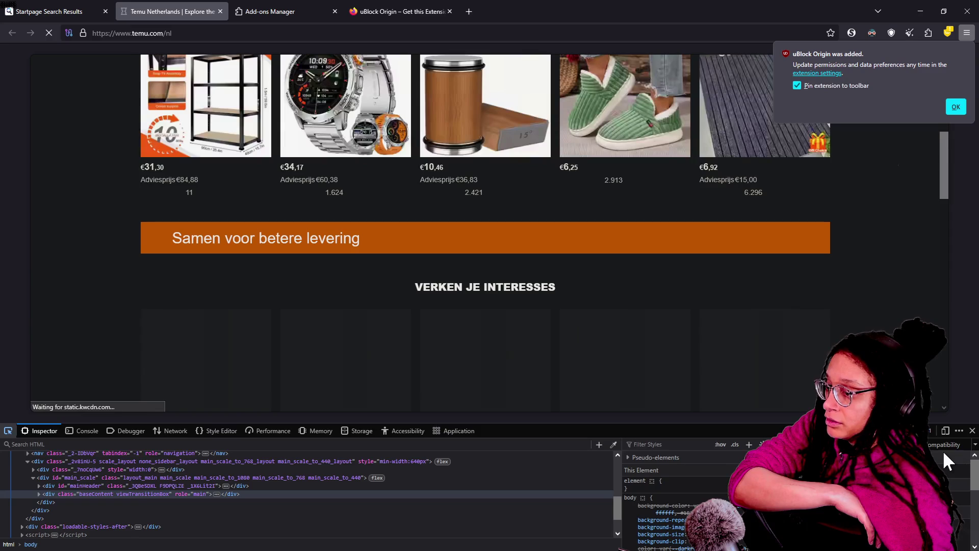
Step: Close developer tools, dismiss the uBlock notice, and reload Temu through uBlock's controls
click(972, 430)
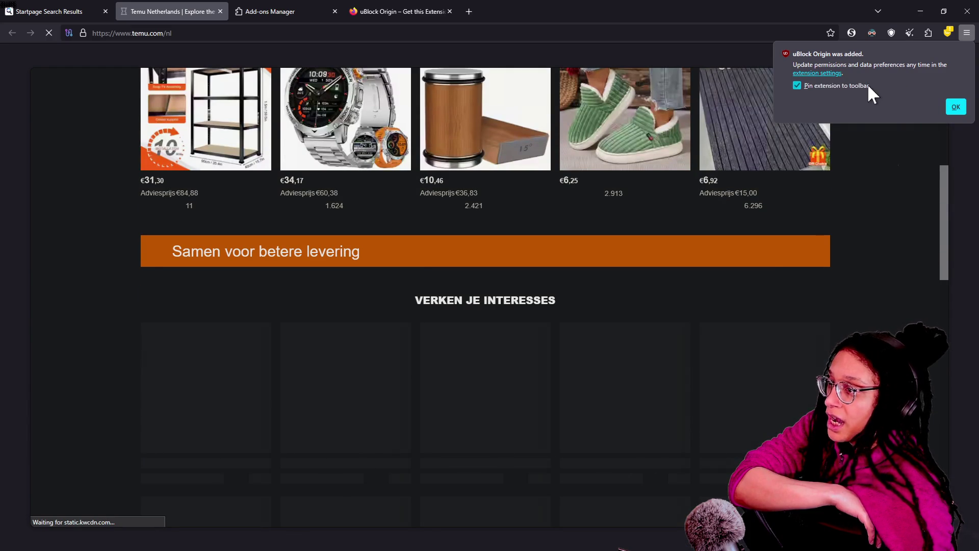
click(958, 107)
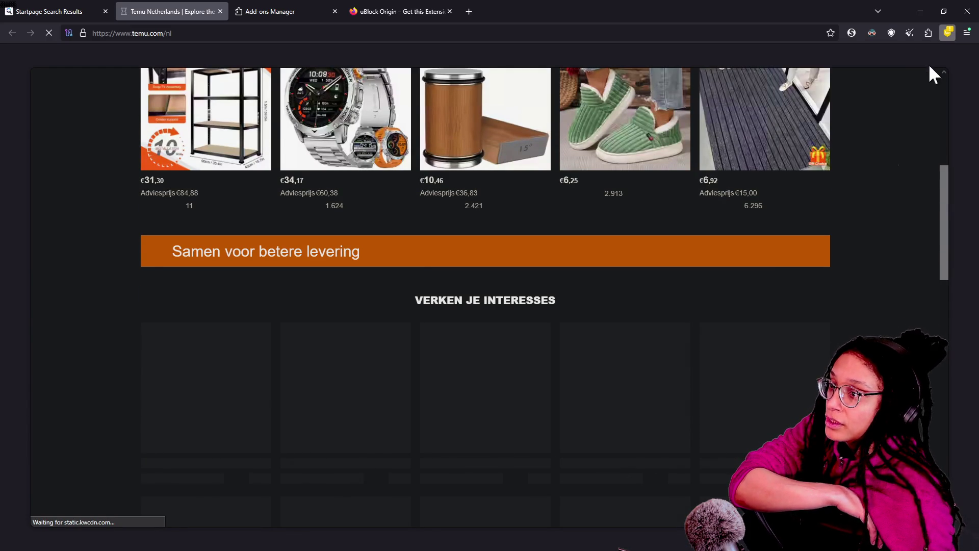
click(929, 32)
click(946, 32)
click(946, 32)
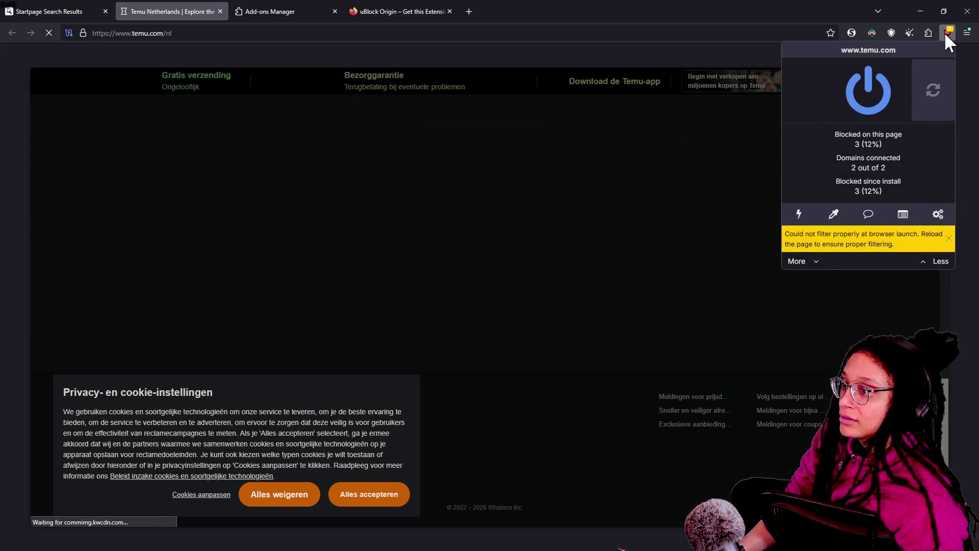
click(834, 217)
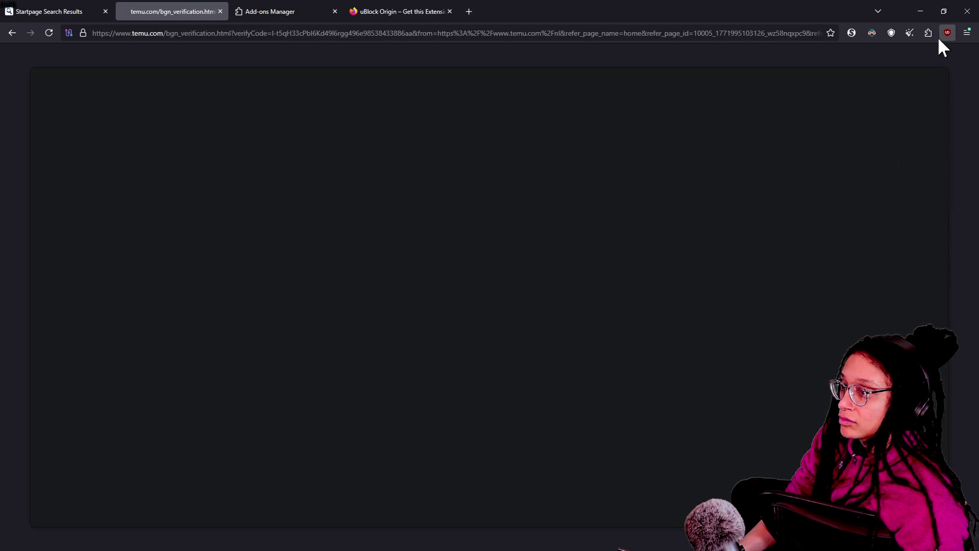
click(947, 32)
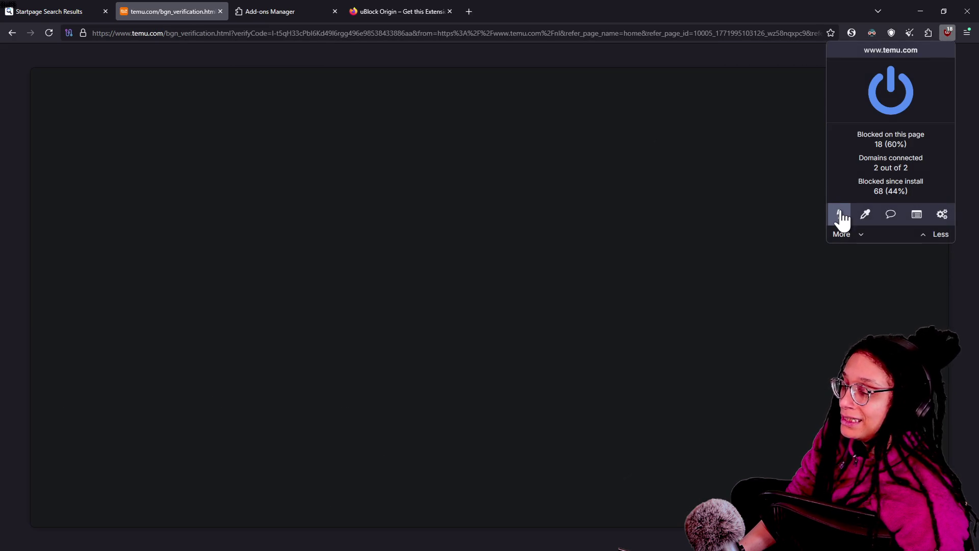
click(788, 150)
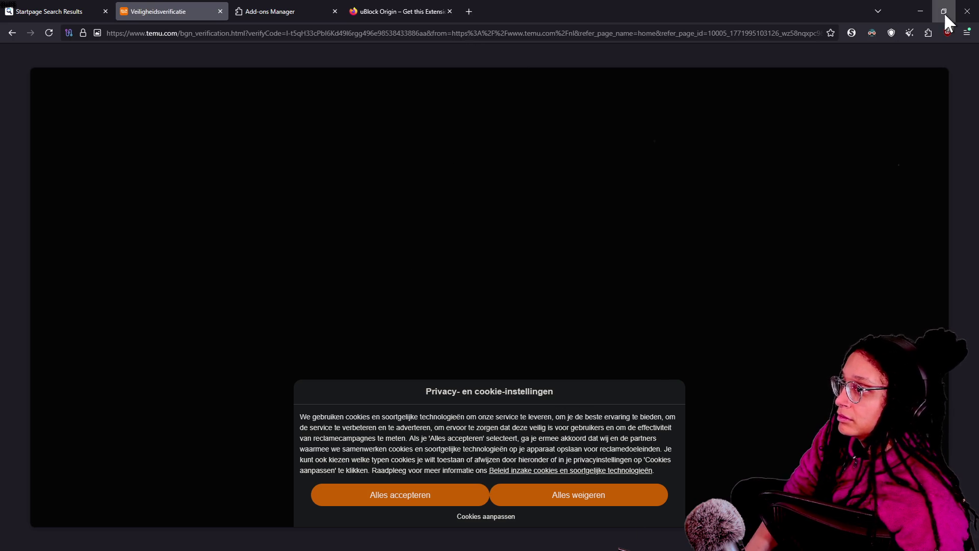
Step: Review NoScript's trusted domains for Temu, then refuse all cookies with 'Alles weigeren'
click(853, 32)
click(855, 31)
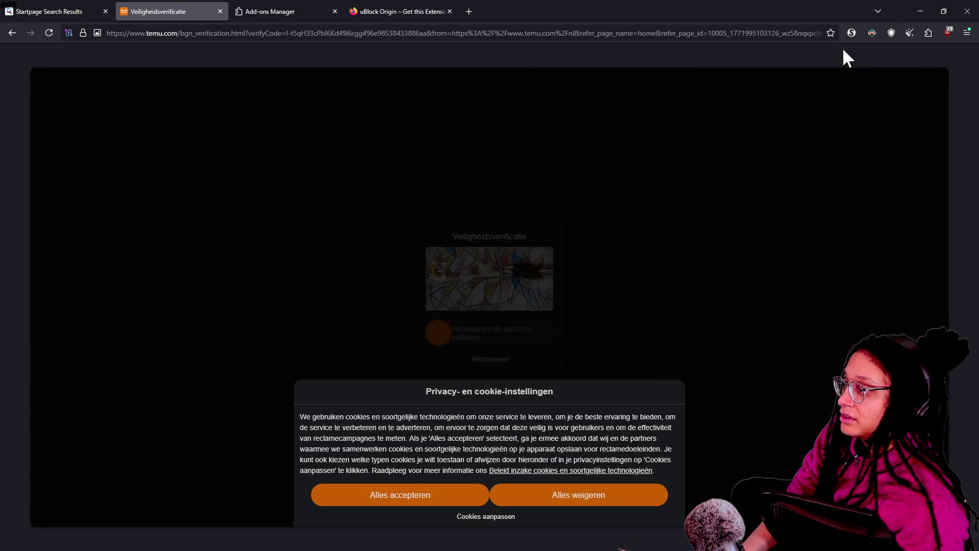
click(855, 30)
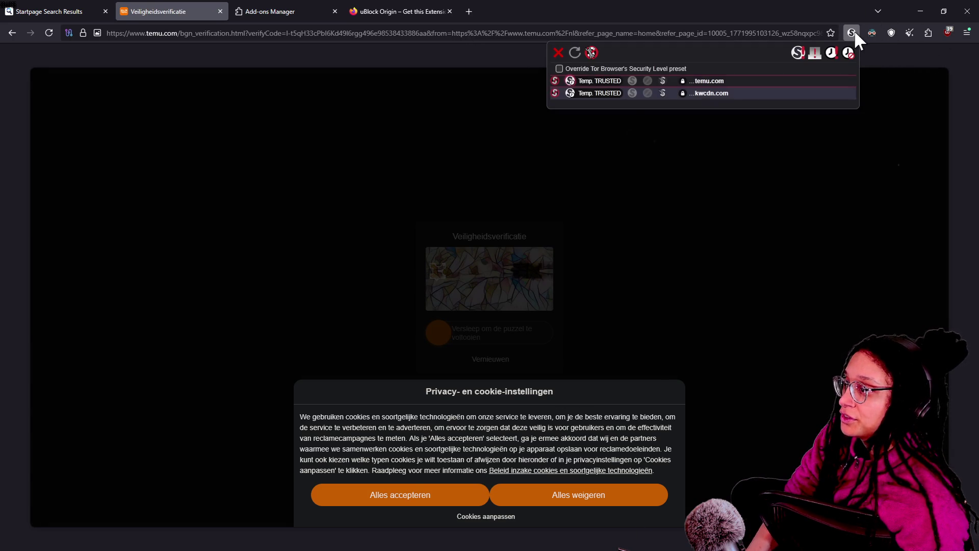
click(926, 45)
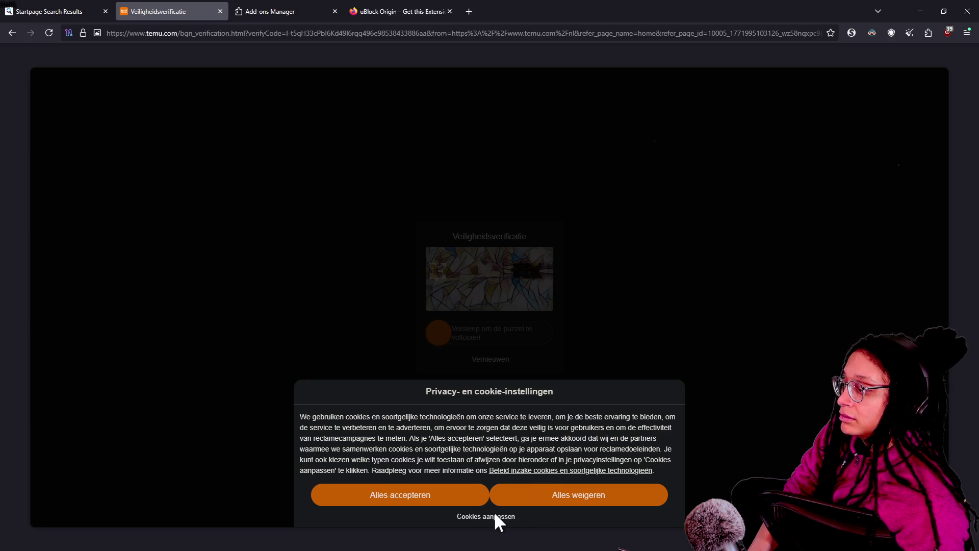
click(635, 489)
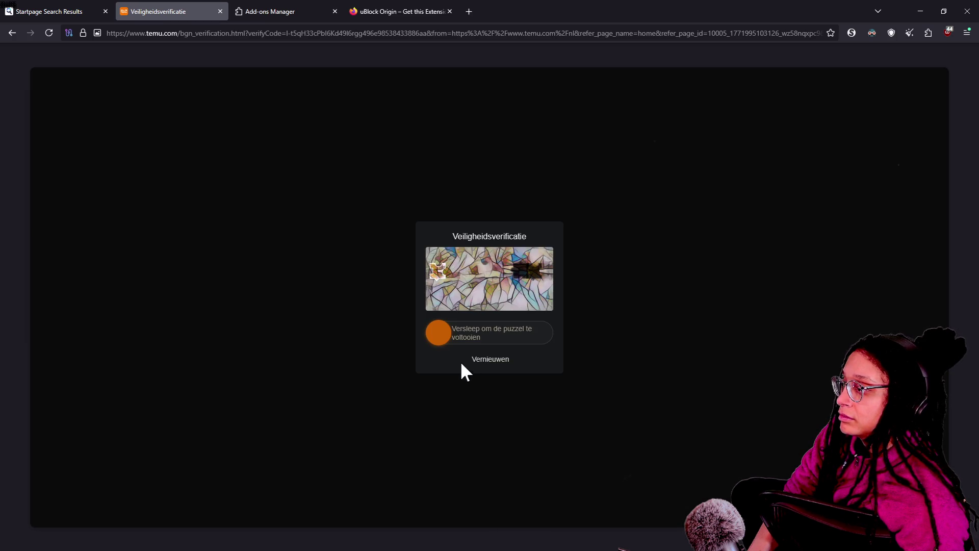
Step: Zoom the page to 170% and drag the slider to fit the puzzle piece into its gap
click(440, 334)
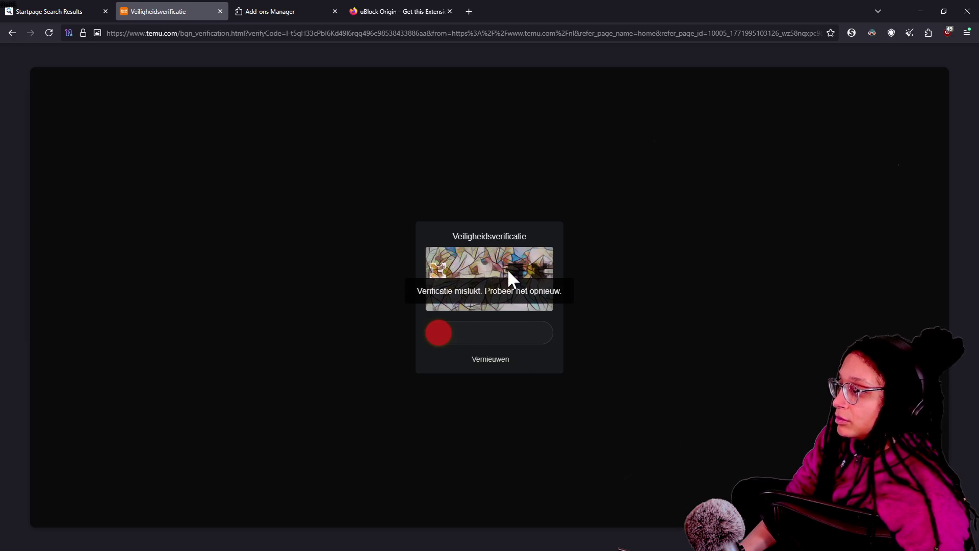
key(ctrl+plus)
key(ctrl+plus)
key(ctrl+plus)
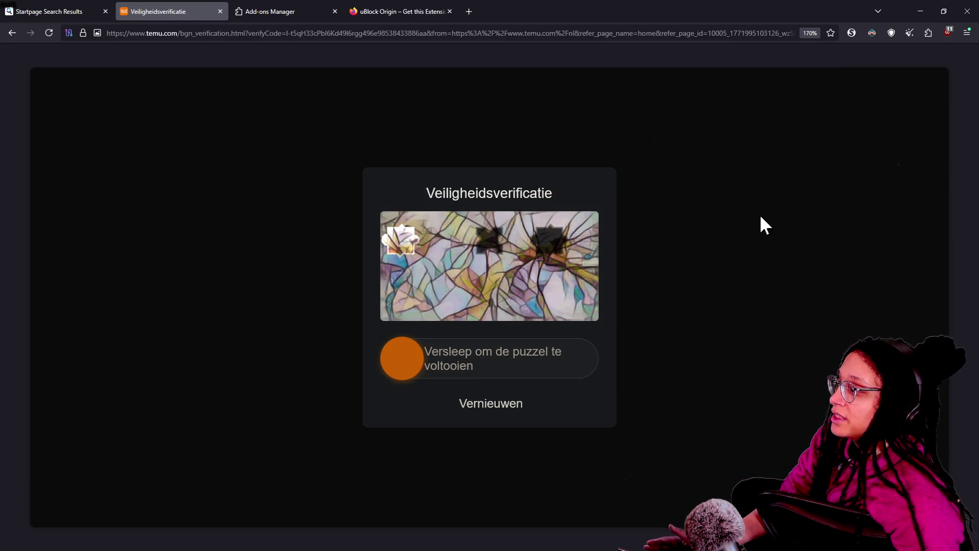
mouse_move(412, 257)
mouse_down()
mouse_move(494, 266)
mouse_move(562, 250)
mouse_up()
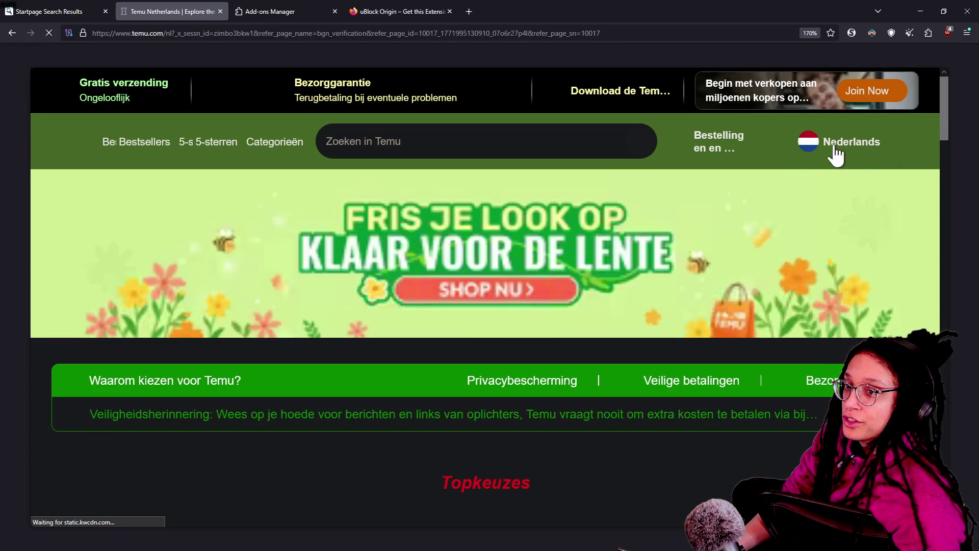
Step: Switch off Dark Reader's dark mode for temu.com
scroll(941, 123, down, 10)
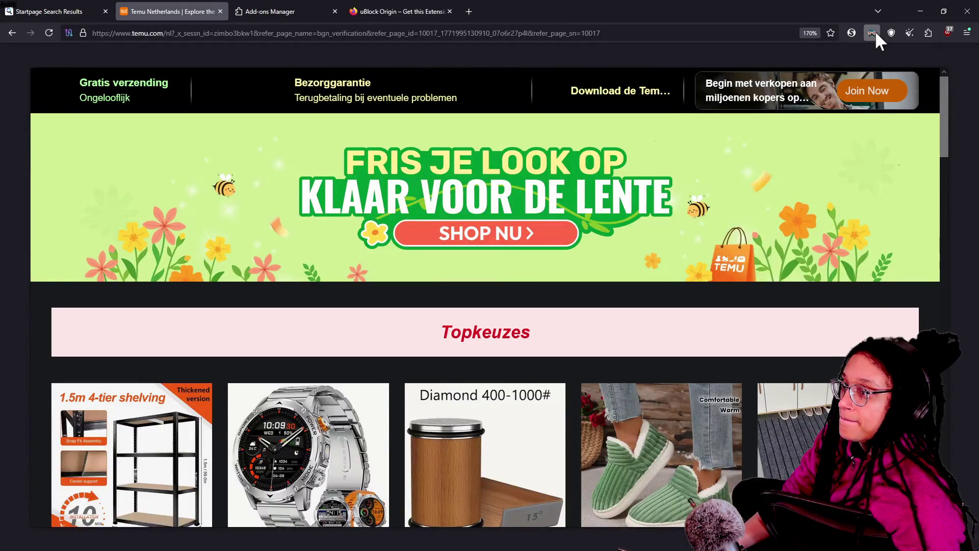
click(872, 33)
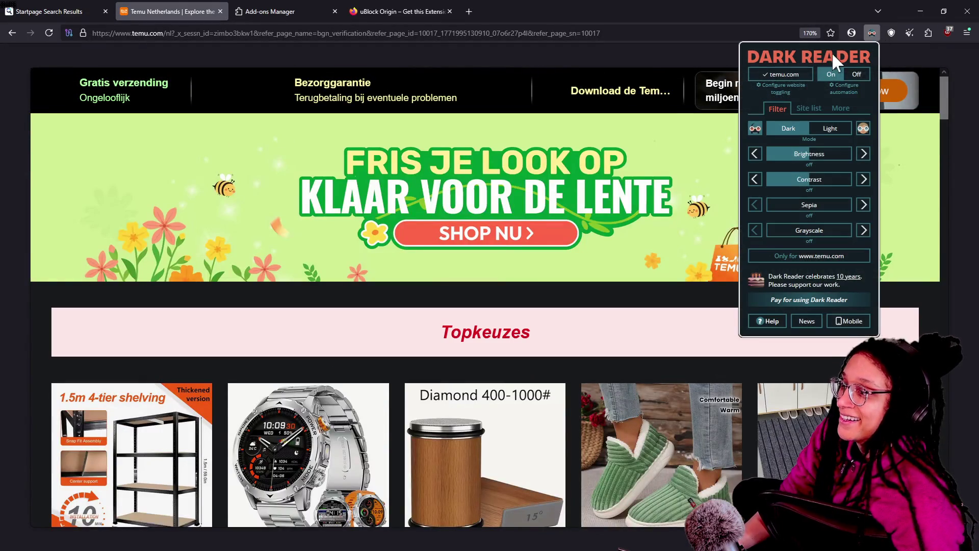
click(775, 75)
click(943, 71)
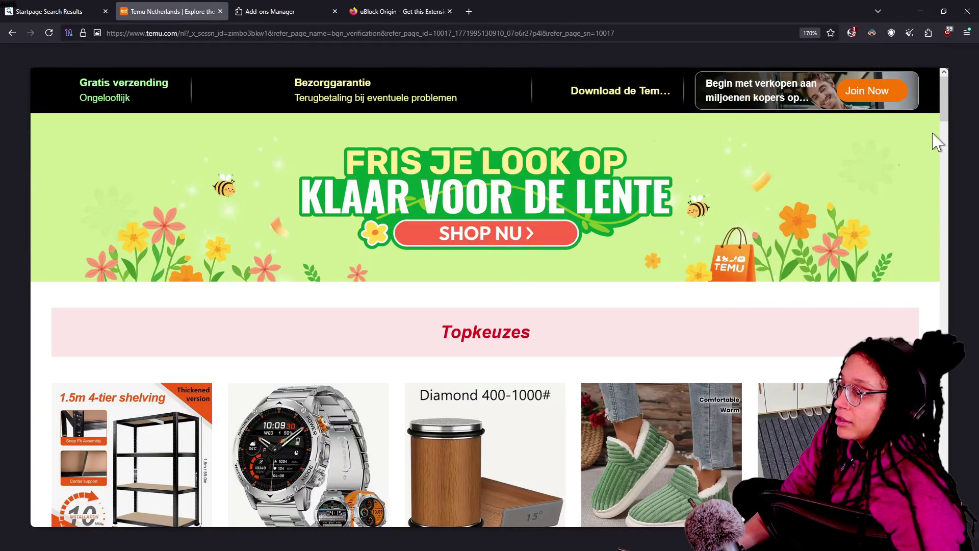
Step: Browse the Temu product grid, past items like the €8,13 silicone coffee mat
scroll(937, 141, down, 10)
scroll(735, 194, down, 7)
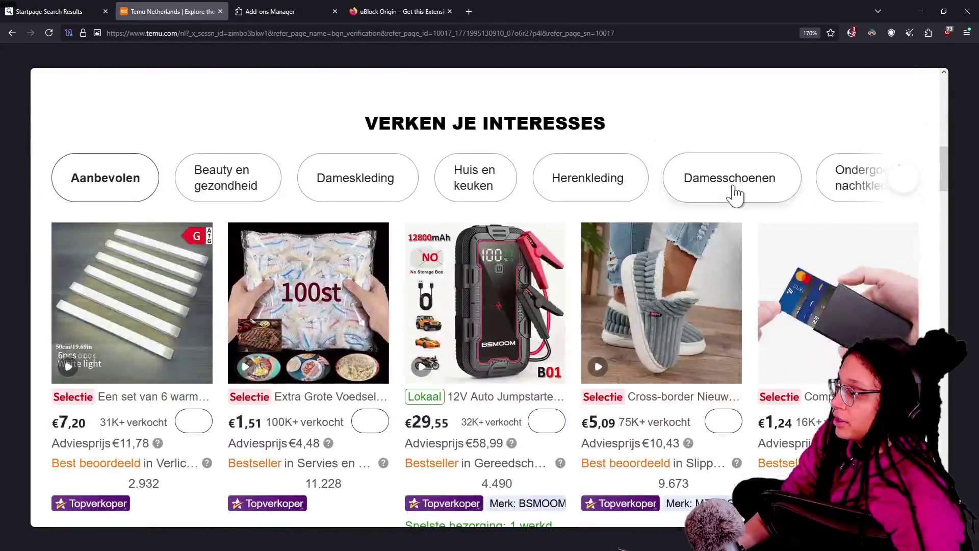
scroll(532, 263, down, 12)
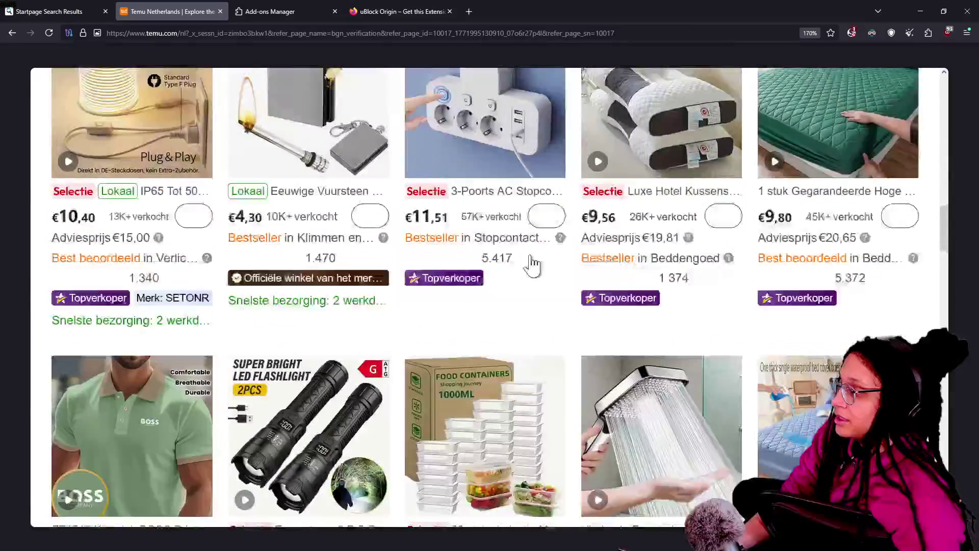
scroll(532, 262, down, 6)
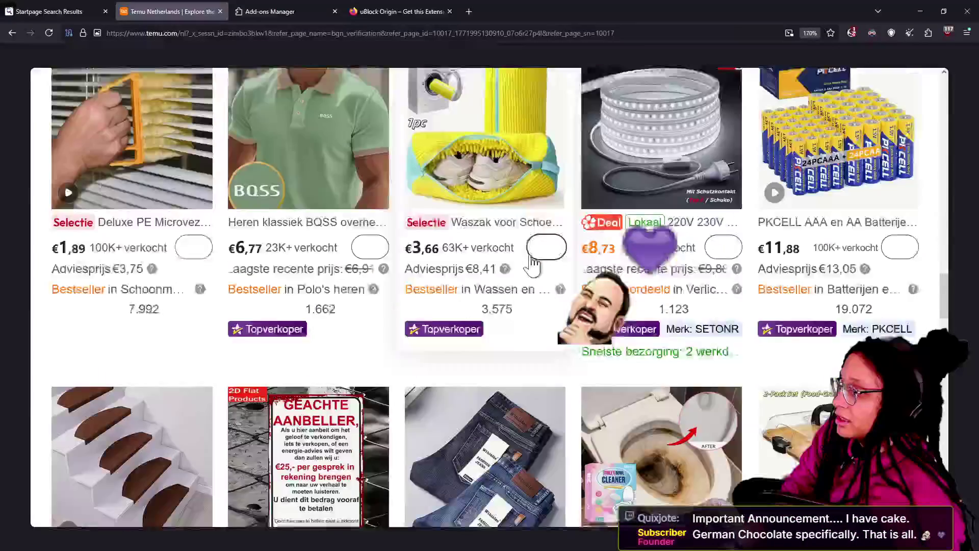
scroll(532, 263, up, 10)
scroll(532, 262, up, 15)
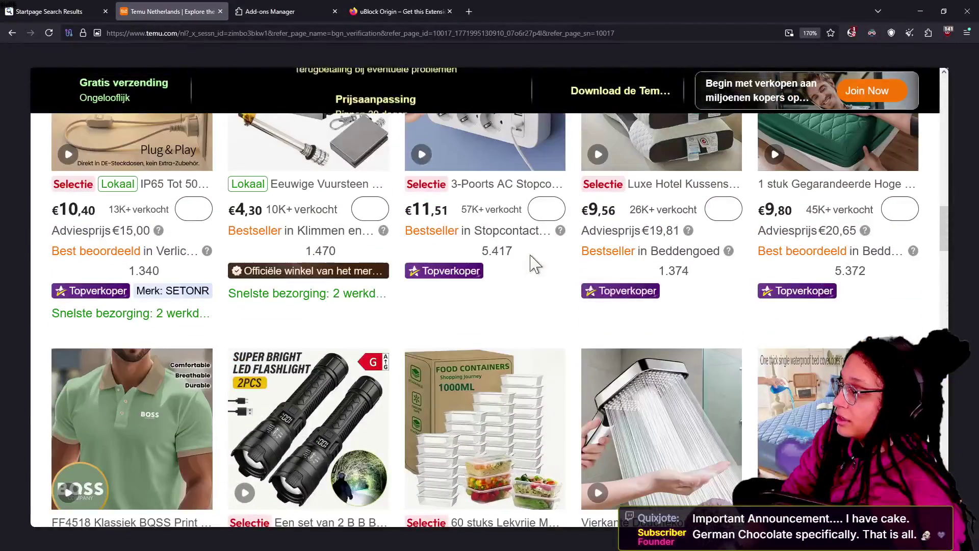
scroll(532, 262, down, 12)
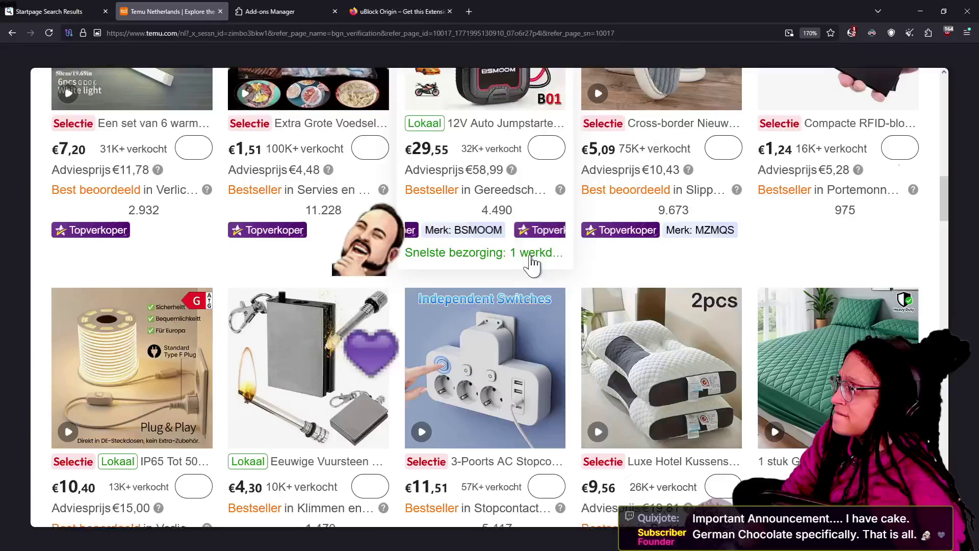
scroll(532, 262, down, 3)
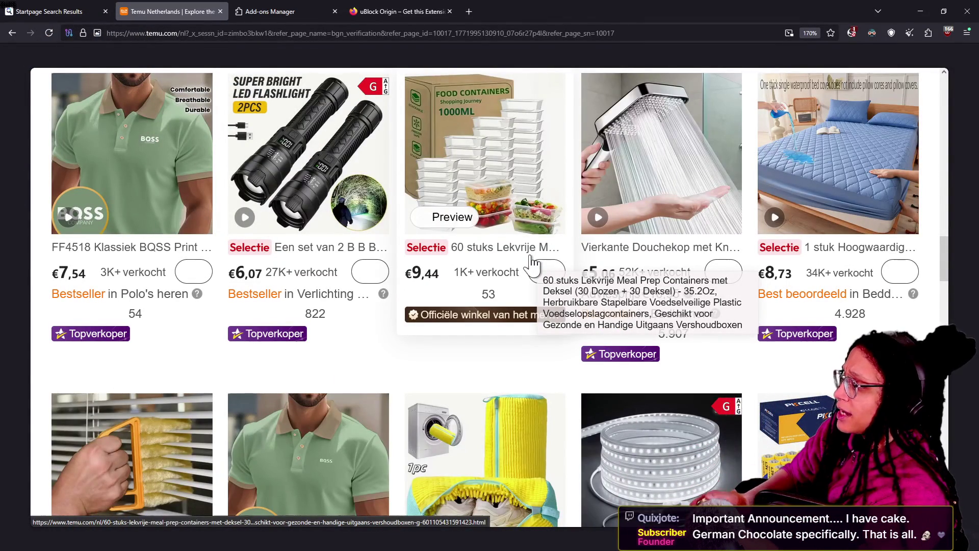
scroll(594, 372, up, 3)
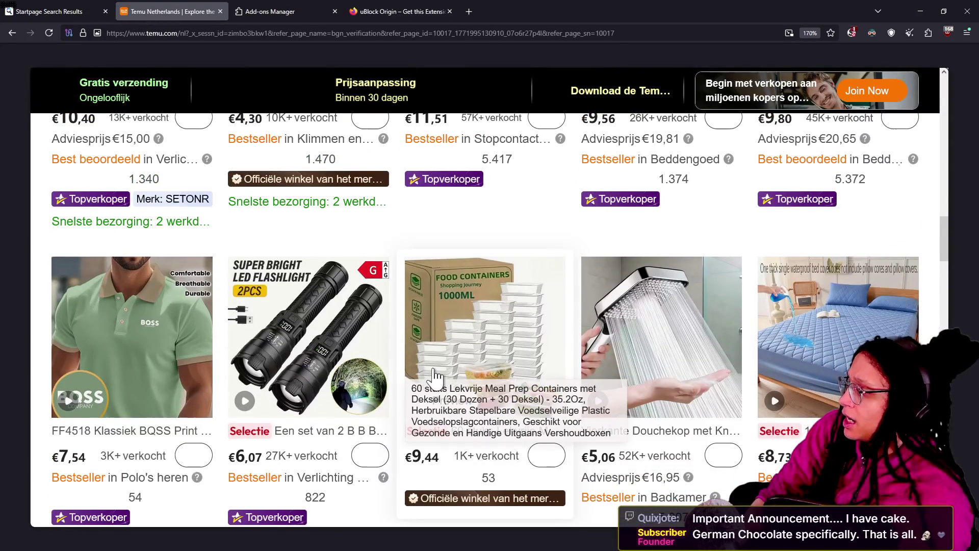
scroll(490, 398, down, 2)
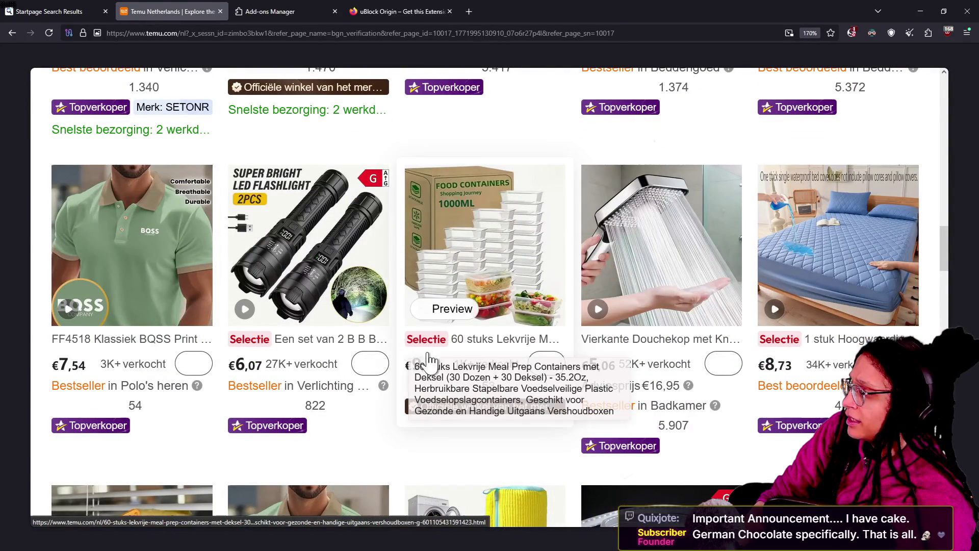
scroll(451, 363, down, 8)
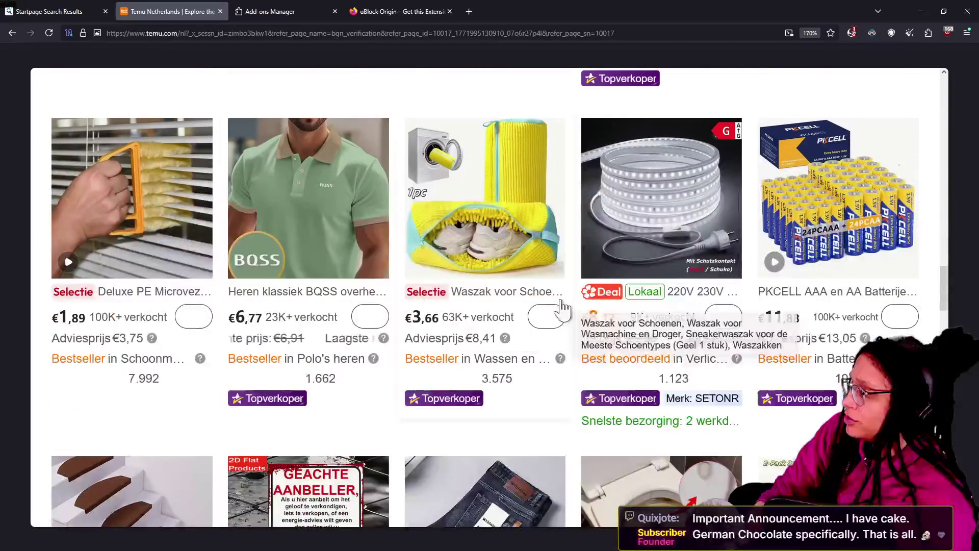
scroll(489, 380, down, 2)
scroll(488, 380, down, 4)
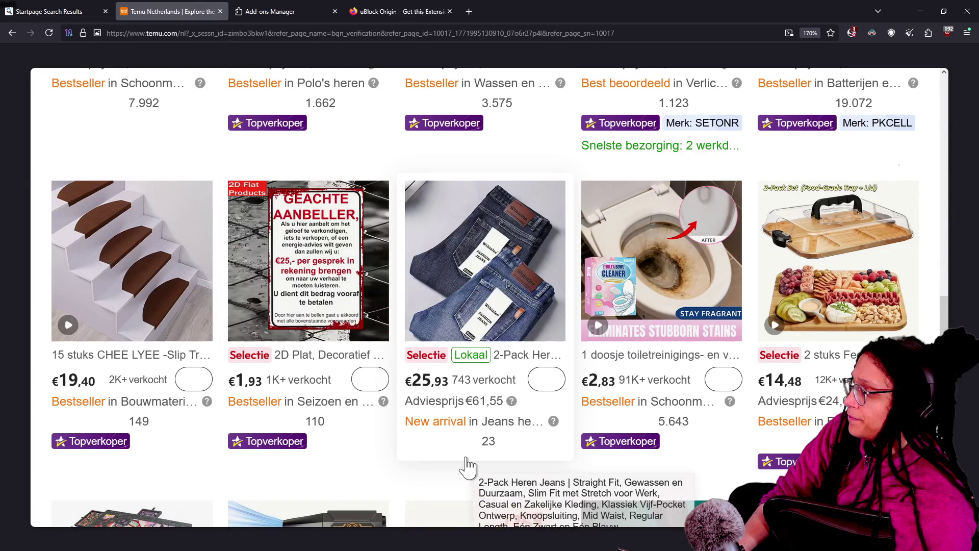
scroll(466, 466, down, 3)
scroll(656, 470, down, 6)
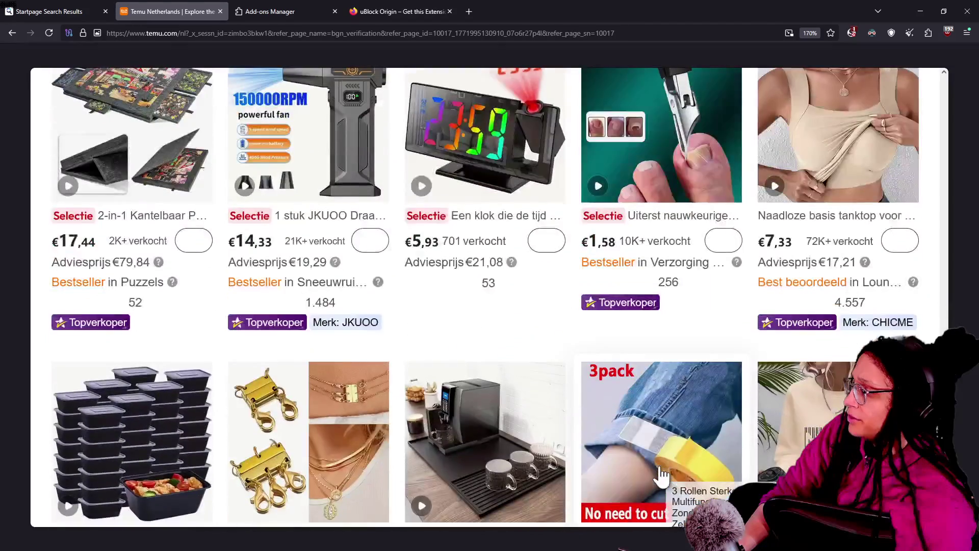
scroll(536, 431, down, 2)
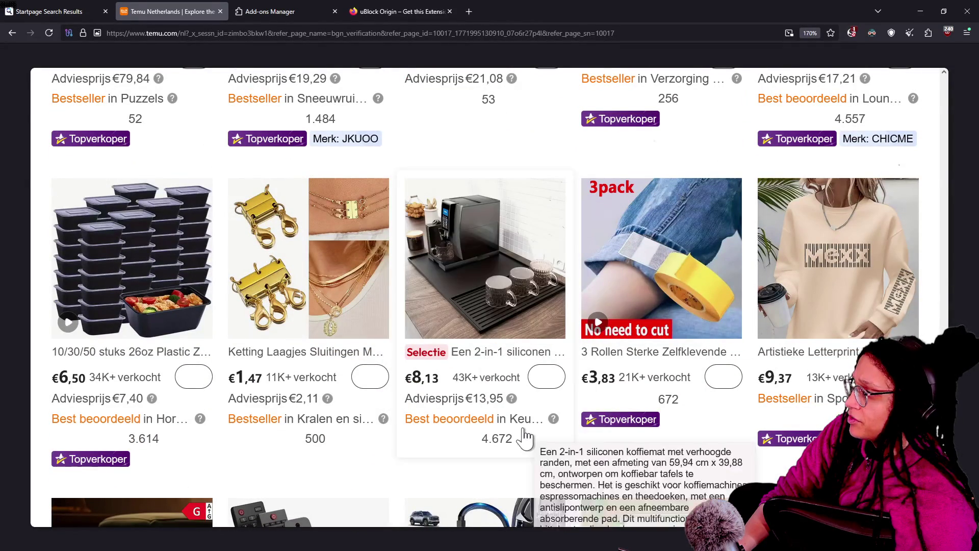
Step: Show NoScript's trust levels for temu.com, google.com and kwcdn.com
click(851, 31)
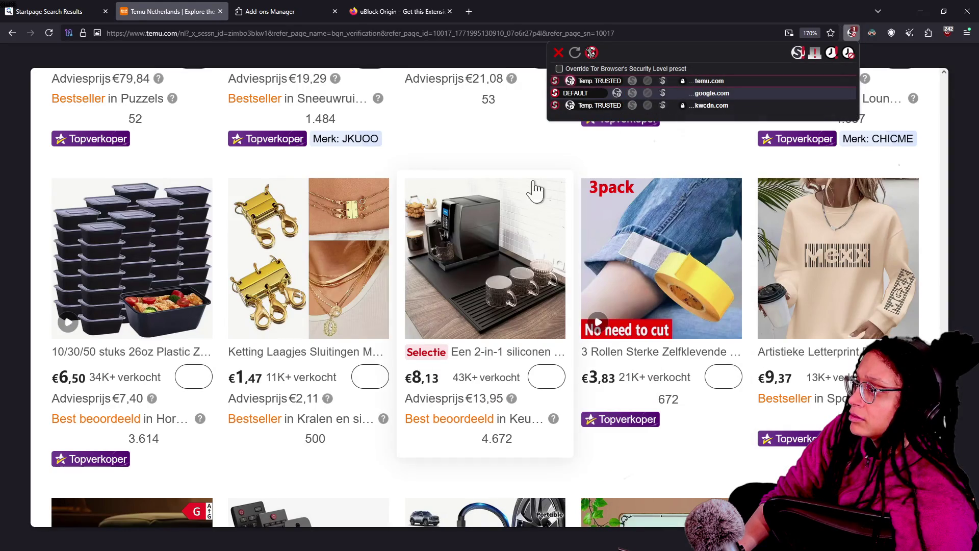
click(618, 99)
click(857, 33)
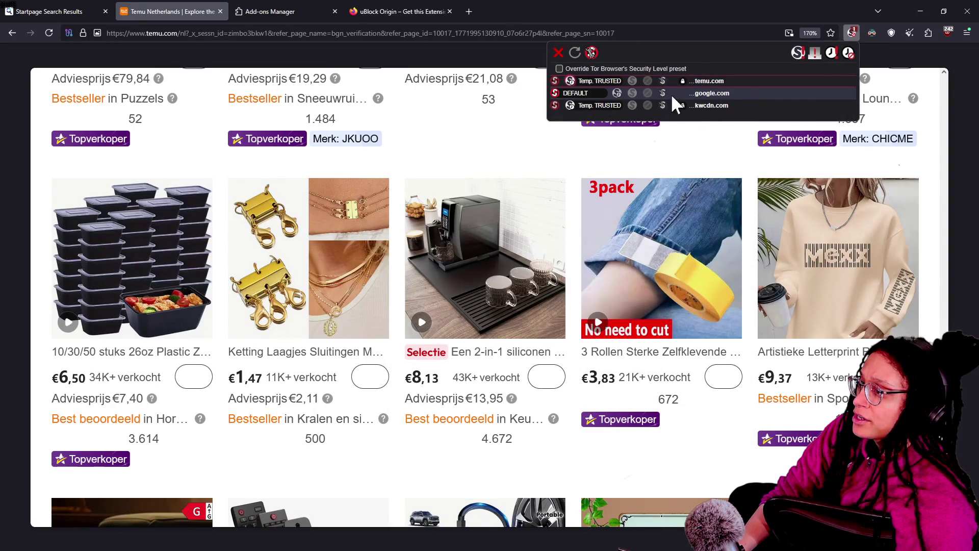
click(663, 148)
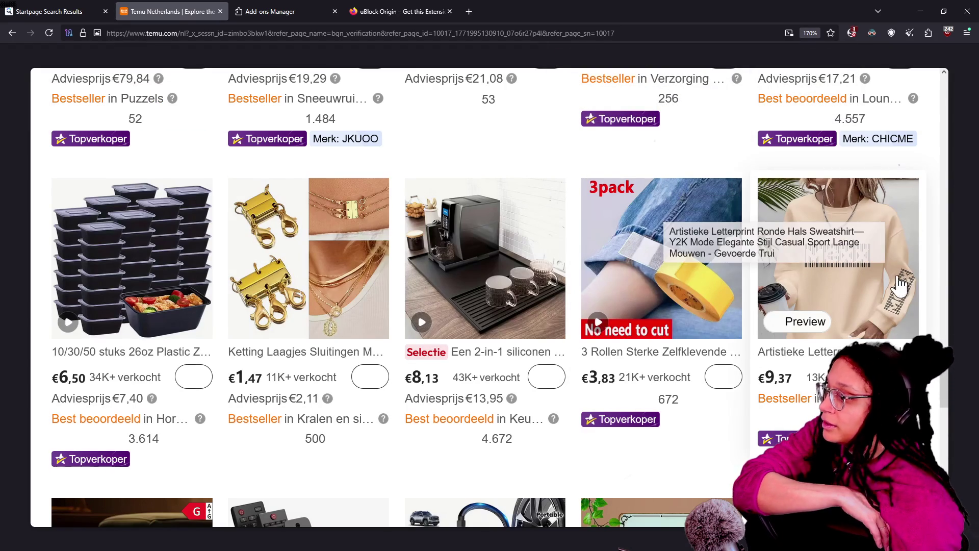
scroll(818, 363, down, 3)
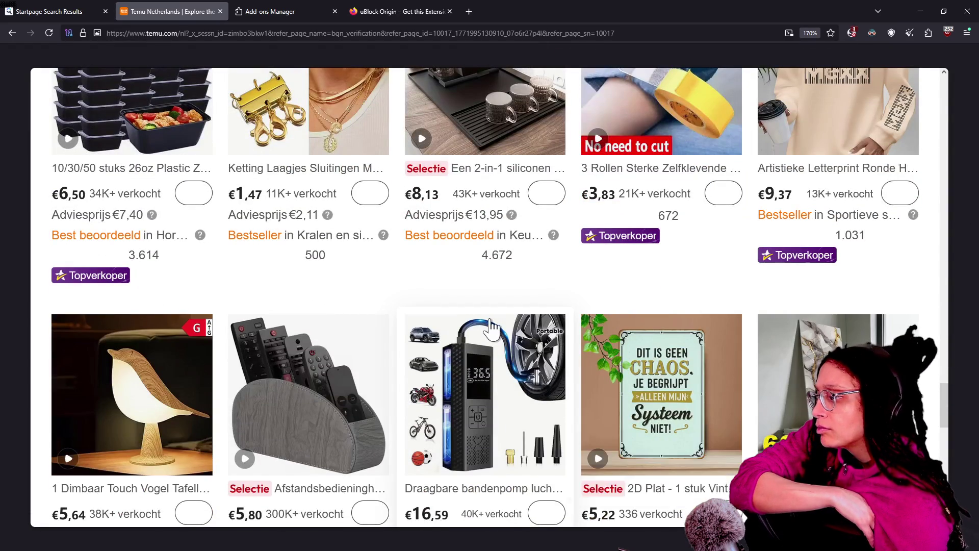
scroll(493, 326, down, 3)
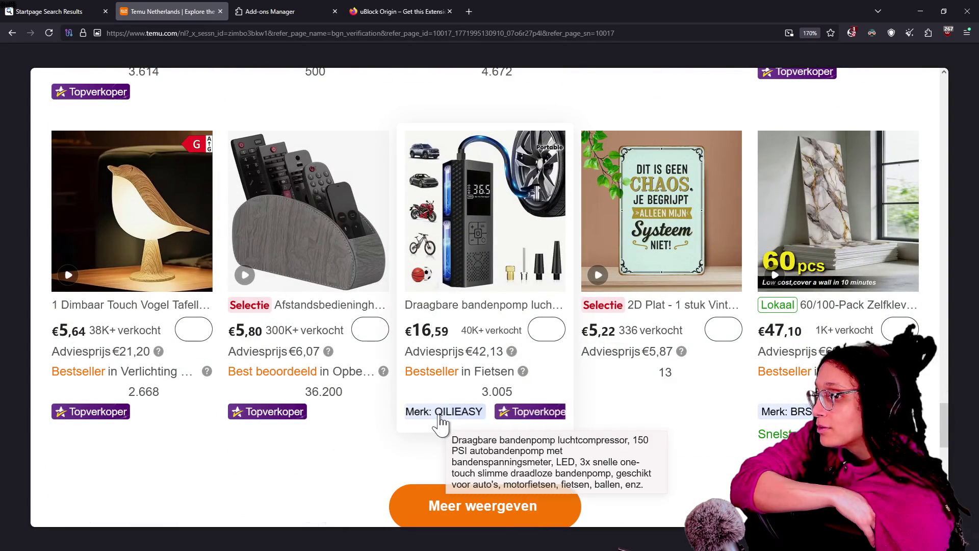
scroll(440, 424, up, 7)
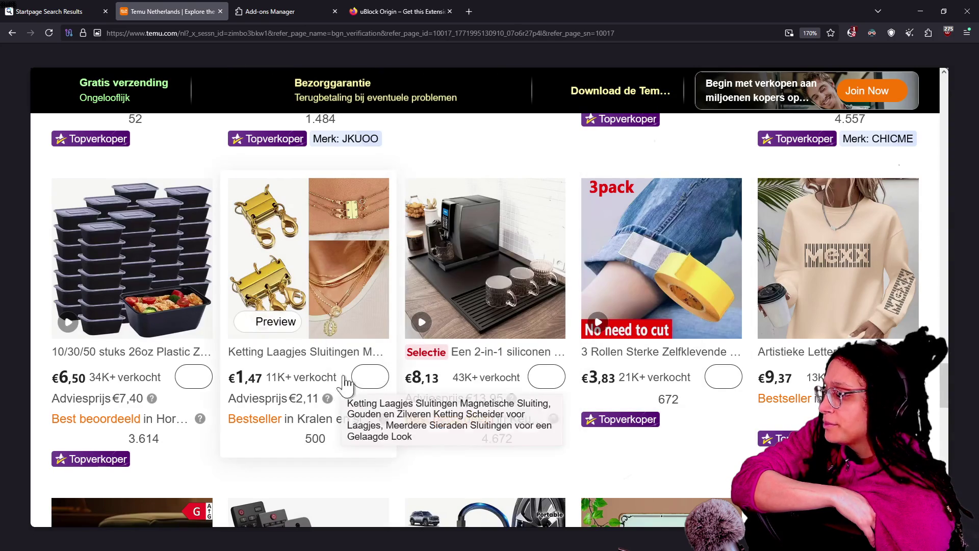
click(849, 31)
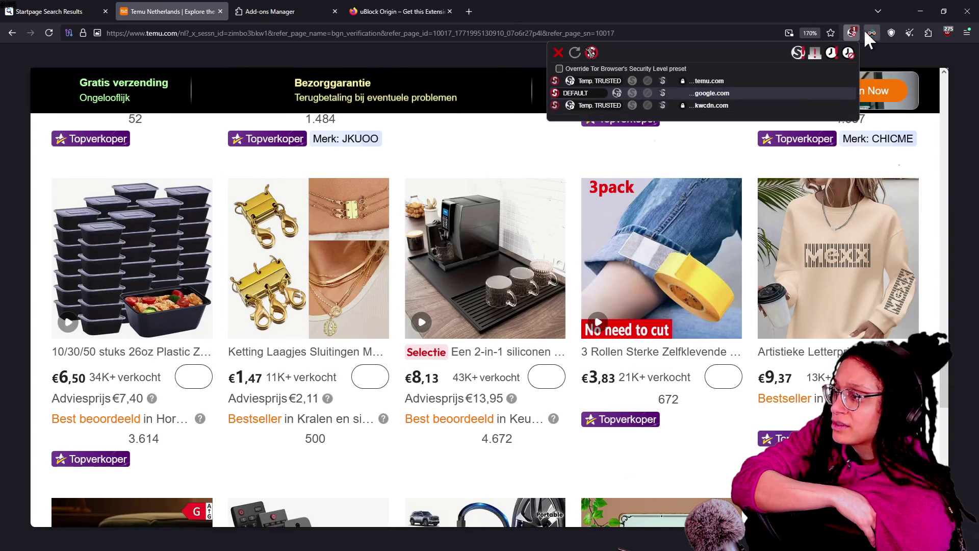
Step: Open and close Dark Reader's settings and the coffee mat's quick view
click(874, 31)
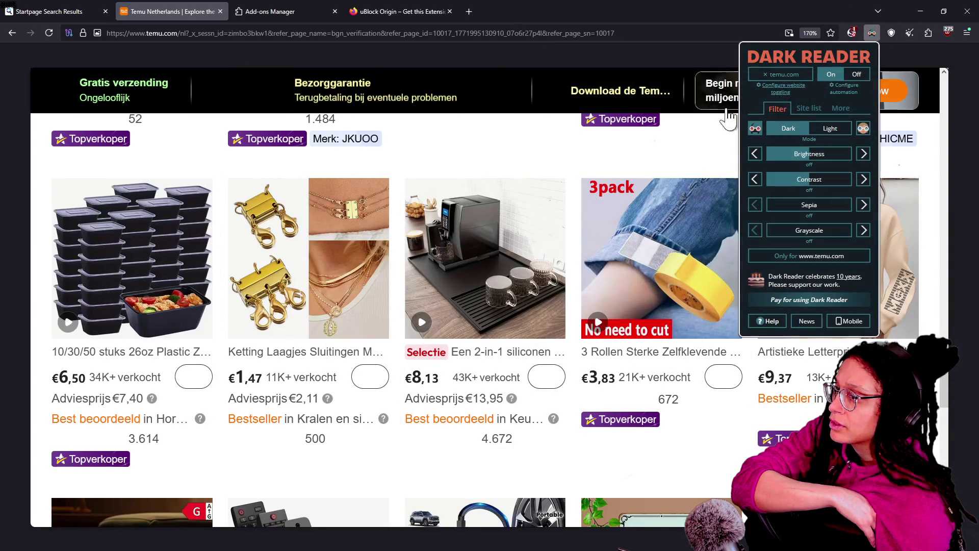
click(485, 130)
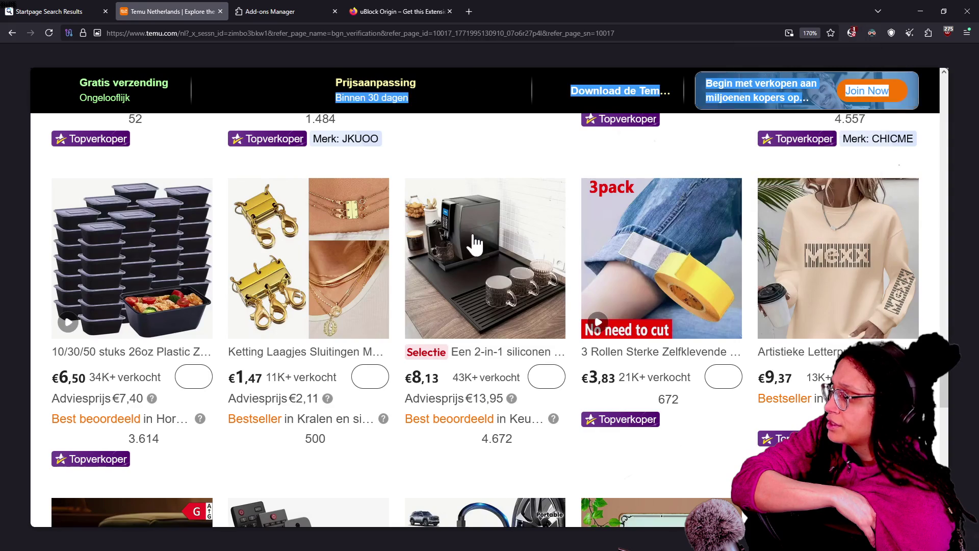
click(549, 378)
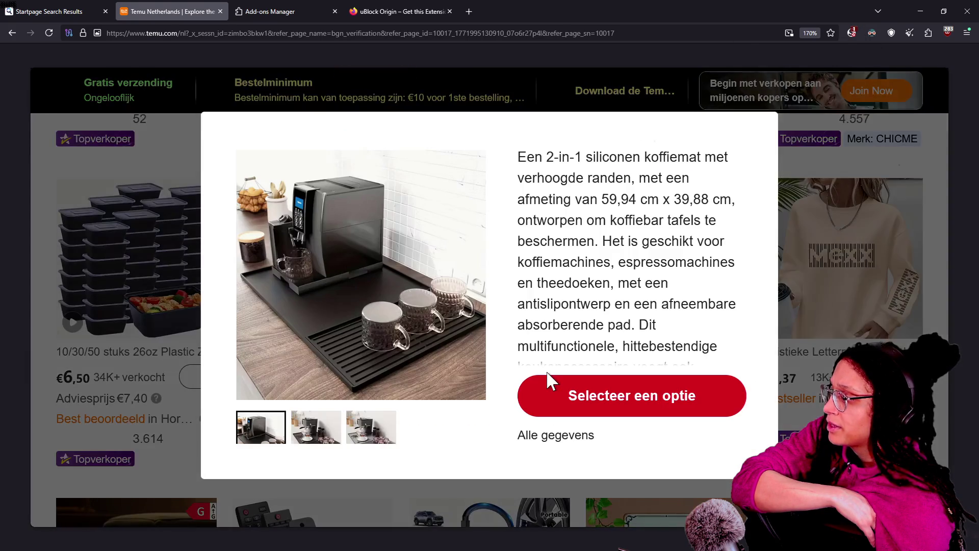
click(794, 244)
mouse_move(512, 398)
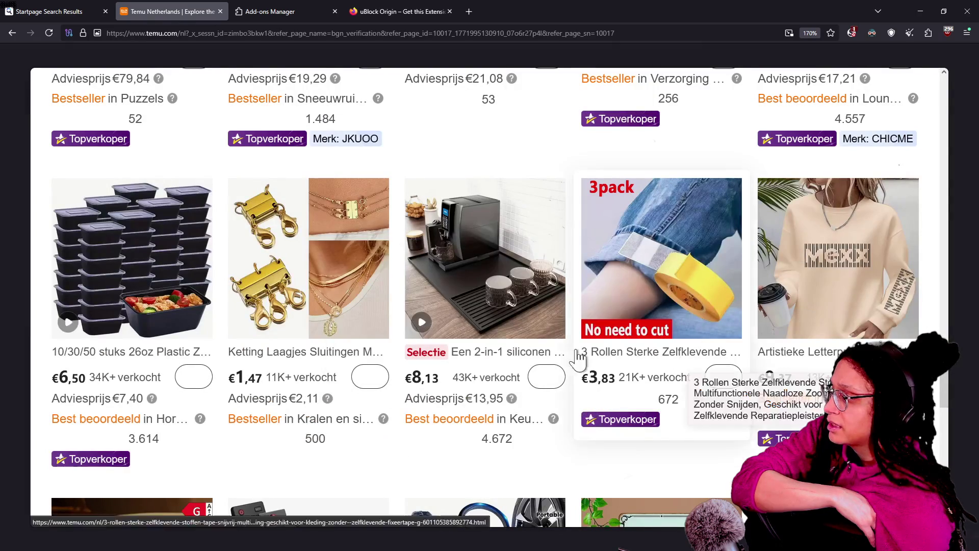
Step: Scroll the grid down to 'Meer weergeven', past the €5,64 bird lamp and €16,59 tyre pump
scroll(429, 295, up, 5)
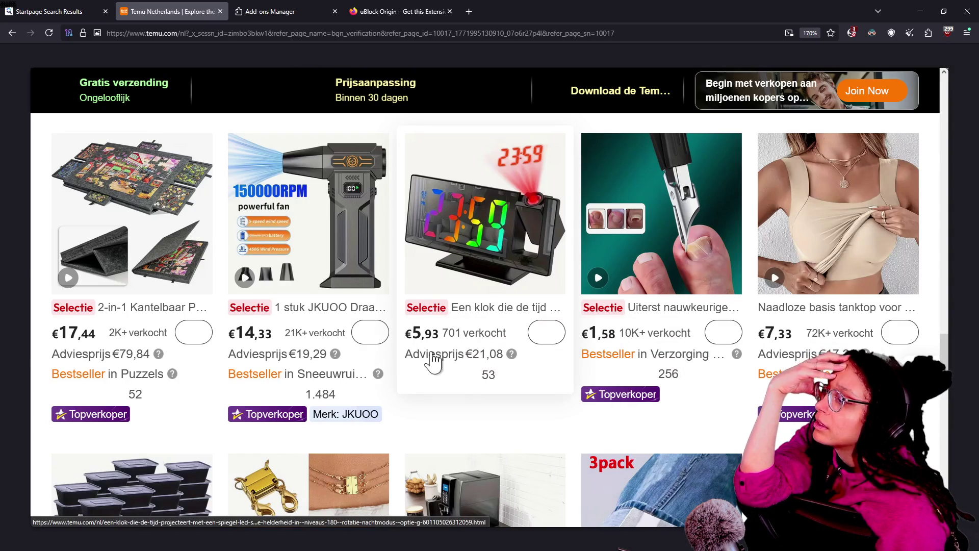
scroll(469, 340, up, 5)
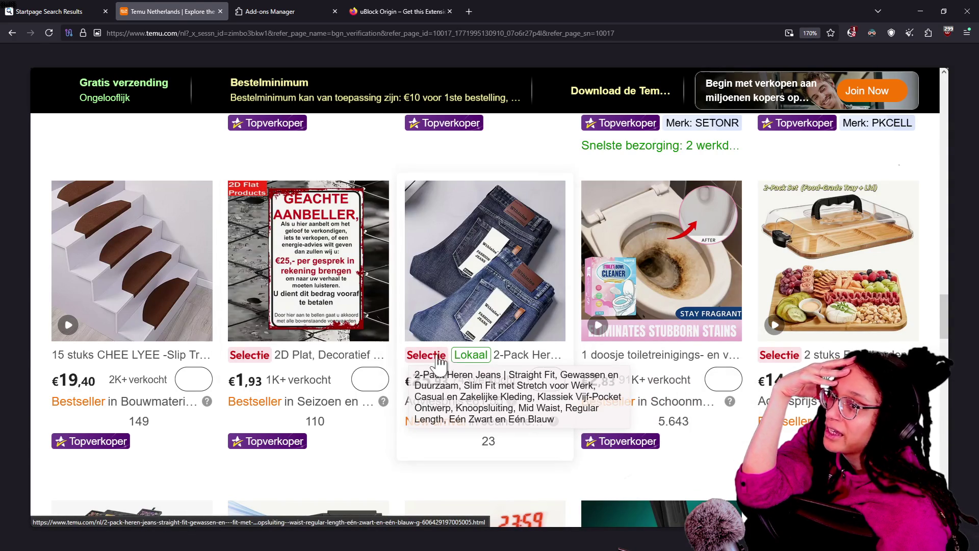
scroll(520, 357, up, 5)
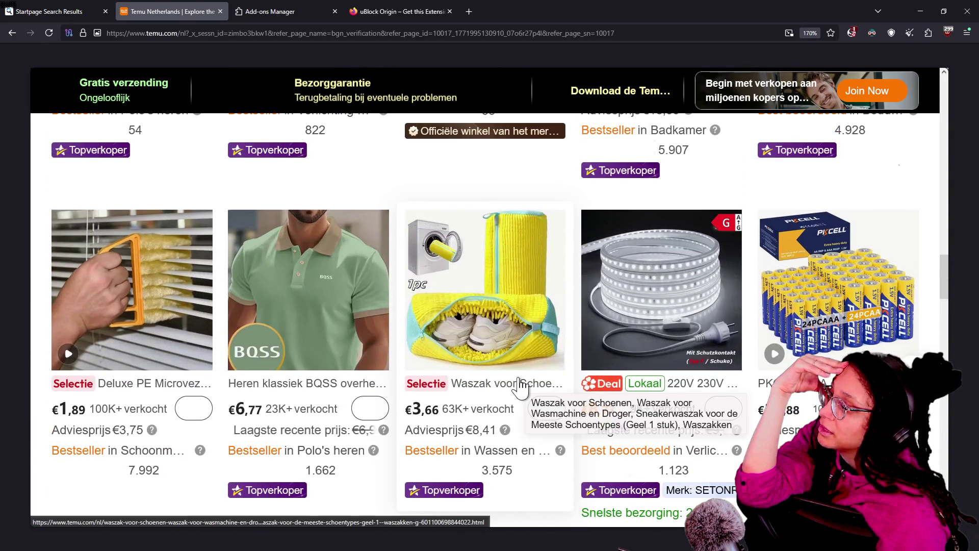
scroll(517, 395, down, 4)
scroll(513, 404, down, 4)
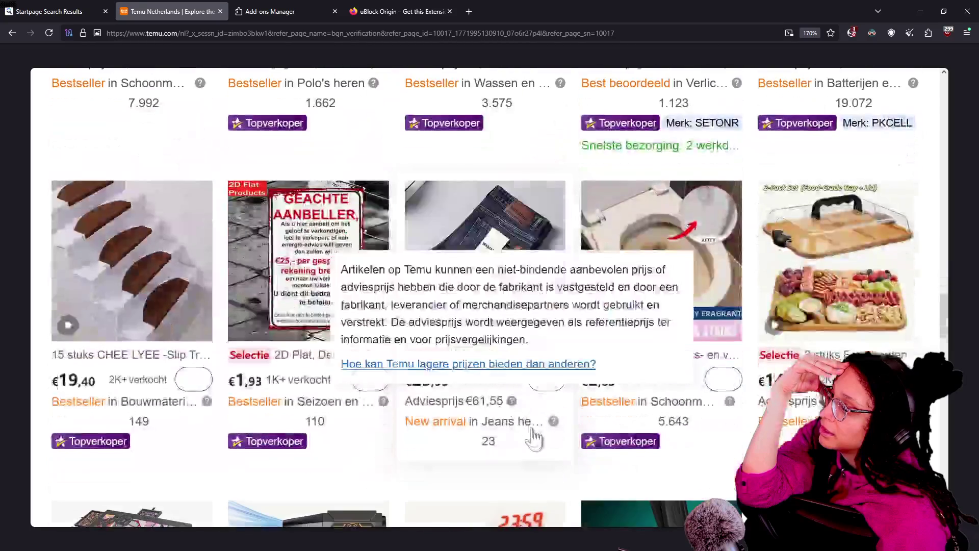
scroll(502, 420, down, 18)
scroll(505, 438, down, 4)
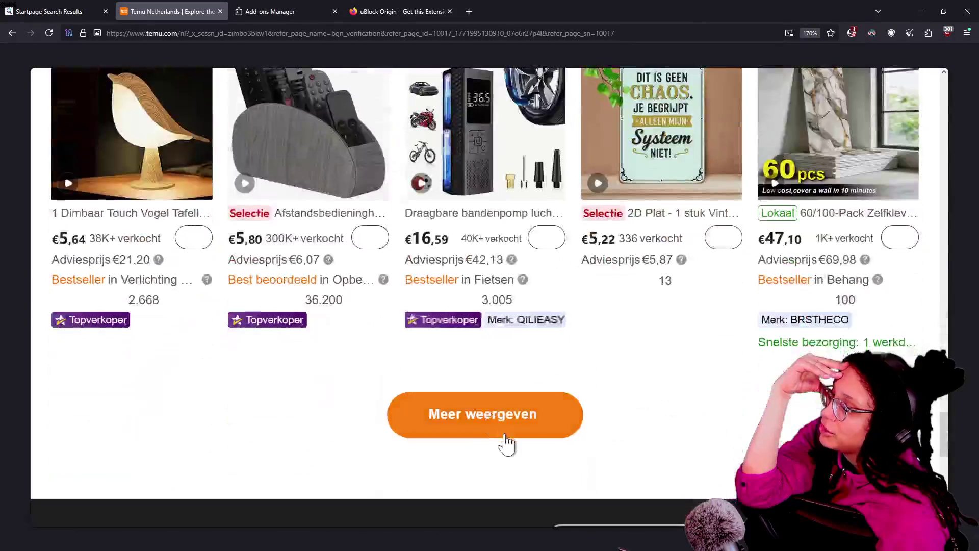
scroll(507, 443, up, 2)
scroll(507, 439, up, 3)
scroll(503, 431, down, 7)
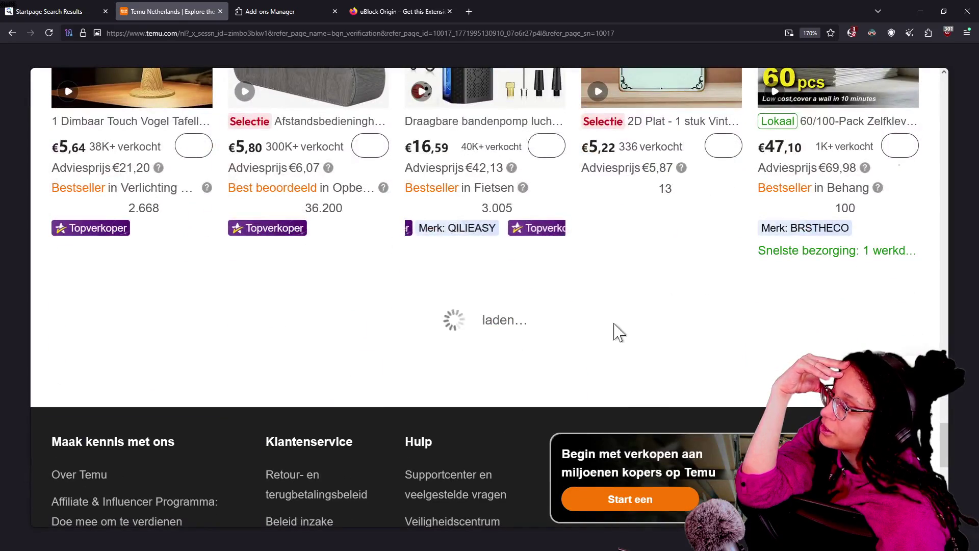
scroll(448, 383, down, 7)
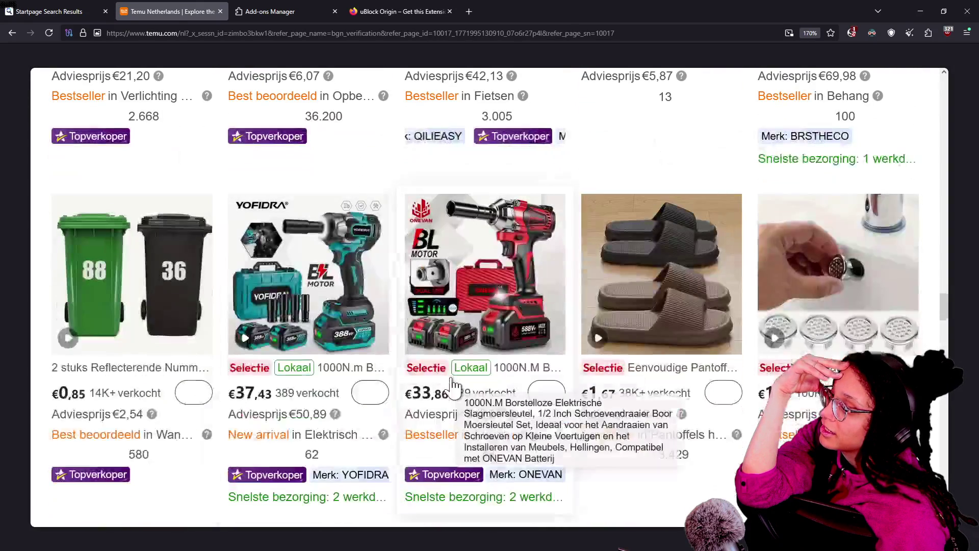
scroll(453, 385, down, 4)
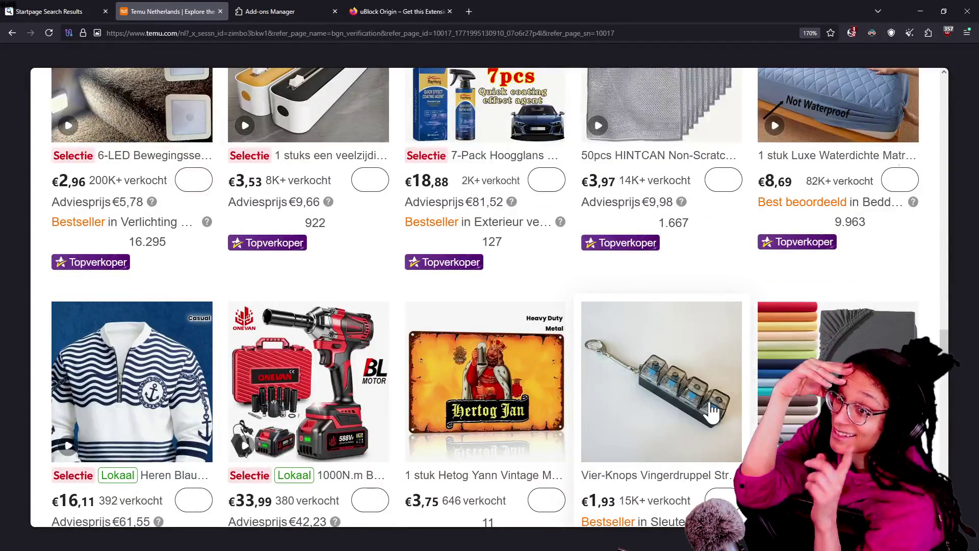
scroll(632, 320, down, 6)
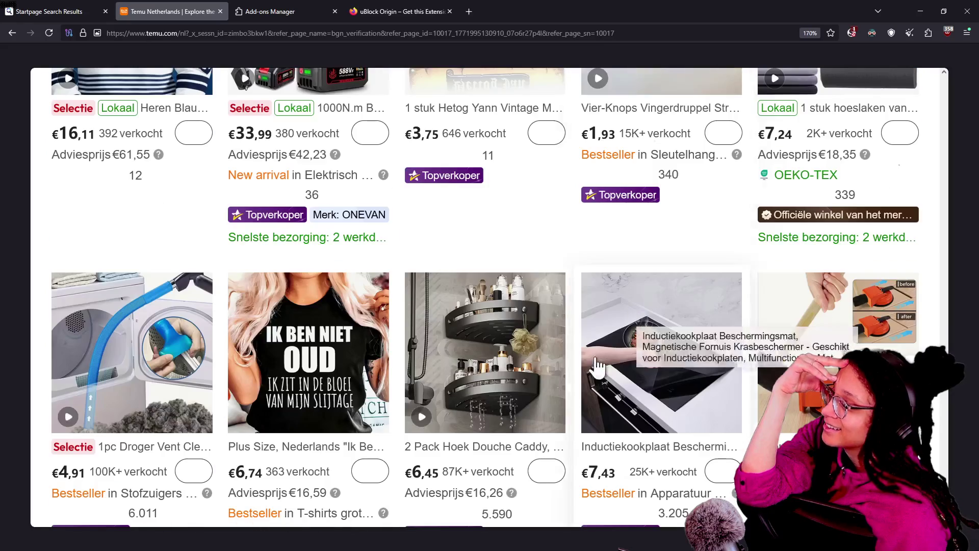
scroll(595, 366, up, 4)
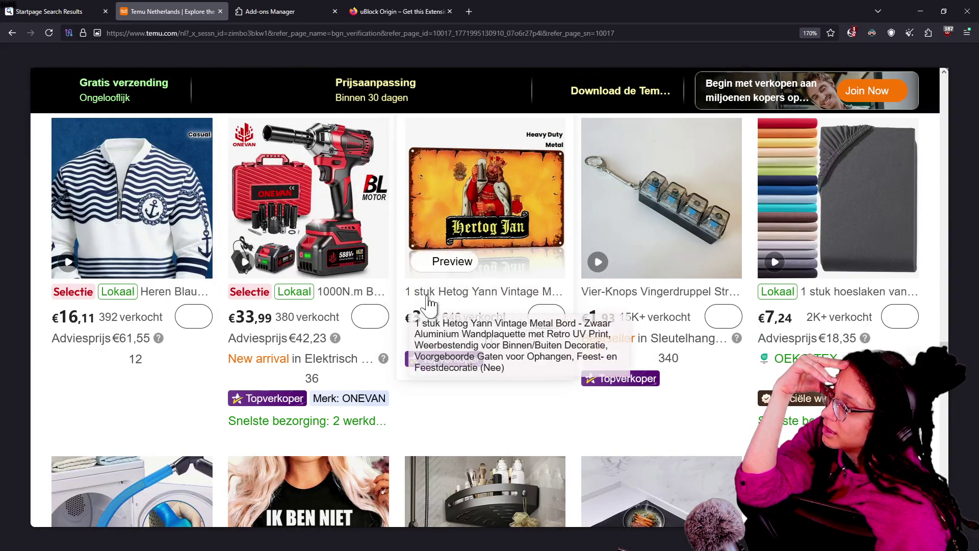
mouse_move(383, 359)
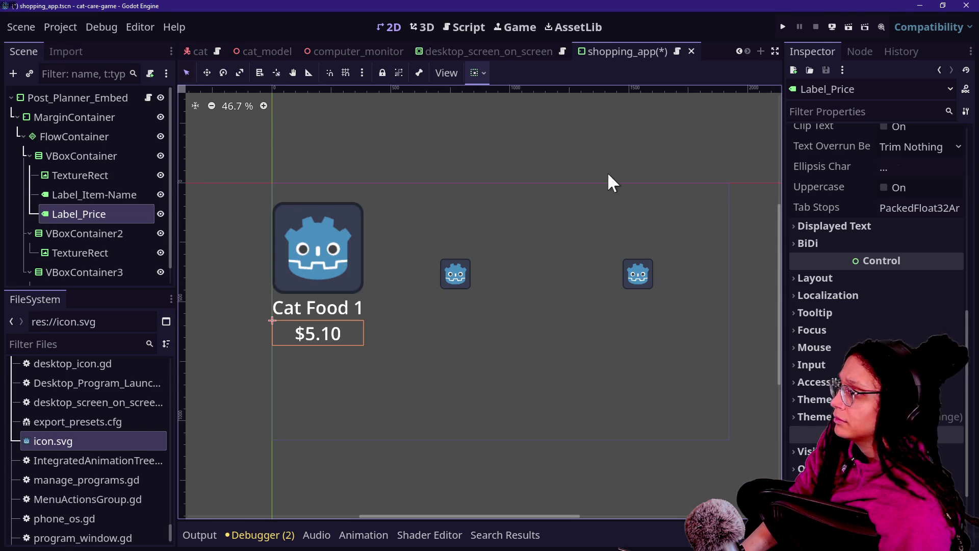
Step: Left-align the $5.10 price label and reduce the Cat Food 1 label's font size
scroll(888, 177, up, 5)
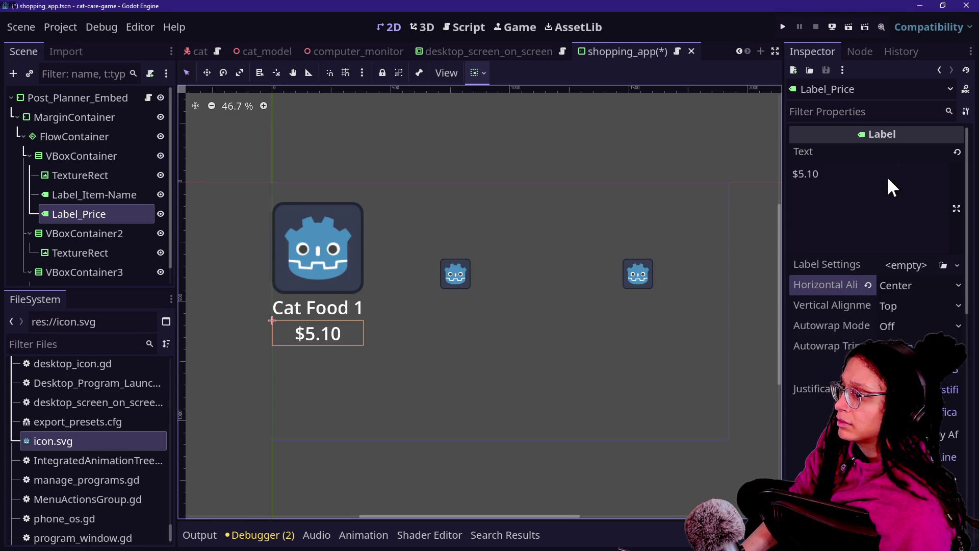
click(906, 285)
click(900, 305)
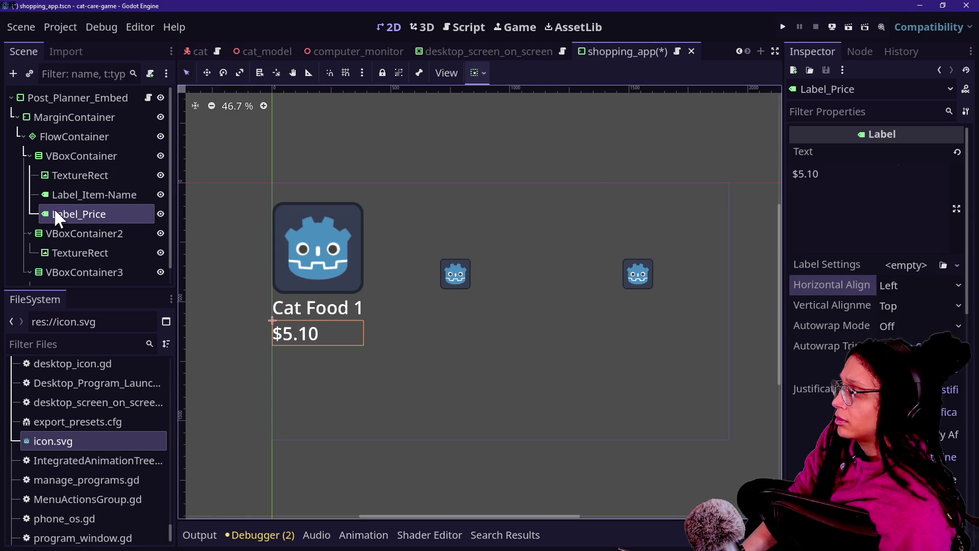
click(104, 191)
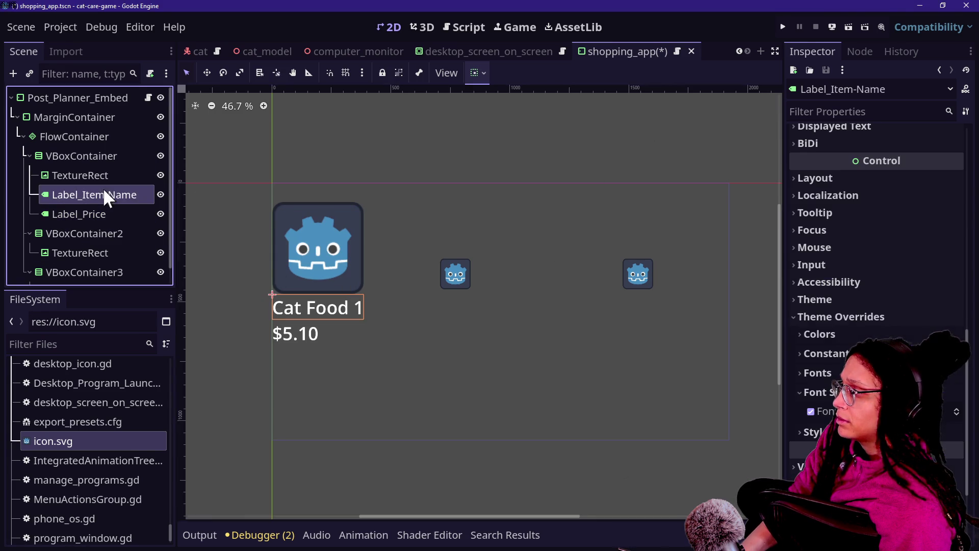
drag(867, 411, 837, 411)
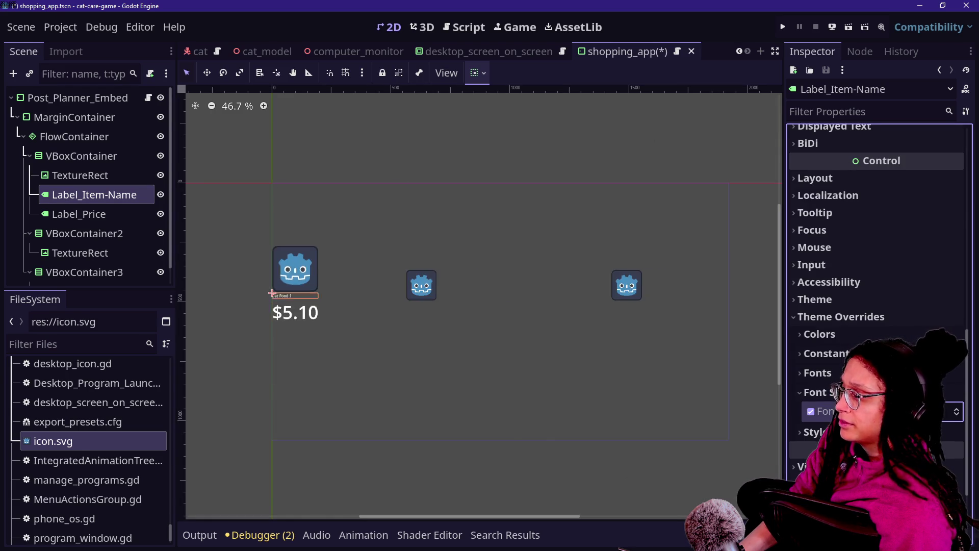
Step: Override the card VBoxContainer's Separation theme constant to 0
scroll(883, 411, up, 10)
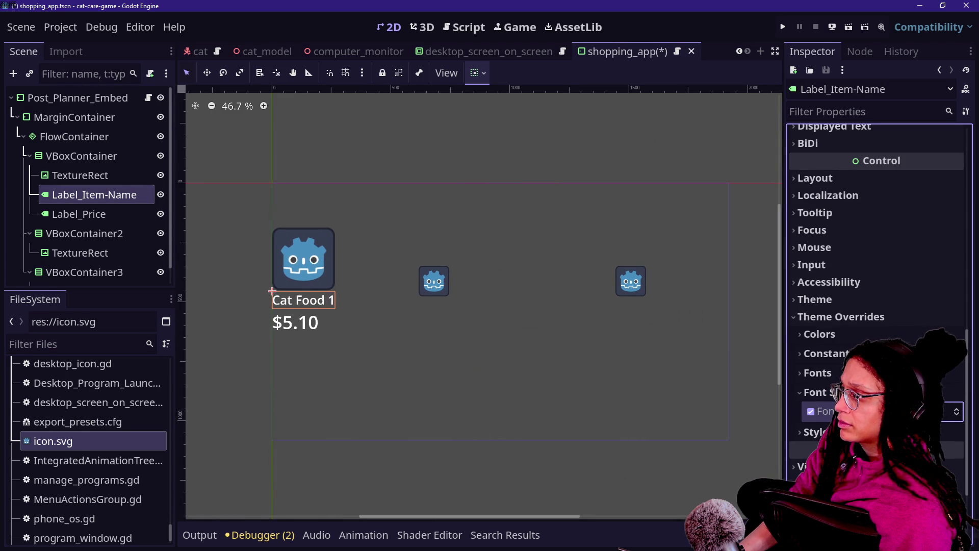
click(123, 156)
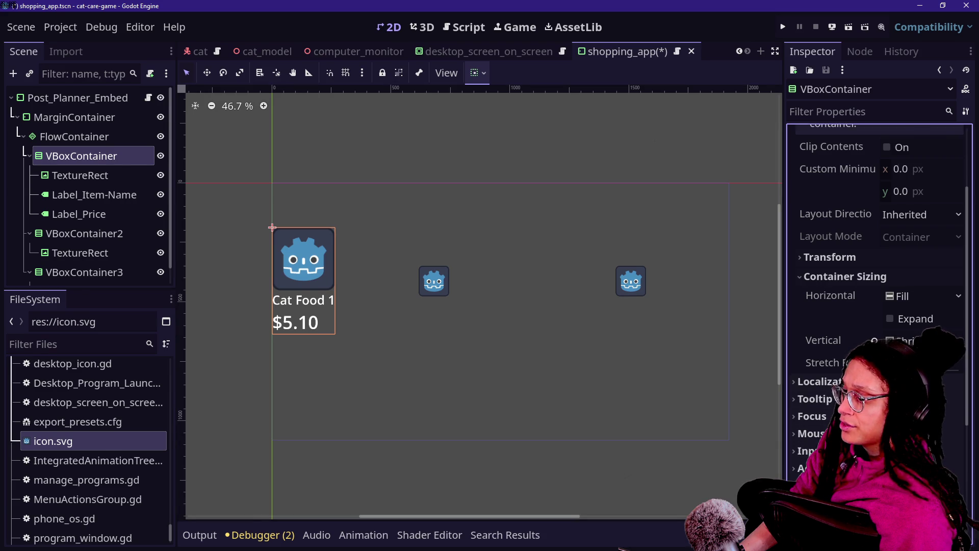
scroll(877, 316, down, 5)
click(887, 319)
click(810, 336)
double_click(913, 336)
text(0)
key(Return)
mouse_move(913, 336)
mouse_down()
mouse_move(867, 336)
mouse_move(924, 336)
mouse_move(867, 341)
mouse_up()
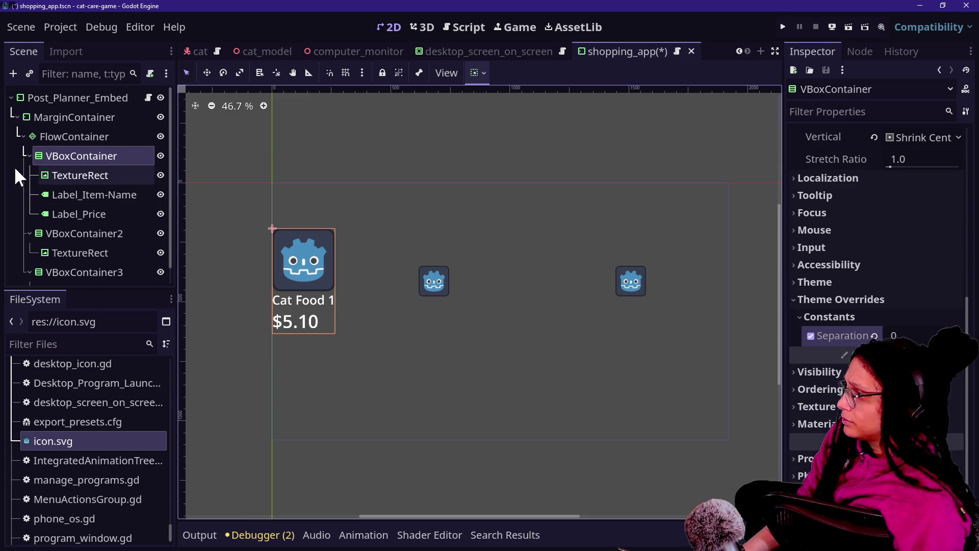
click(81, 157)
Step: Add an HSeparator child to the card VBoxContainer and move it below the icon
right_click(82, 169)
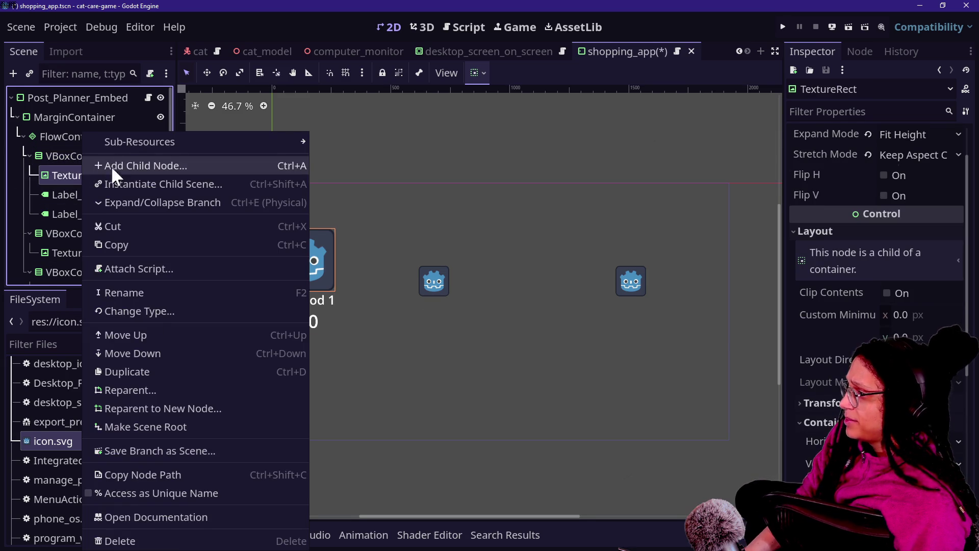
click(112, 164)
key(Escape)
right_click(103, 159)
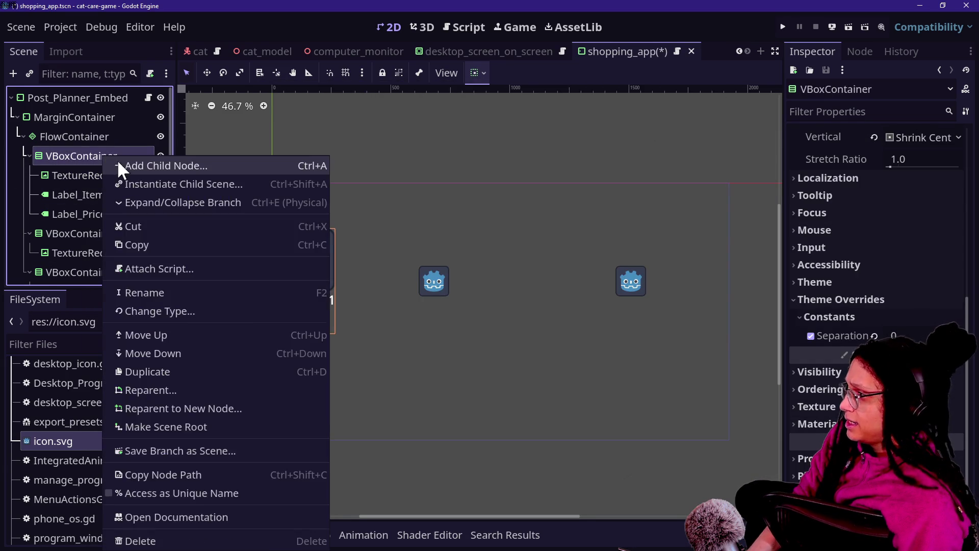
click(117, 161)
text(divi)
key(BackSpace)
key(BackSpace)
key(BackSpace)
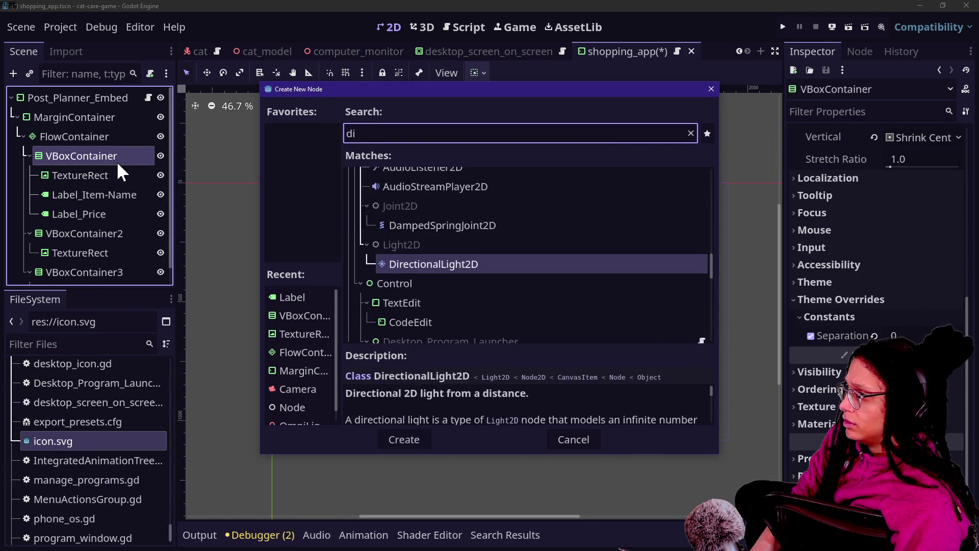
text(sepa)
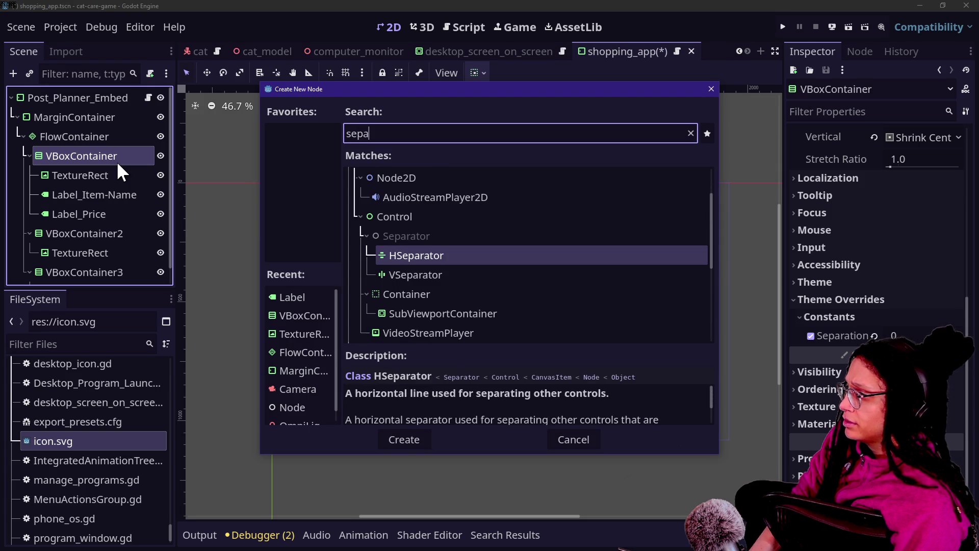
key(Return)
drag(76, 233, 78, 183)
Step: Make the separator fully transparent by setting its Modulate alpha to 0
click(832, 152)
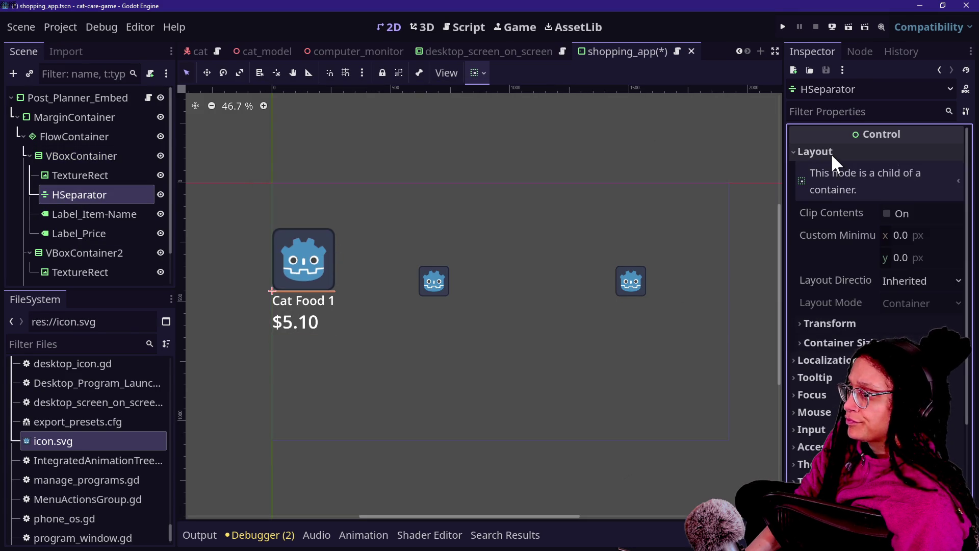
scroll(841, 340, down, 5)
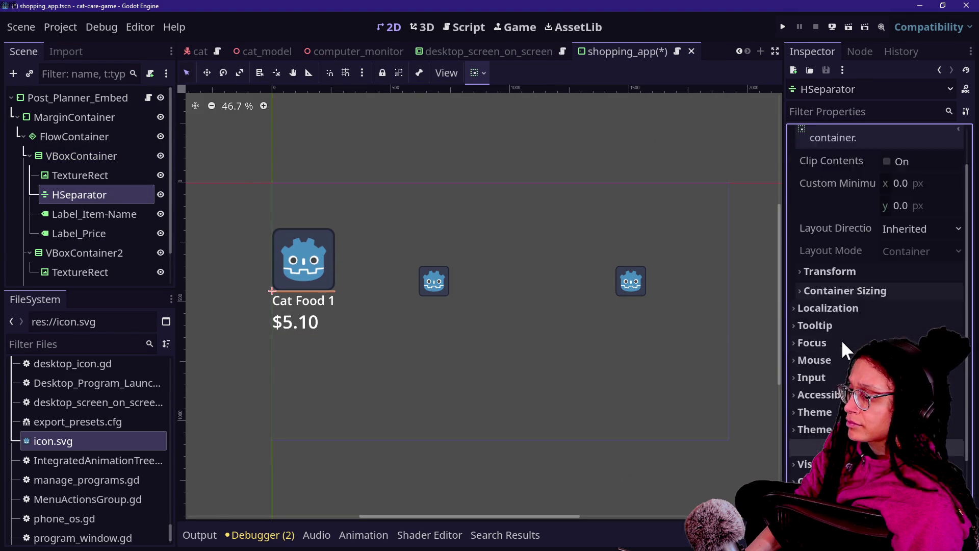
click(831, 353)
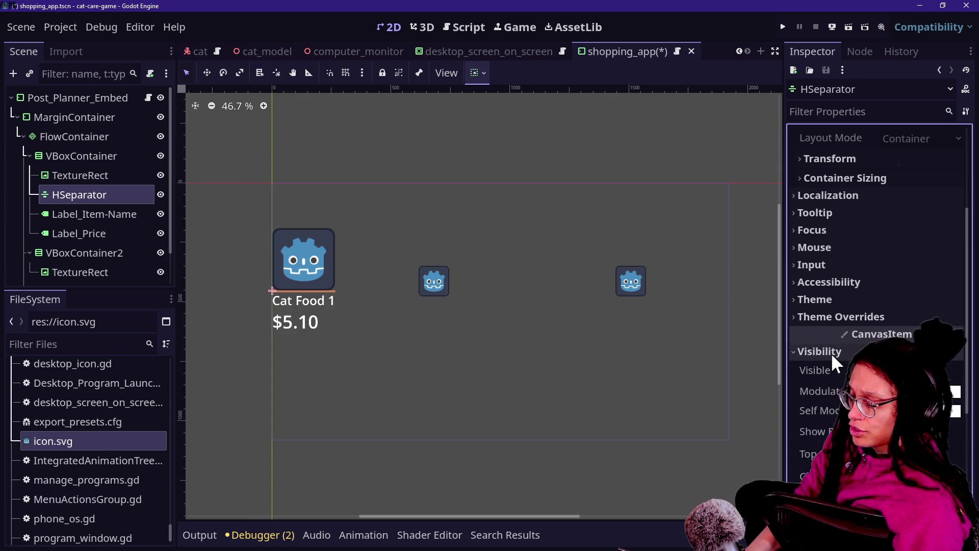
click(913, 393)
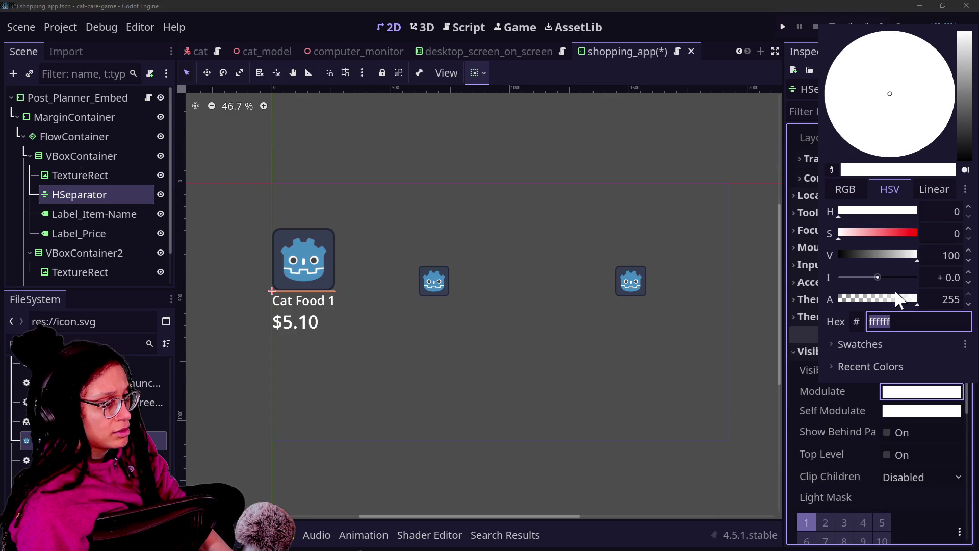
click(839, 299)
click(833, 390)
Step: Set the separator's Custom Minimum Size height to 30 px
scroll(837, 364, up, 5)
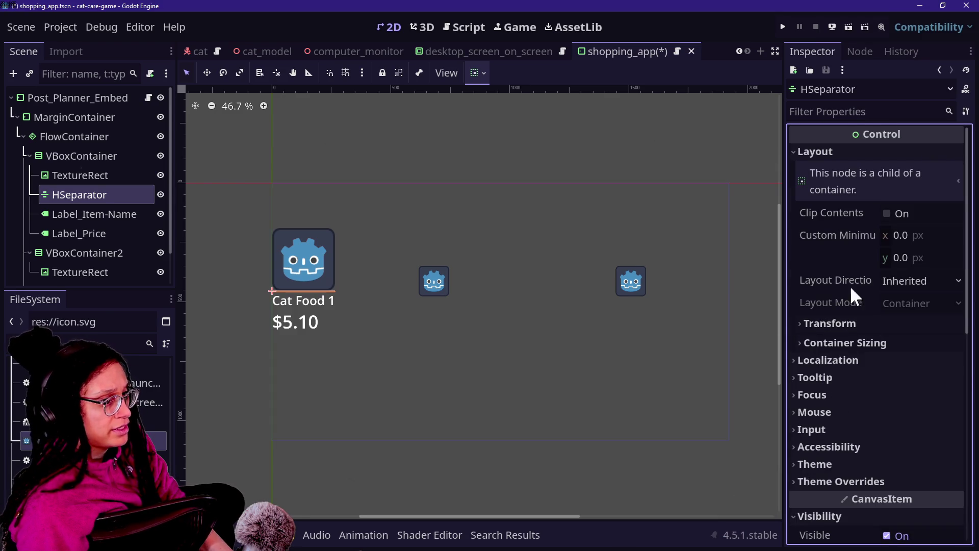
click(859, 343)
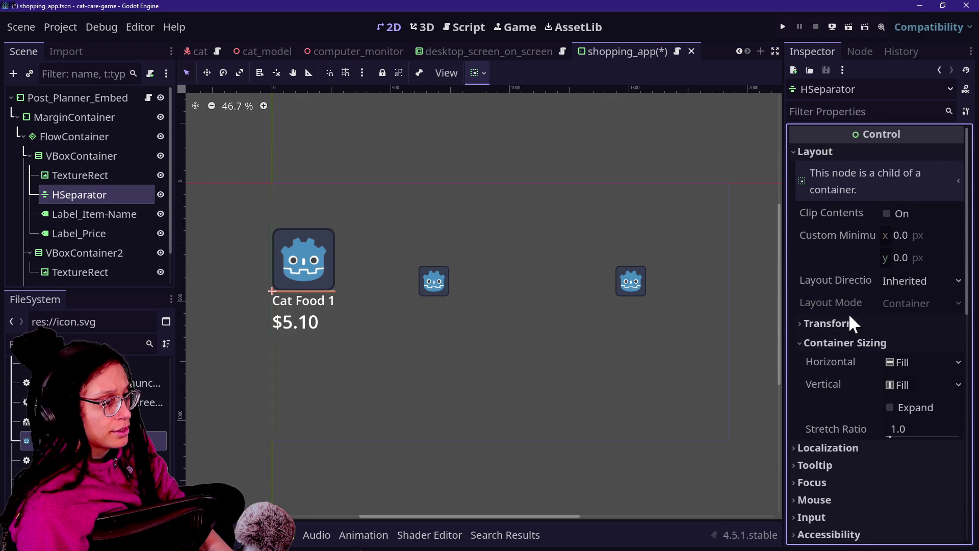
click(850, 321)
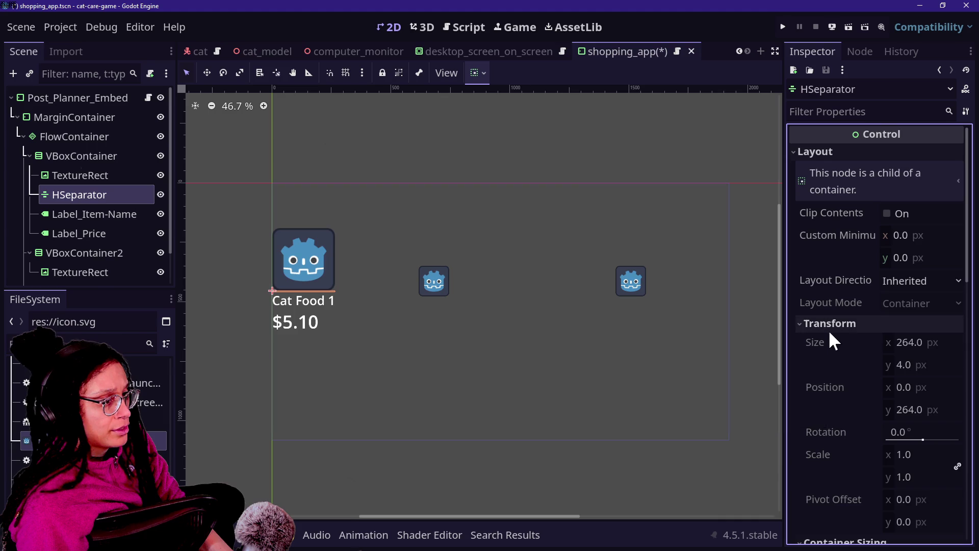
click(831, 325)
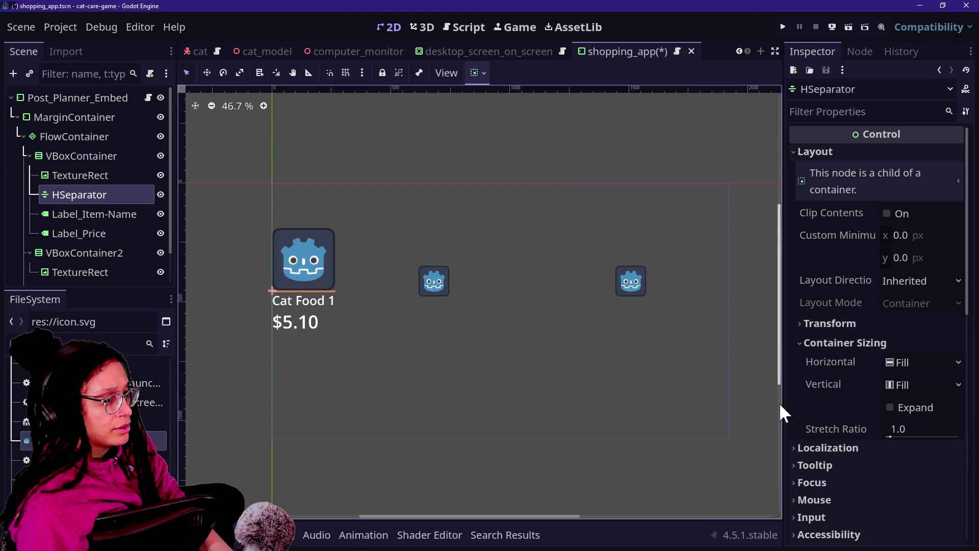
mouse_move(841, 430)
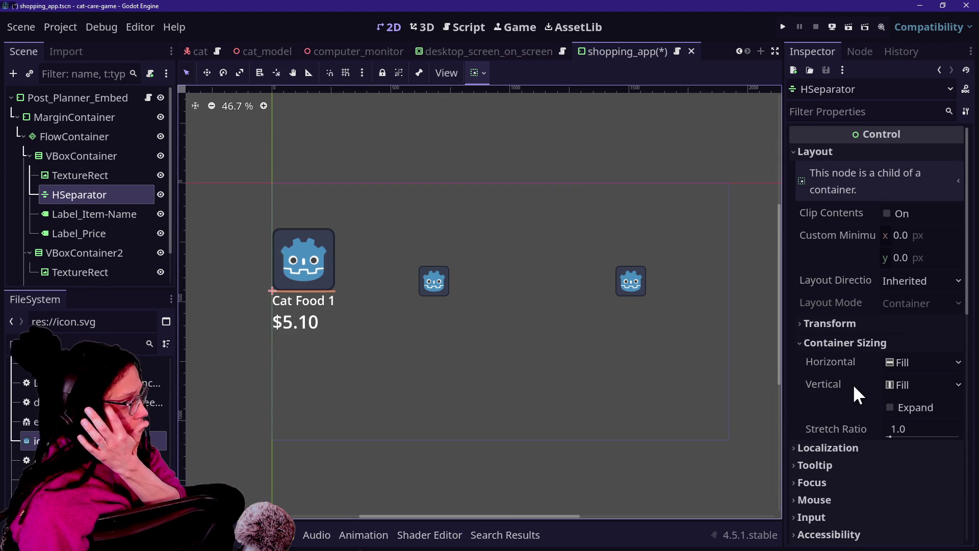
click(905, 255)
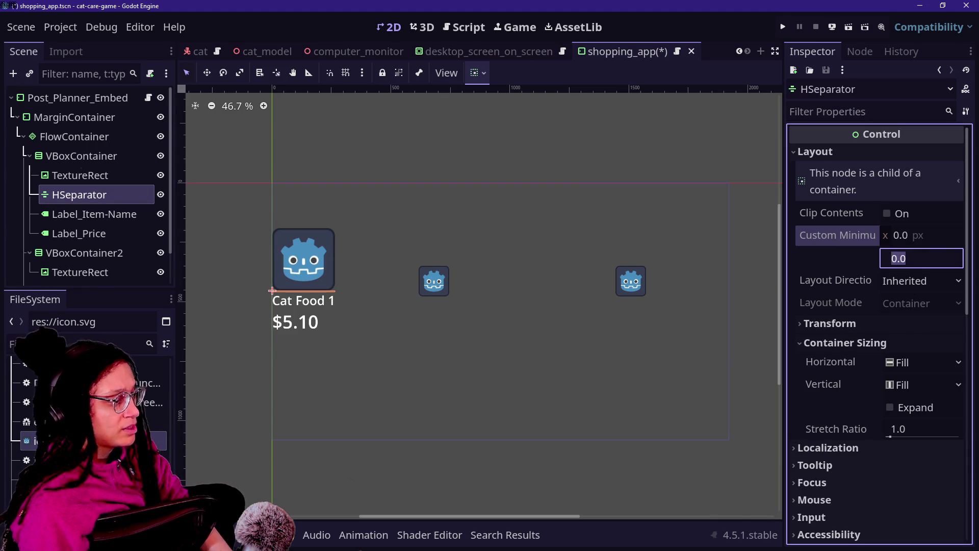
text(10)
key(Return)
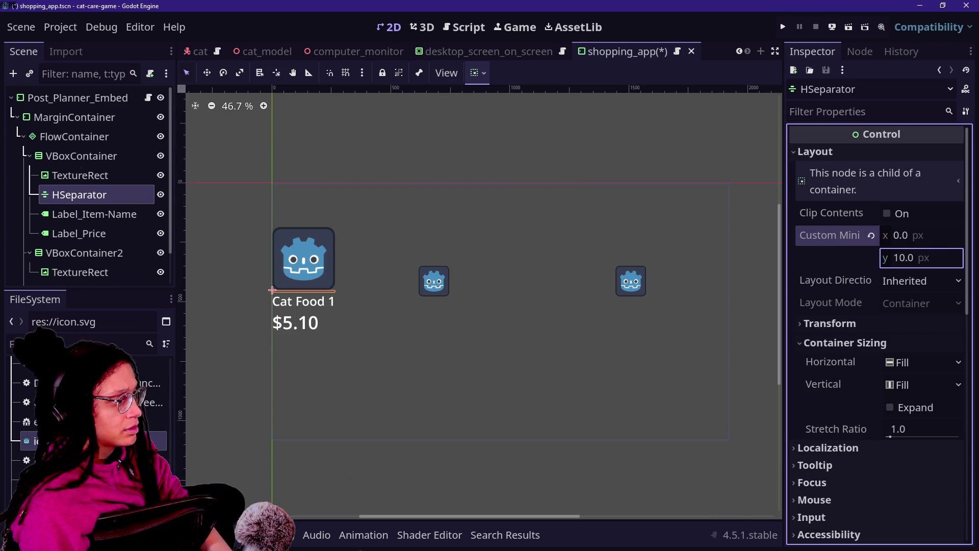
click(919, 256)
text(30)
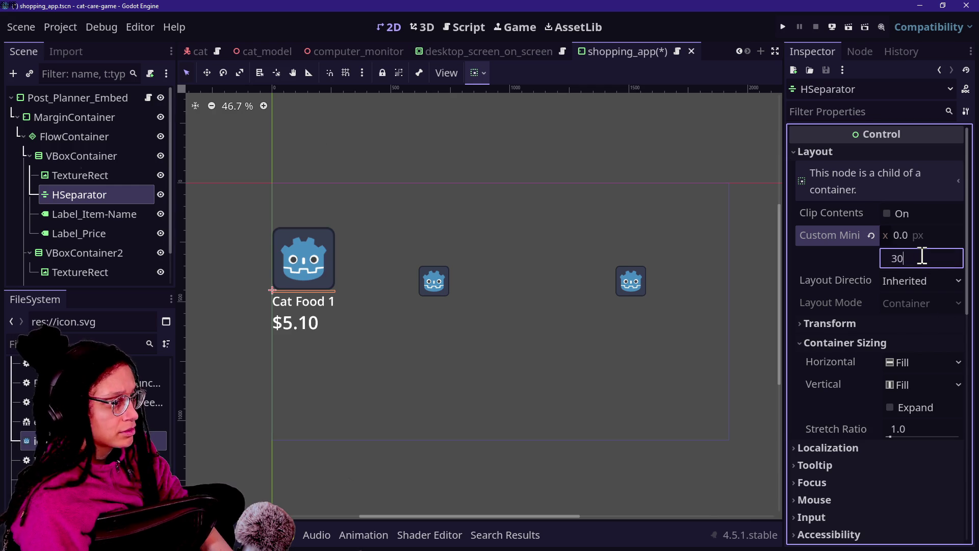
key(Return)
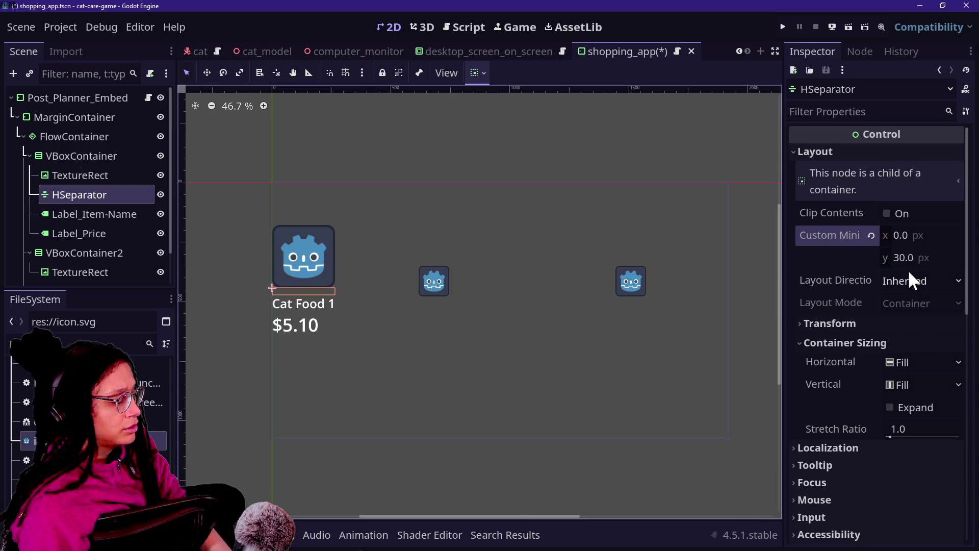
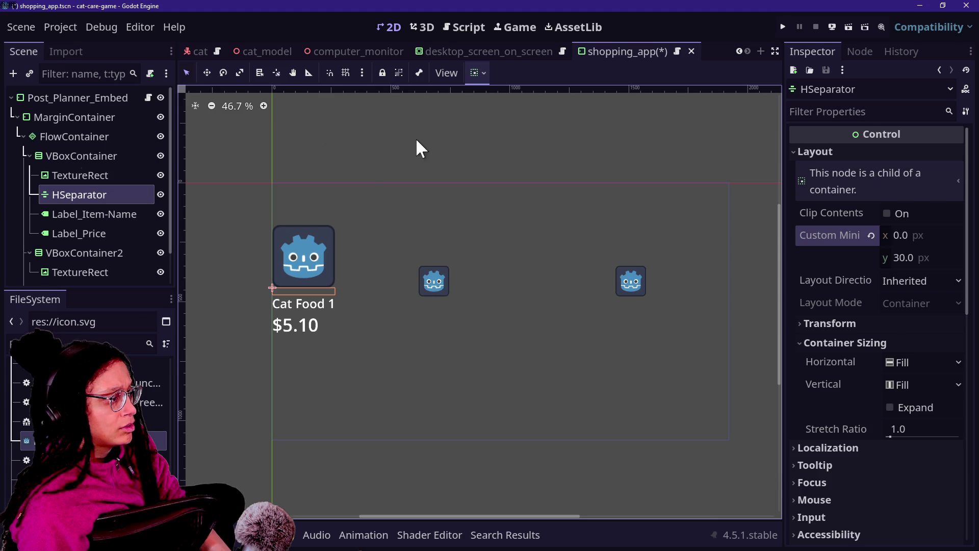
Step: Set HSeparator's minimum height to 20 px, then duplicate it and place HSeparator2 between the name and price labels
click(923, 260)
text(20)
key(Return)
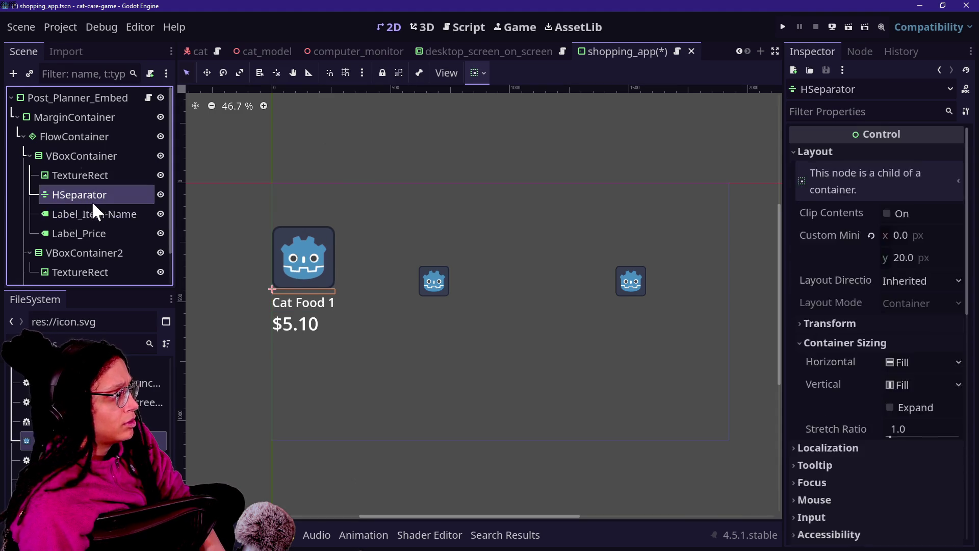
key(ctrl+d)
drag(89, 213, 92, 243)
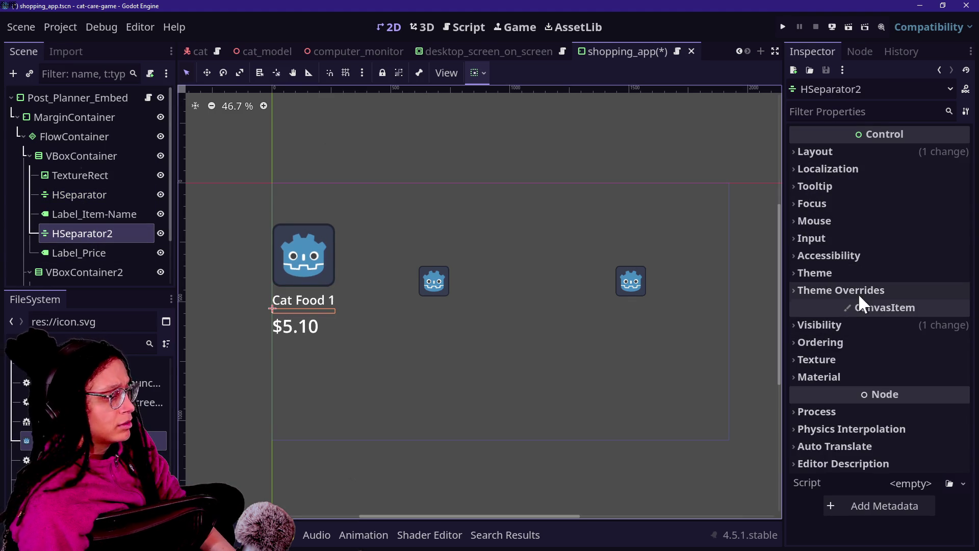
Step: Review the margin container and root node settings in the scene tree
click(29, 155)
click(51, 121)
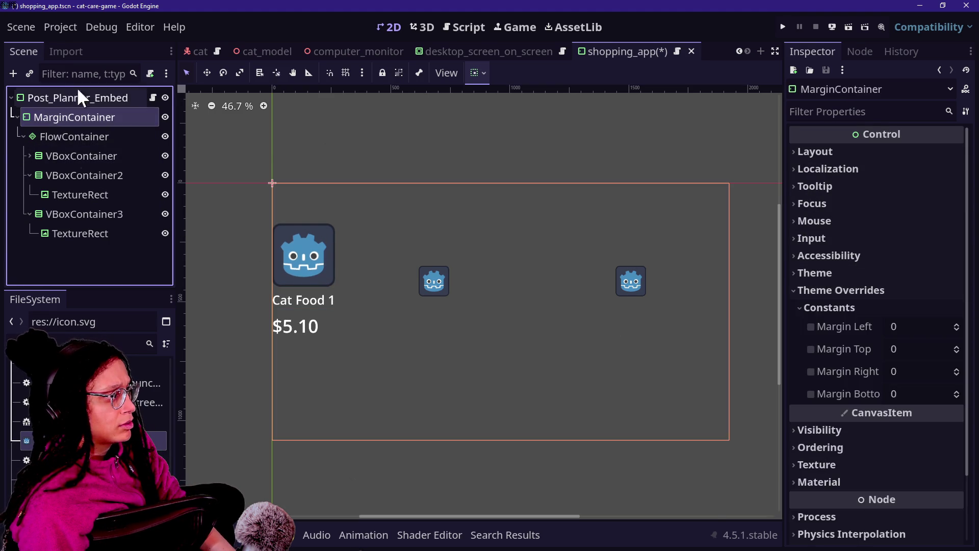
click(76, 97)
click(29, 155)
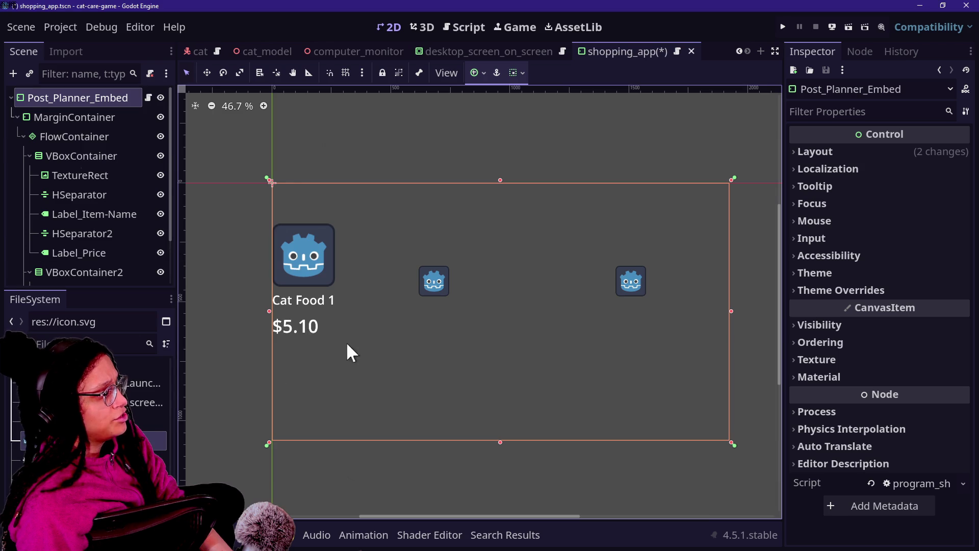
scroll(300, 332, up, 5)
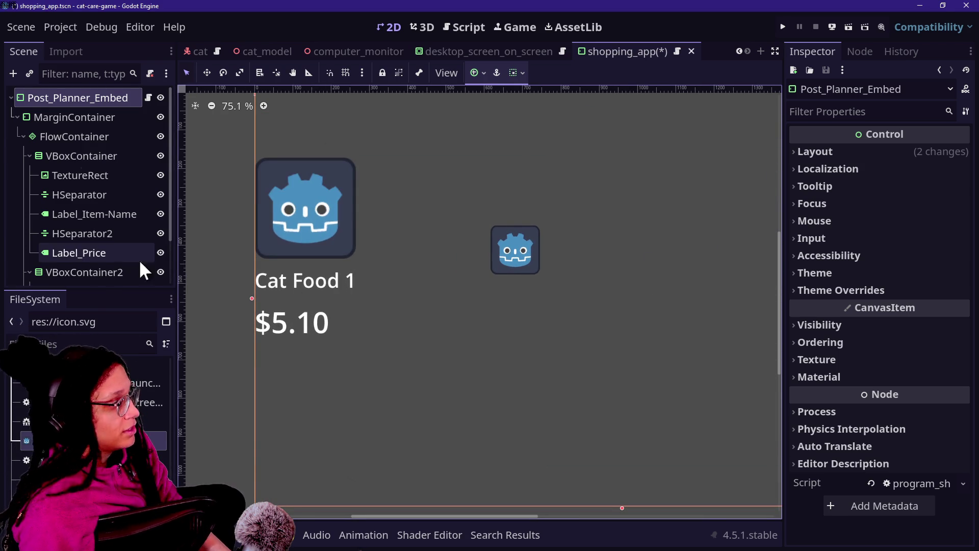
Step: Inspect the item card's name label, second separator, image and price label nodes
click(118, 158)
click(113, 152)
click(105, 207)
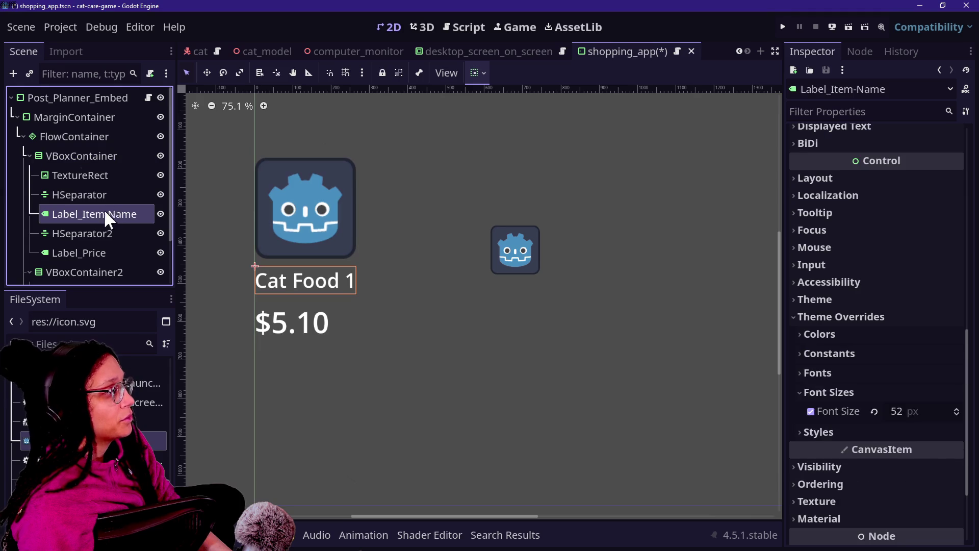
click(100, 229)
click(97, 173)
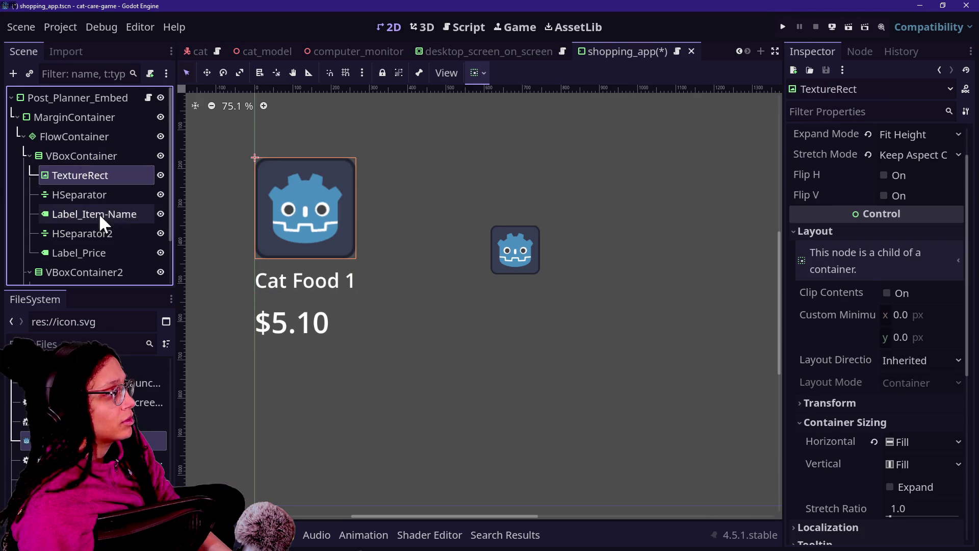
click(104, 251)
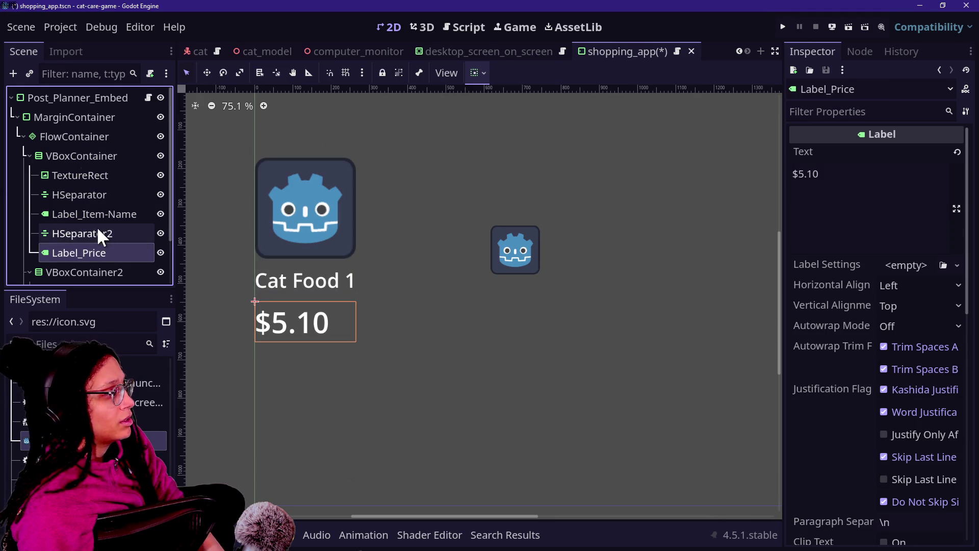
right_click(81, 153)
click(88, 133)
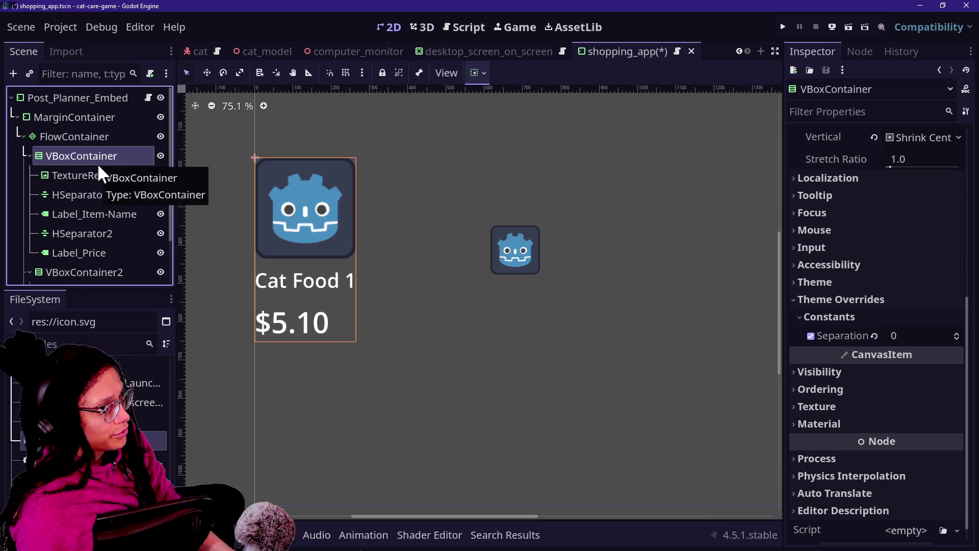
scroll(209, 227, down, 3)
scroll(209, 226, up, 2)
scroll(210, 229, up, 1)
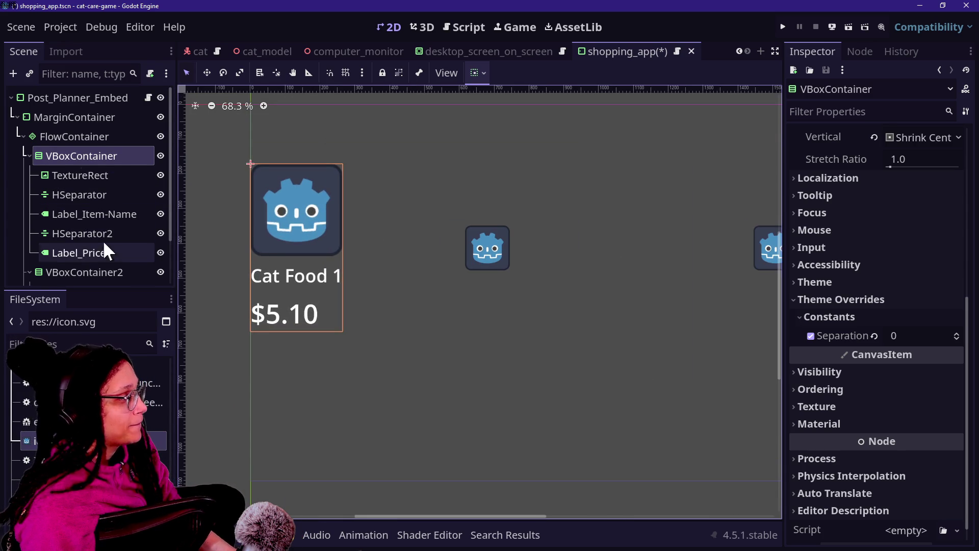
scroll(329, 199, down, 4)
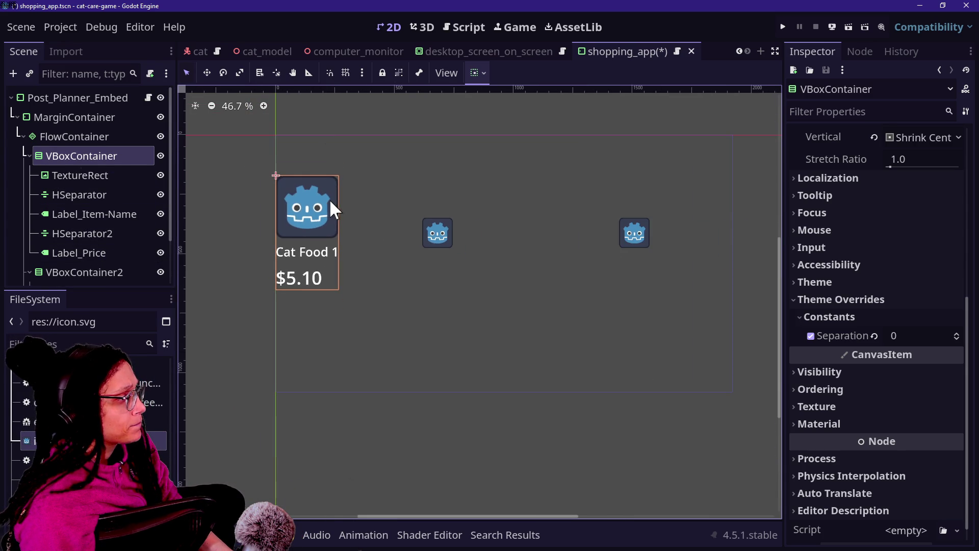
Step: Add an HBoxContainer child to the item card's VBoxContainer
right_click(67, 154)
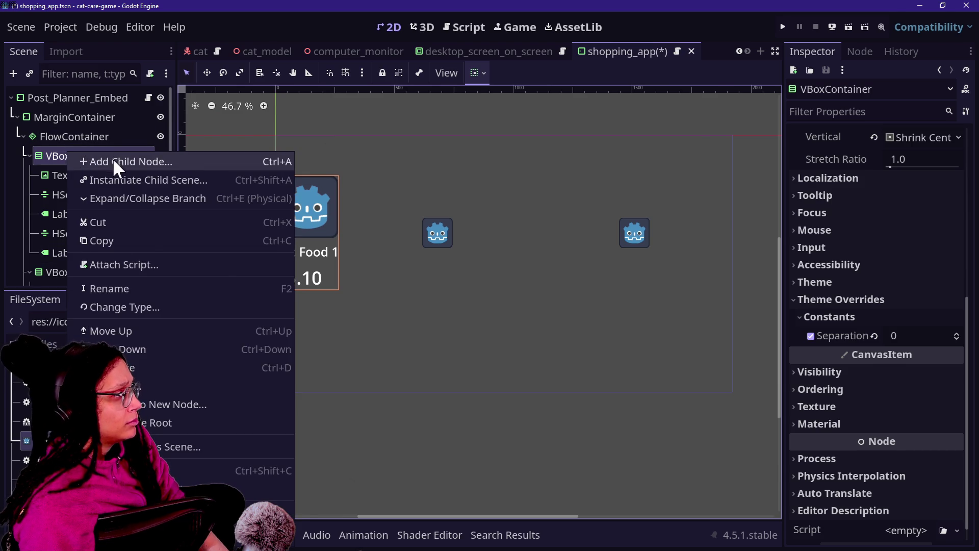
click(115, 161)
text(hbox)
key(Return)
Step: Nest Label_Price inside the new HBoxContainer
drag(120, 251, 103, 267)
key(ctrl+z)
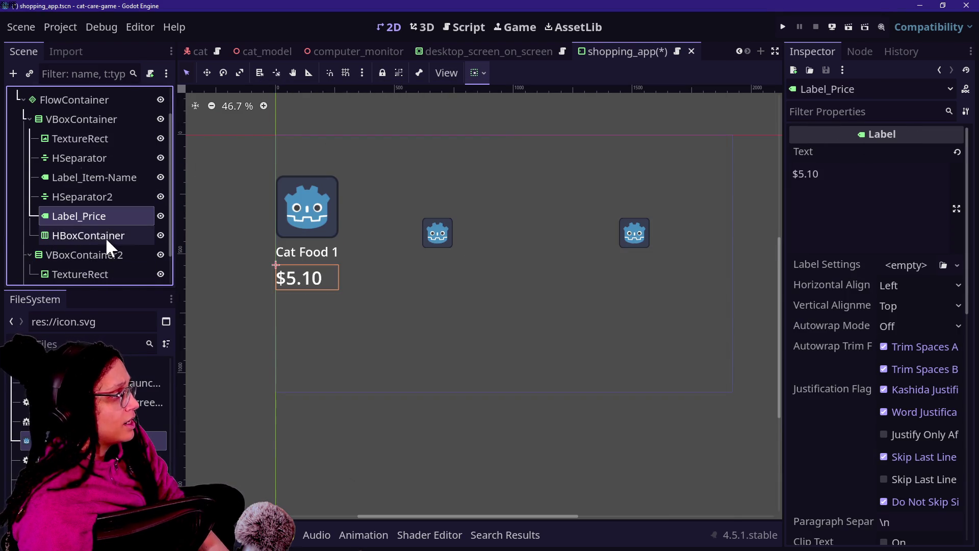
drag(92, 215, 99, 234)
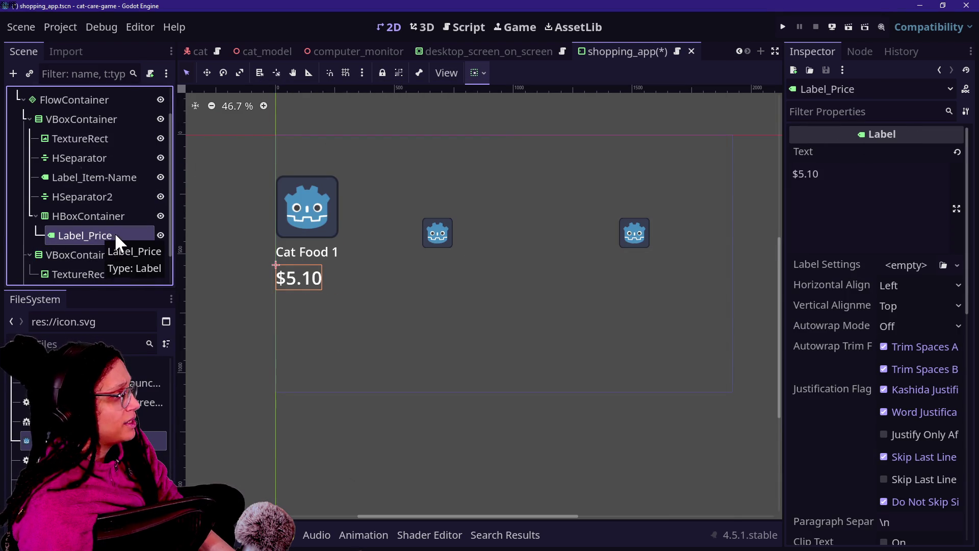
right_click(93, 217)
click(72, 225)
Step: Duplicate Label_Price to create Label_Price2 and select the copy
click(87, 235)
key(ctrl+d)
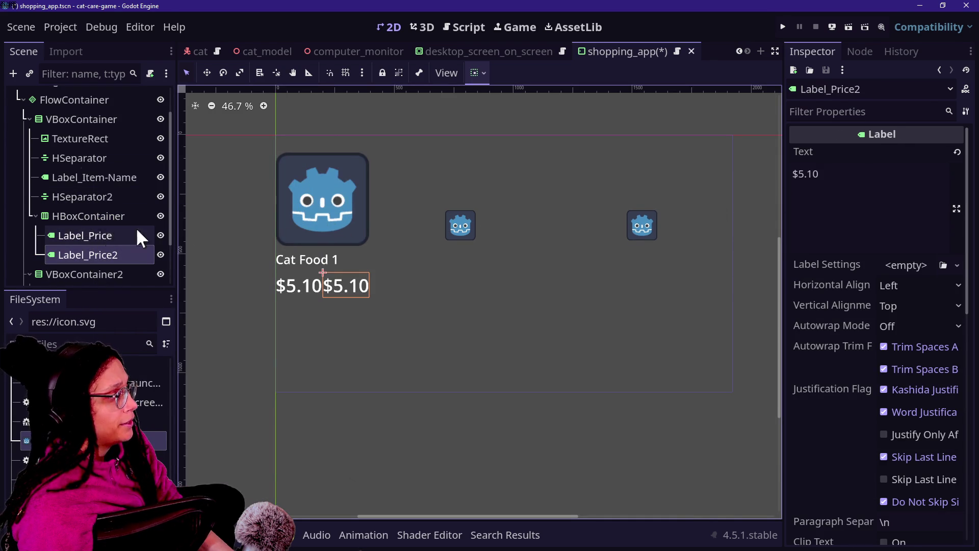
click(82, 251)
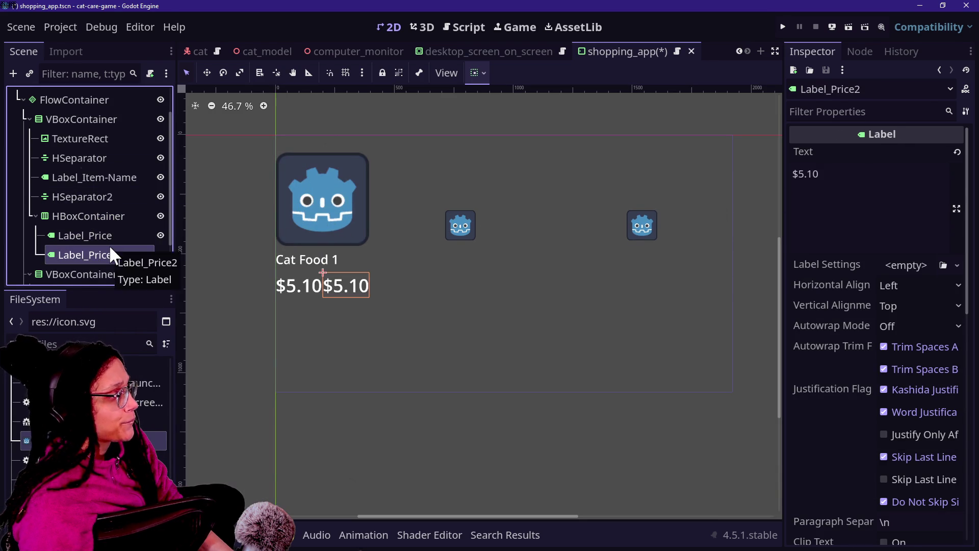
click(88, 234)
click(91, 251)
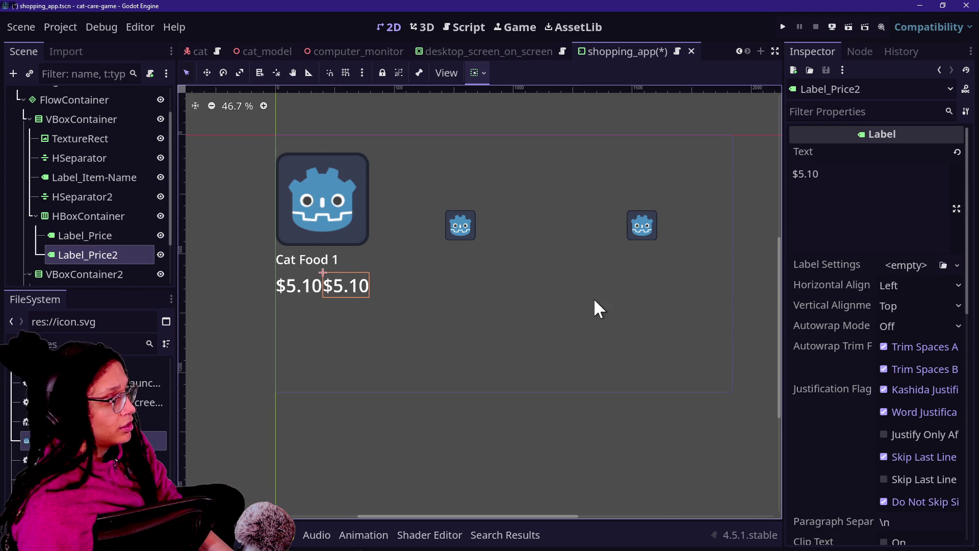
scroll(862, 338, down, 10)
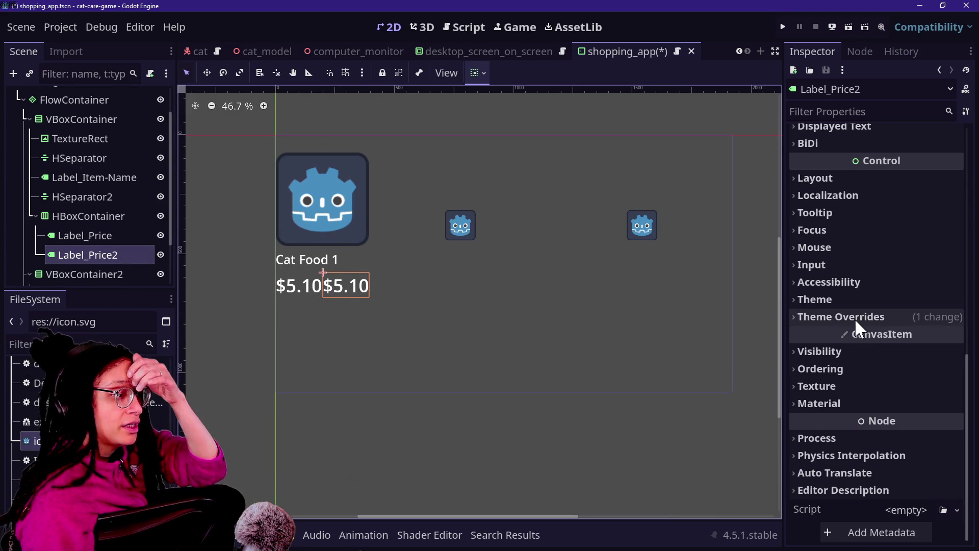
Step: Give Label_Price2 a new StyleBoxFlat as its normal background style override
click(856, 320)
click(876, 406)
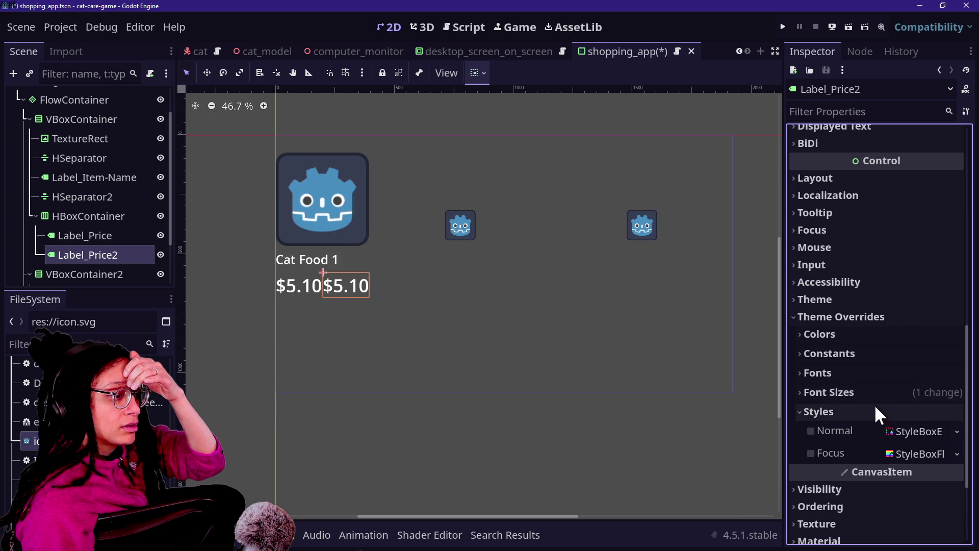
click(903, 433)
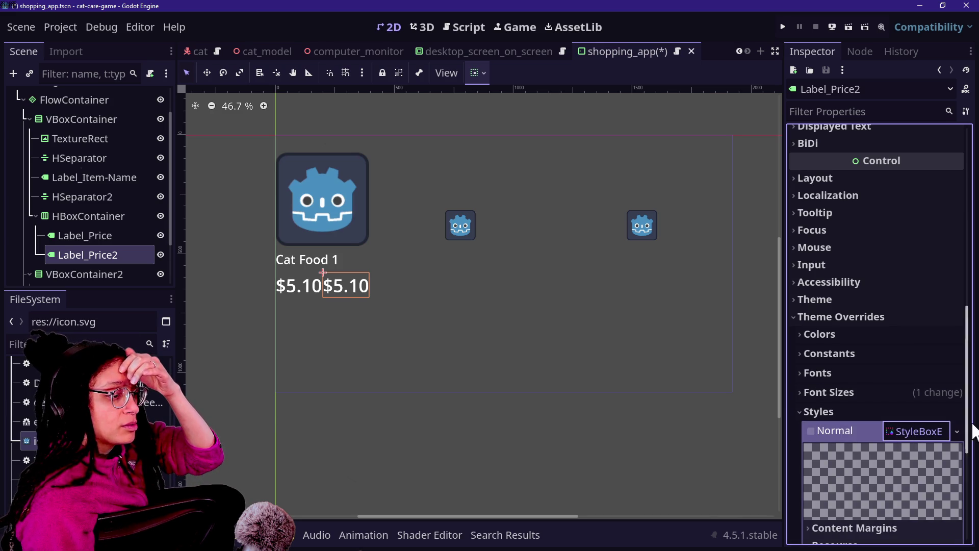
scroll(864, 485, down, 5)
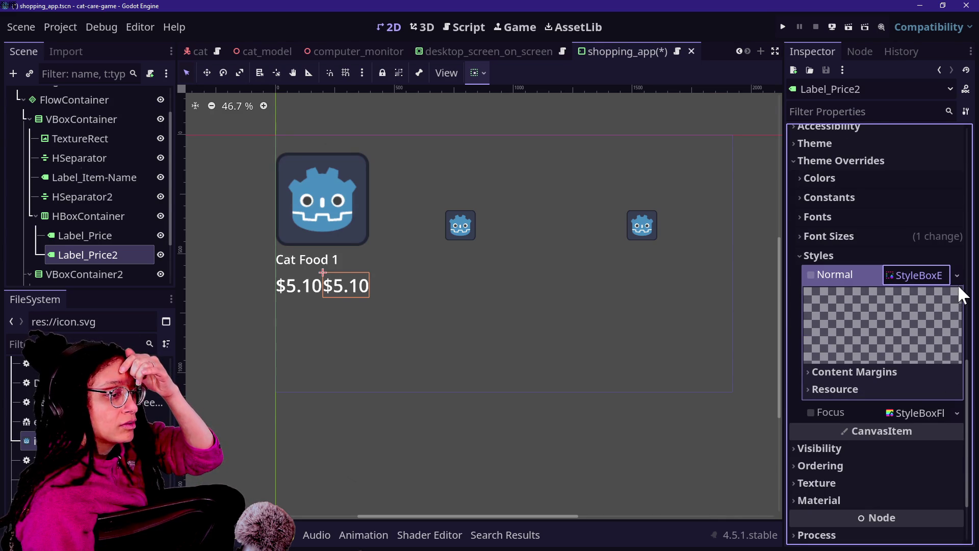
click(957, 276)
click(933, 351)
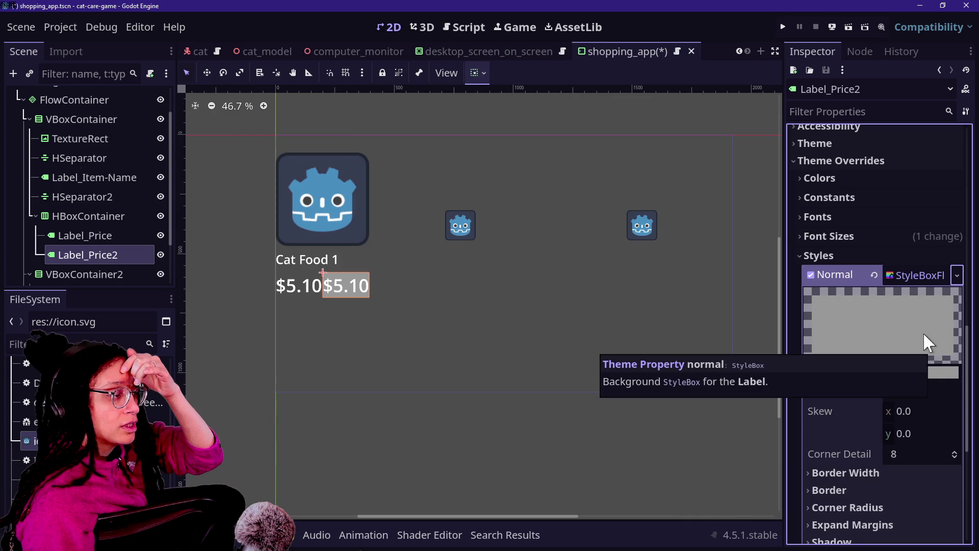
Step: Set the top-left and top-right corner radii to 60 px
scroll(849, 427, down, 3)
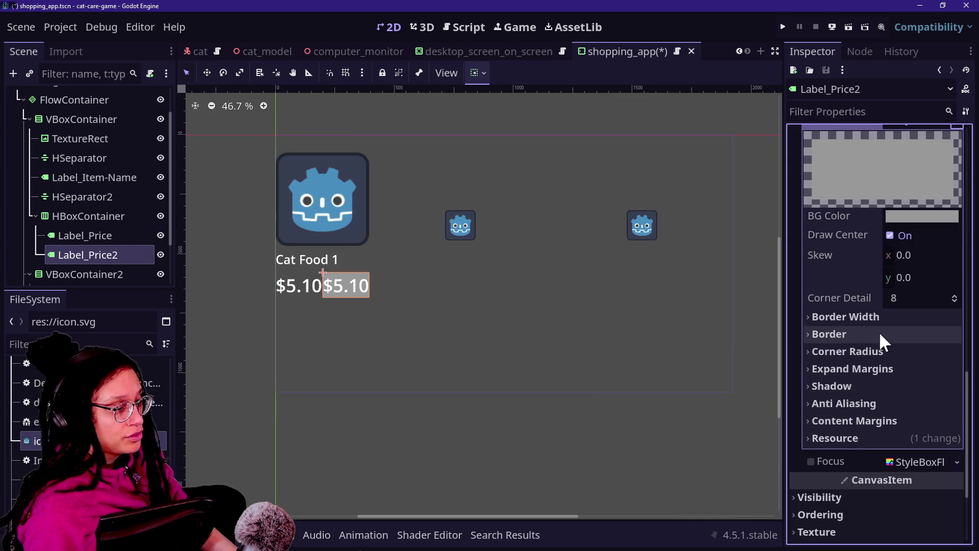
click(879, 333)
click(885, 324)
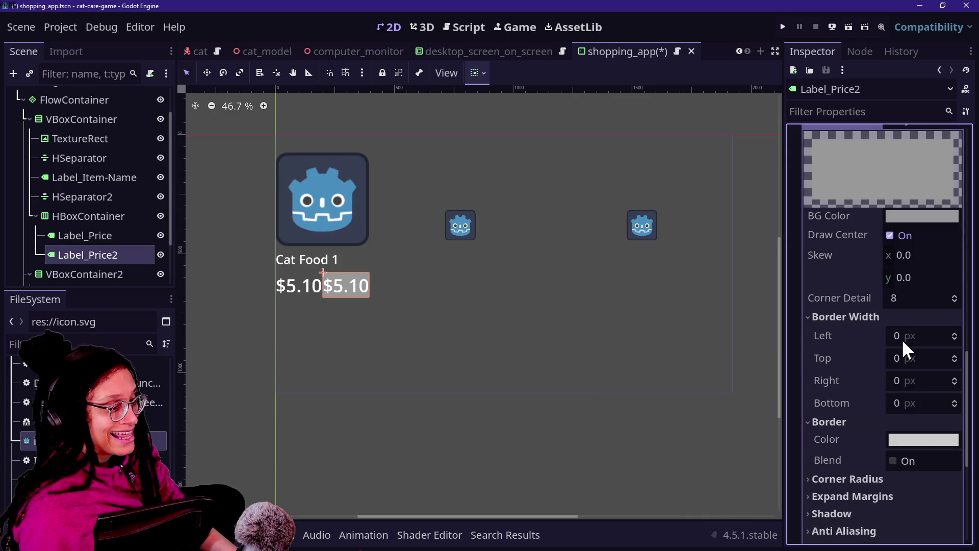
click(887, 480)
click(904, 497)
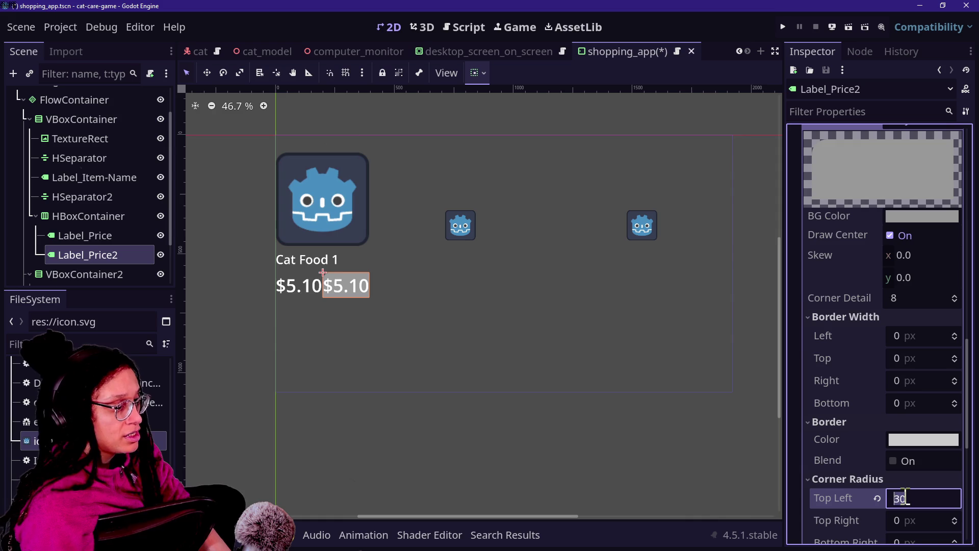
text(0)
key(Return)
click(905, 500)
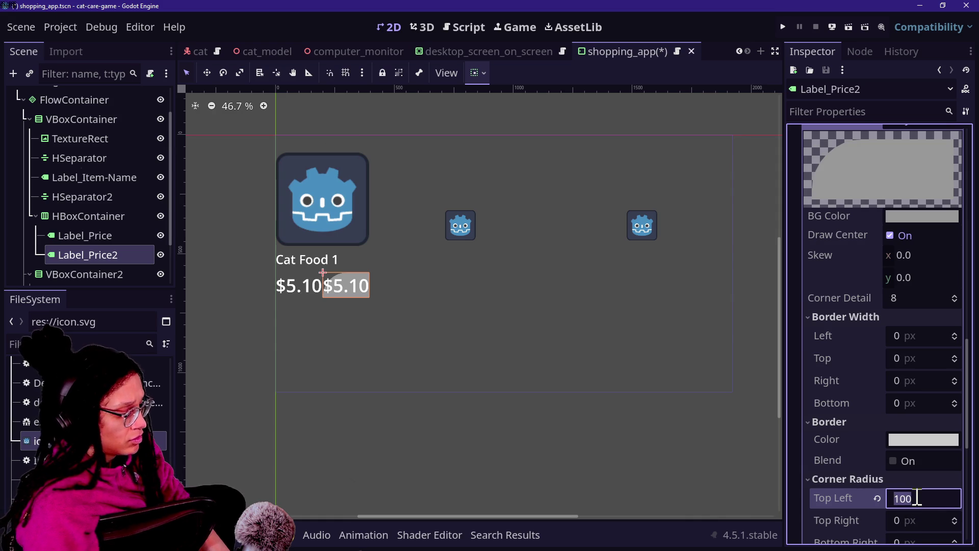
text(60)
key(Return)
click(909, 519)
text(6)
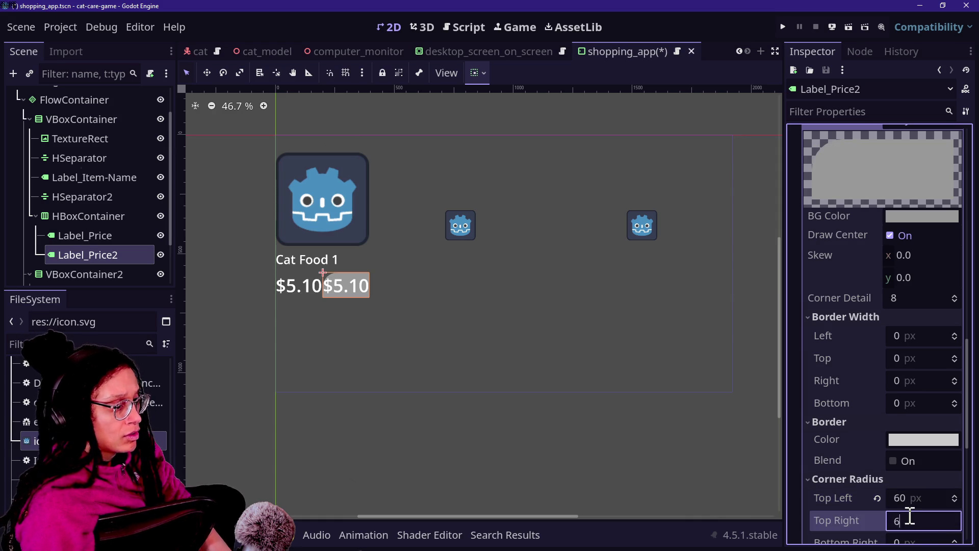
key(Return)
Step: Set the bottom-right and bottom-left corner radii to 60 px
scroll(810, 423, down, 2)
click(897, 439)
text(60)
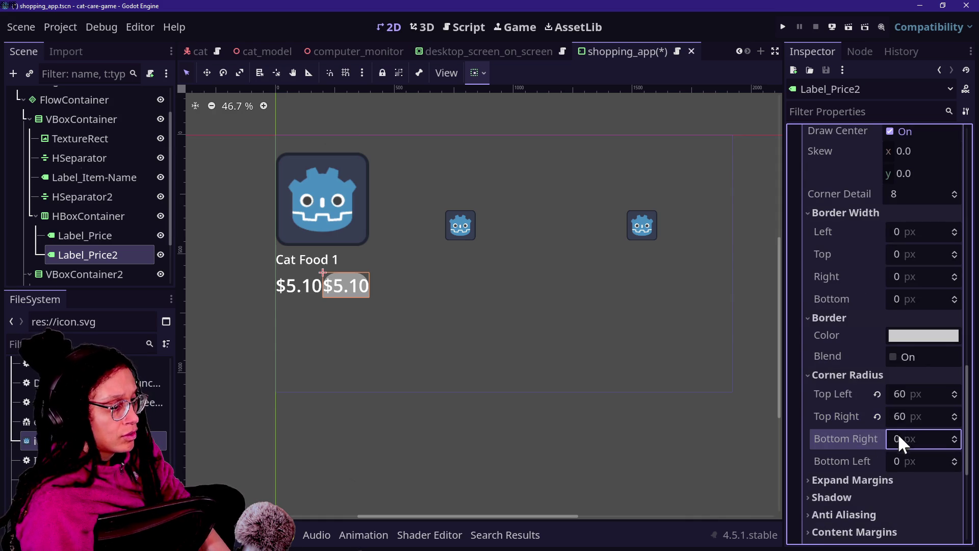
key(Tab)
text(0)
key(Return)
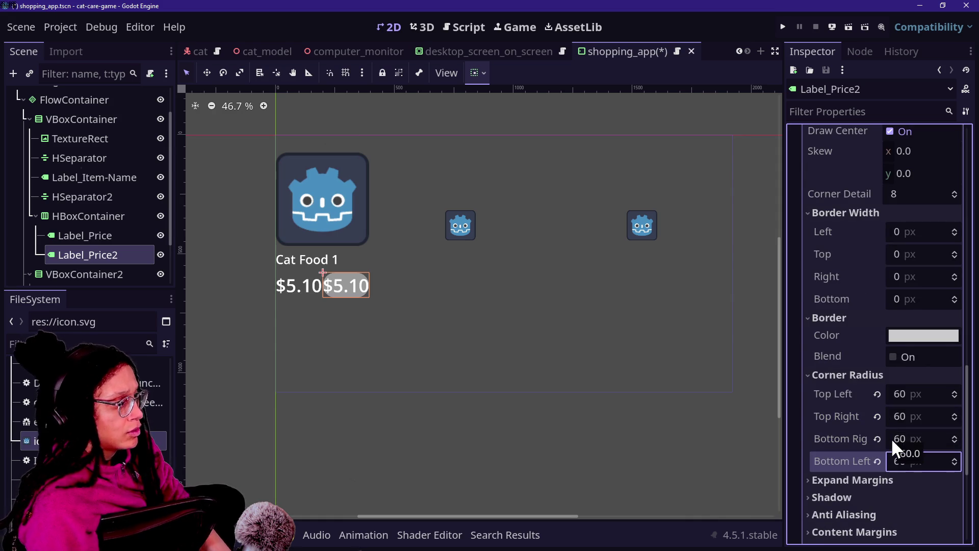
Step: Change all four corner radii from 60 to 50 px
click(915, 417)
click(921, 396)
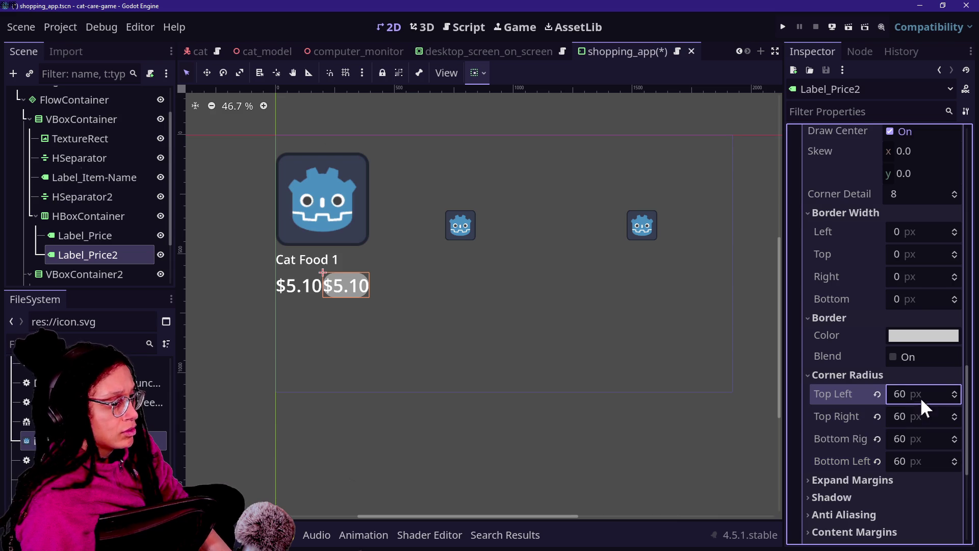
text(50)
key(Caps_Lock)
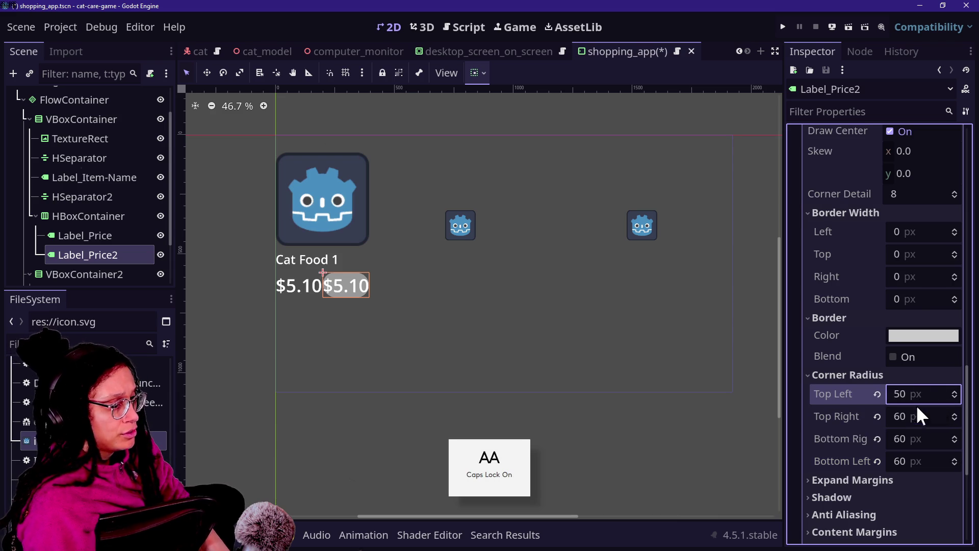
key(Tab)
text(50)
click(912, 438)
text(5)
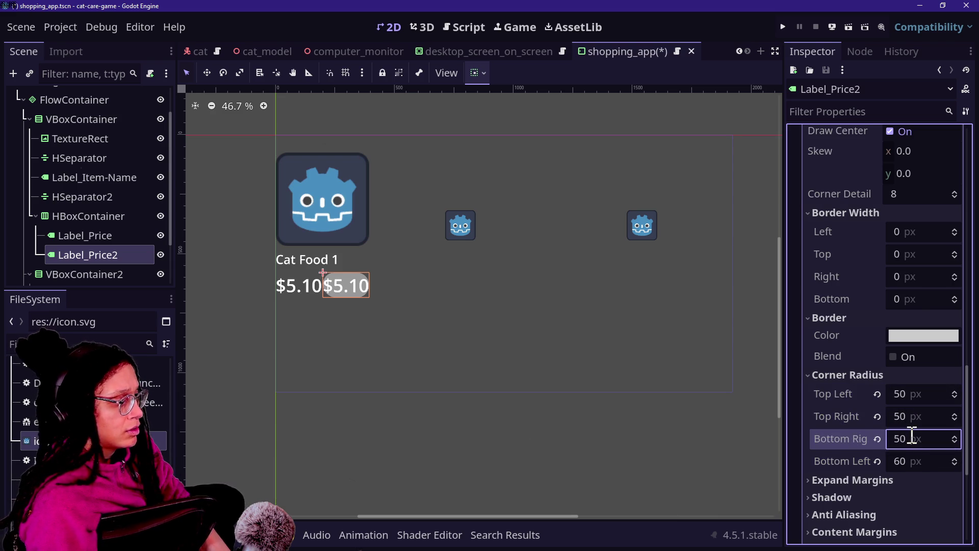
click(940, 465)
text(50)
scroll(867, 409, down, 5)
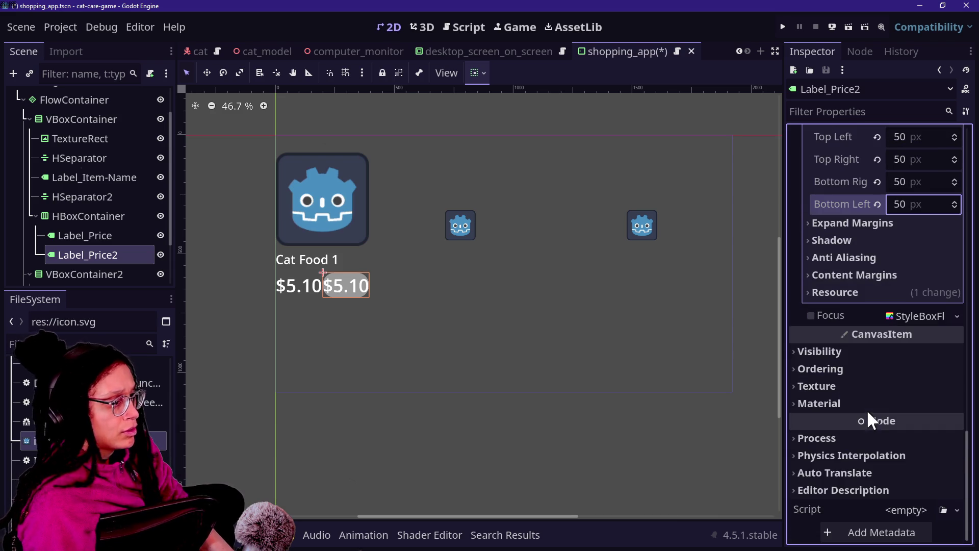
scroll(862, 340, up, 5)
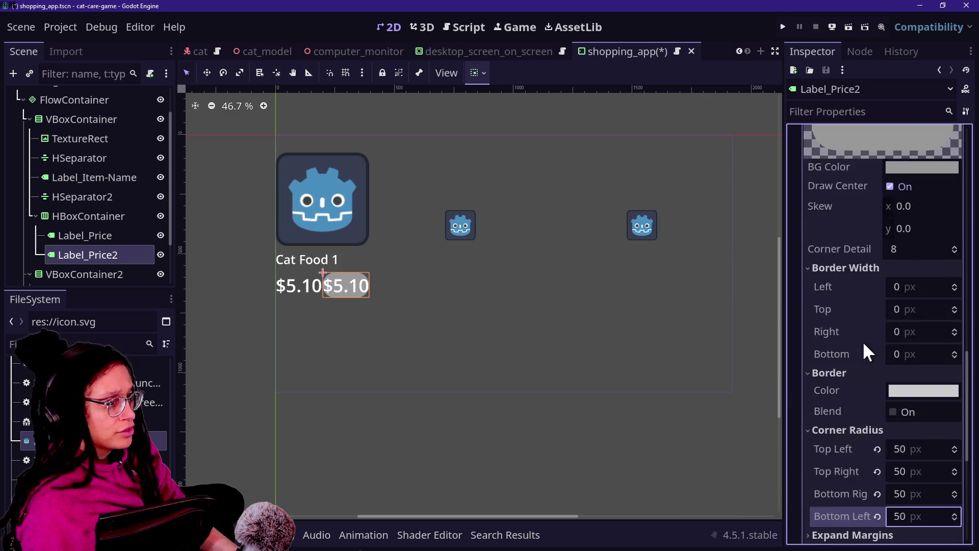
Step: Set Label_Price2's font size override to 48
click(879, 293)
click(916, 310)
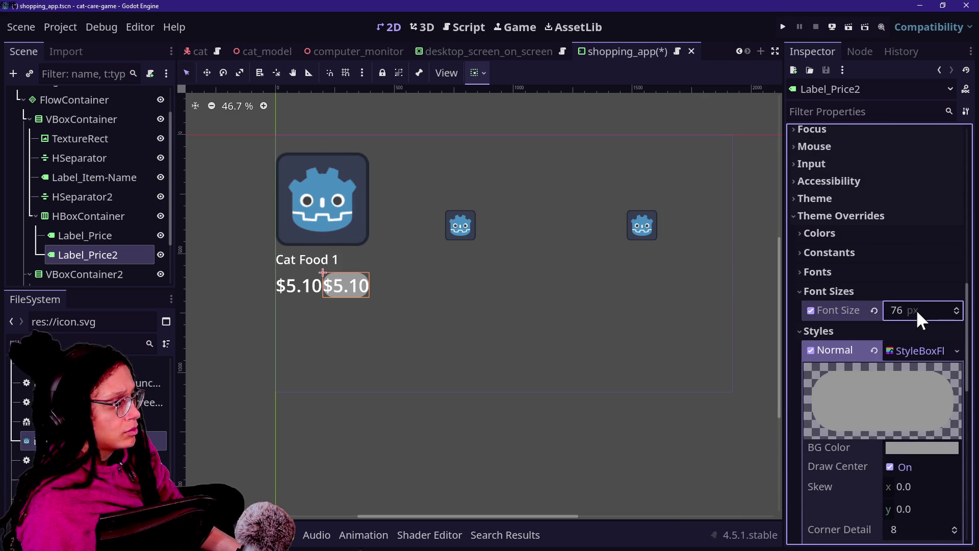
text(1)
mouse_move(916, 310)
mouse_down()
mouse_move(948, 311)
mouse_move(931, 310)
mouse_up()
scroll(877, 217, down, 4)
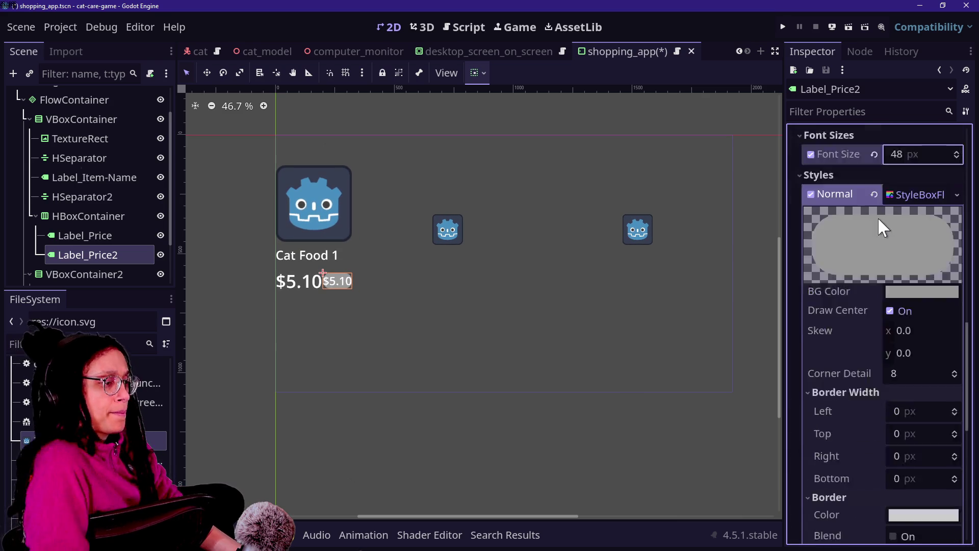
scroll(877, 216, up, 5)
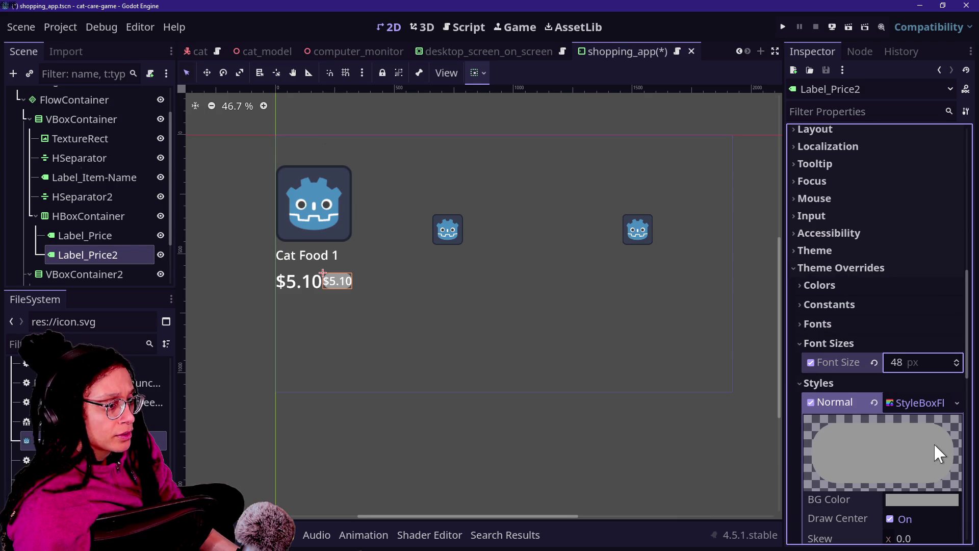
Step: Turn the background colour pink and load the computer_default_colors palette
click(911, 498)
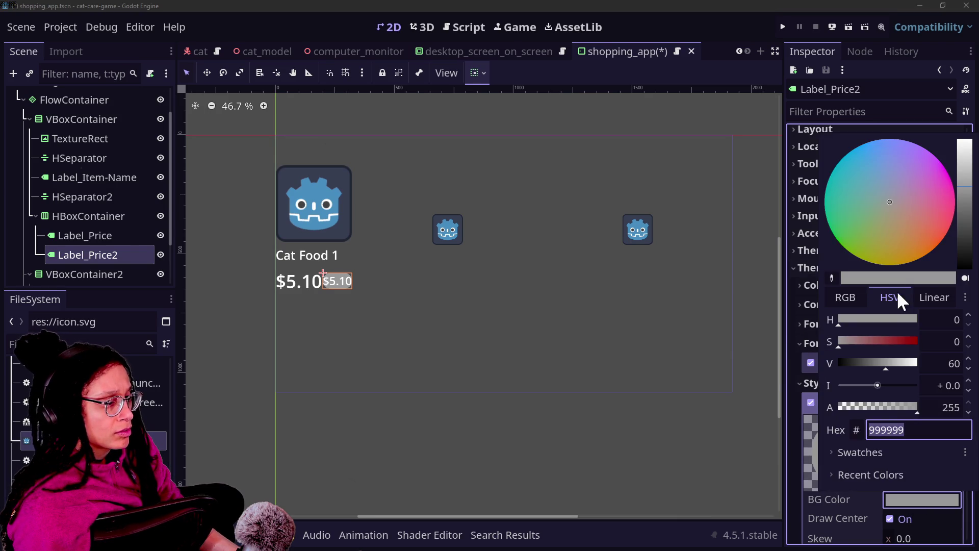
mouse_move(898, 240)
mouse_down()
mouse_move(885, 237)
mouse_move(956, 213)
mouse_move(933, 202)
mouse_move(948, 186)
mouse_up()
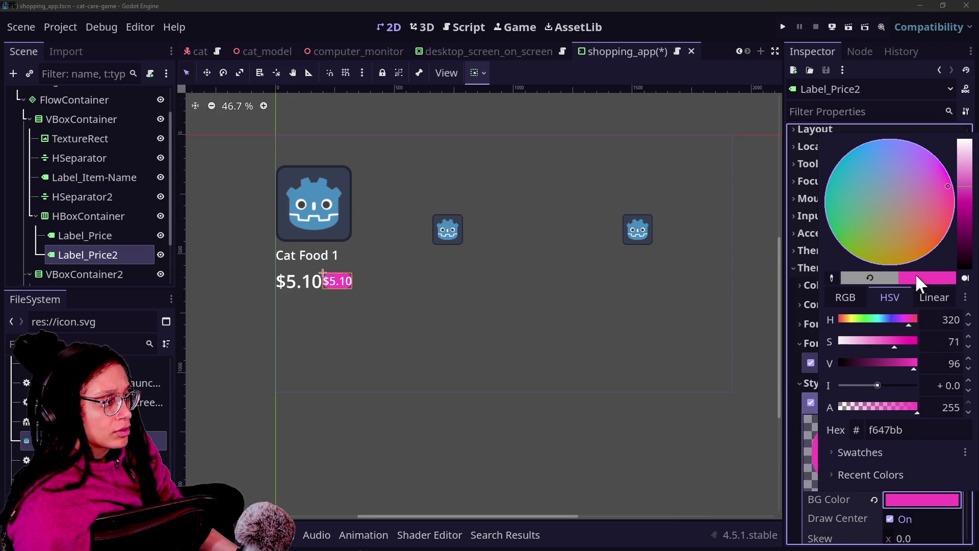
click(897, 452)
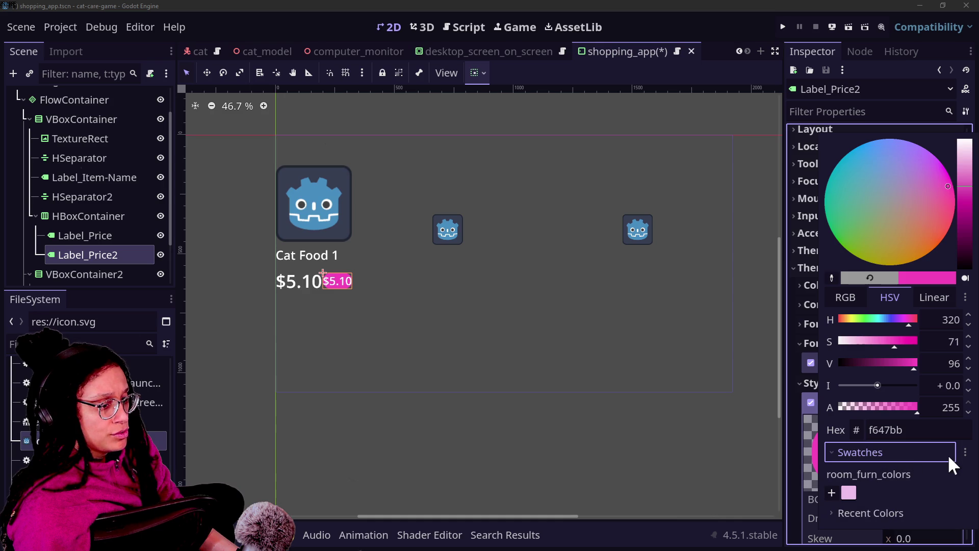
click(965, 452)
key(Escape)
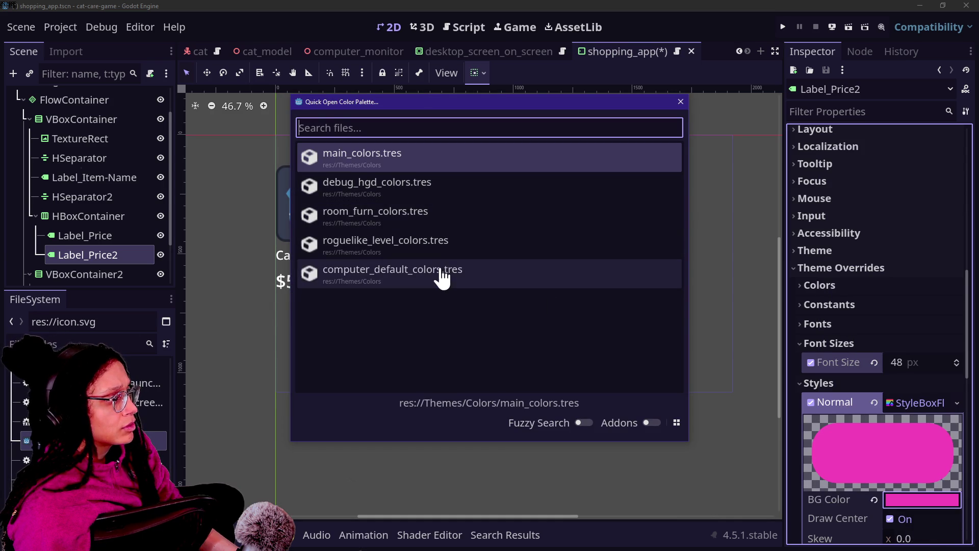
click(516, 276)
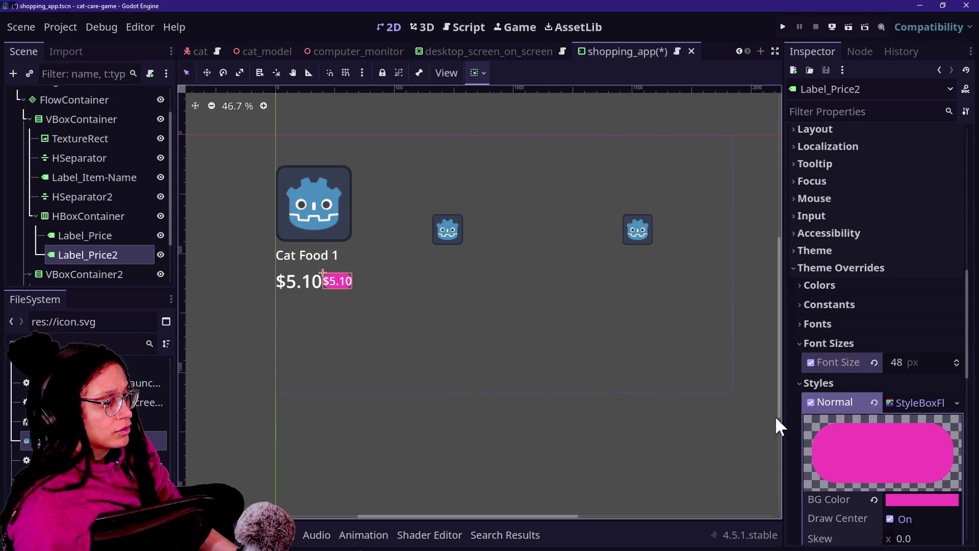
scroll(775, 415, down, 1)
scroll(877, 410, down, 3)
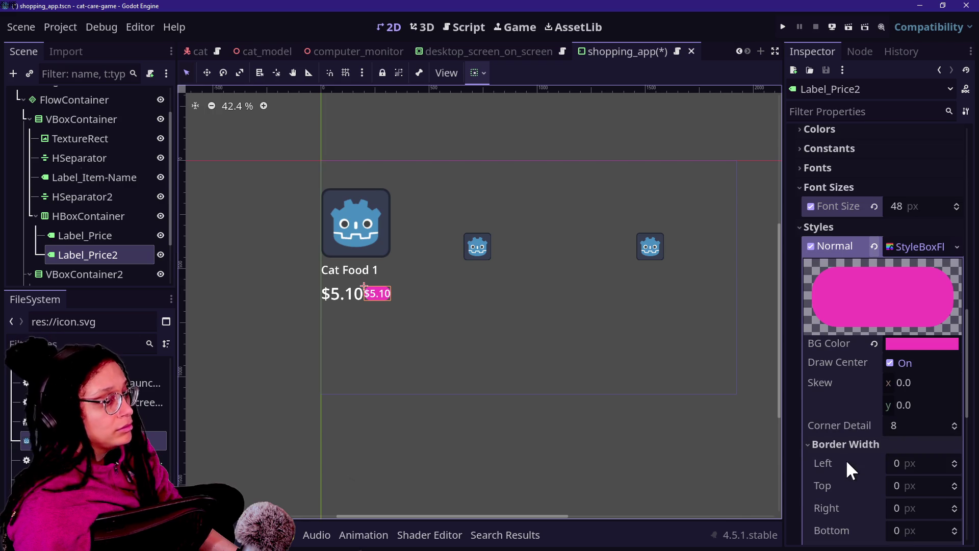
scroll(847, 454, down, 4)
Step: Set the background colour to a saturated muted pink from the palette's recent colours
click(943, 136)
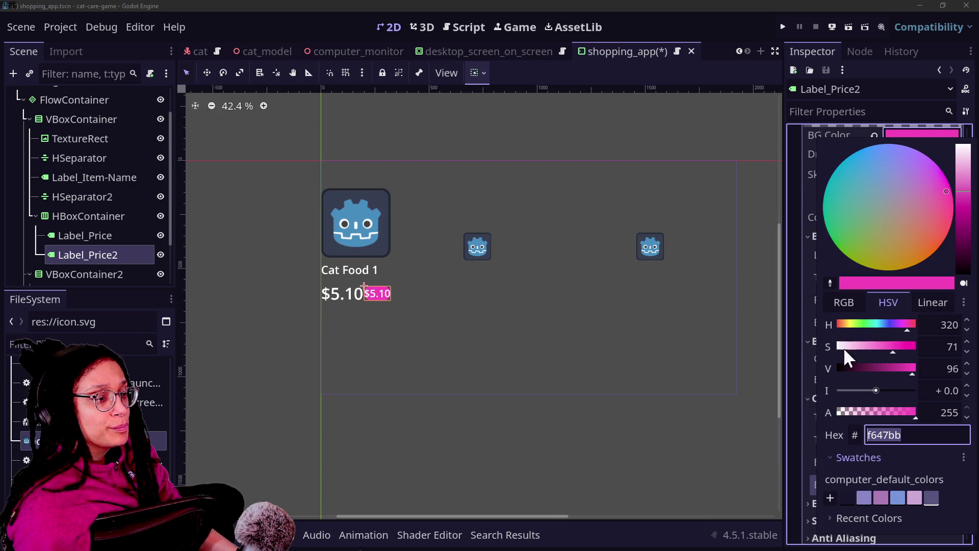
click(848, 460)
click(849, 465)
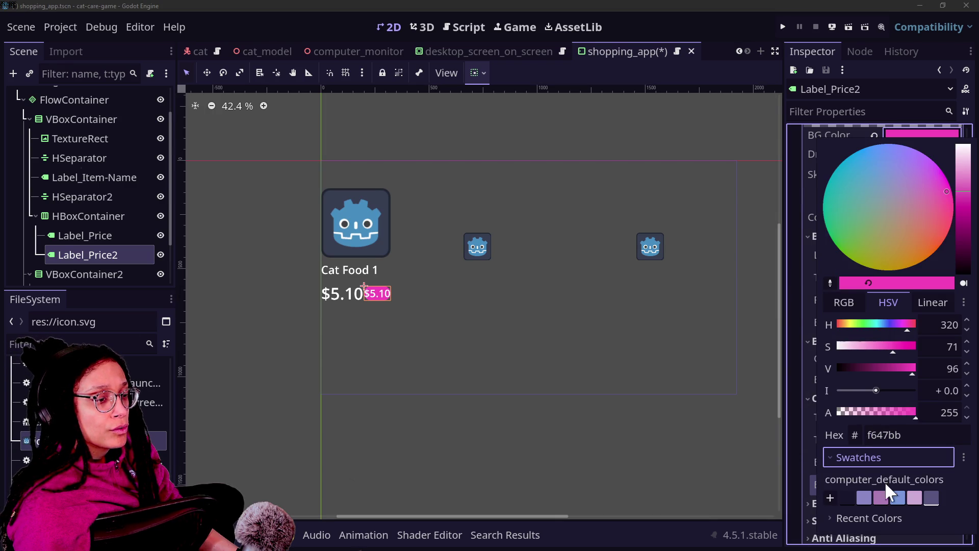
click(881, 497)
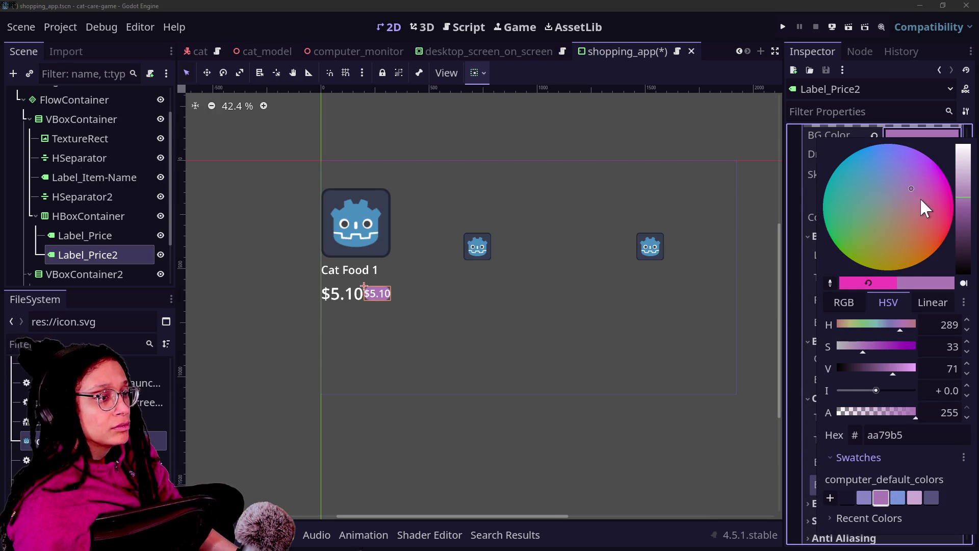
click(857, 517)
click(838, 541)
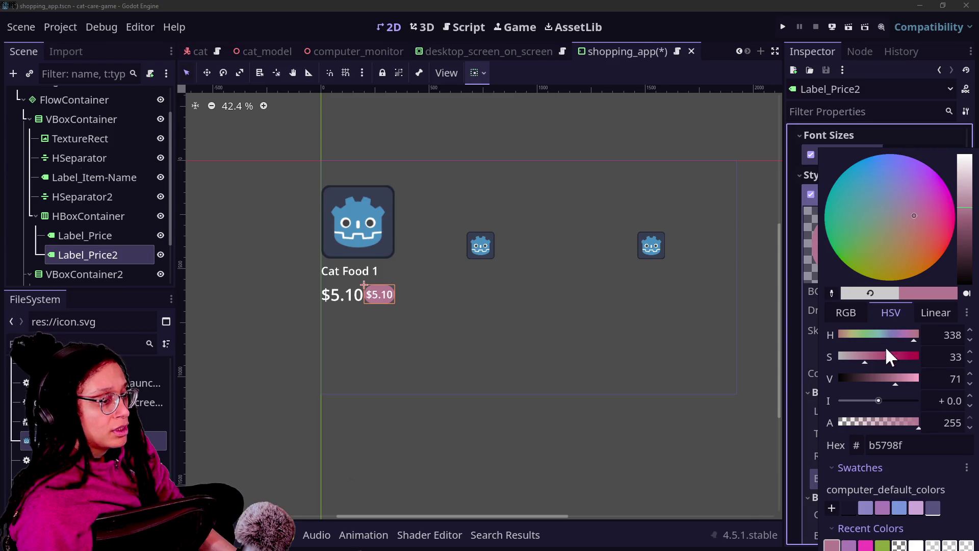
mouse_move(886, 356)
mouse_down()
mouse_move(896, 355)
mouse_move(882, 381)
mouse_up()
Step: Make the border colour a darker pink
click(796, 306)
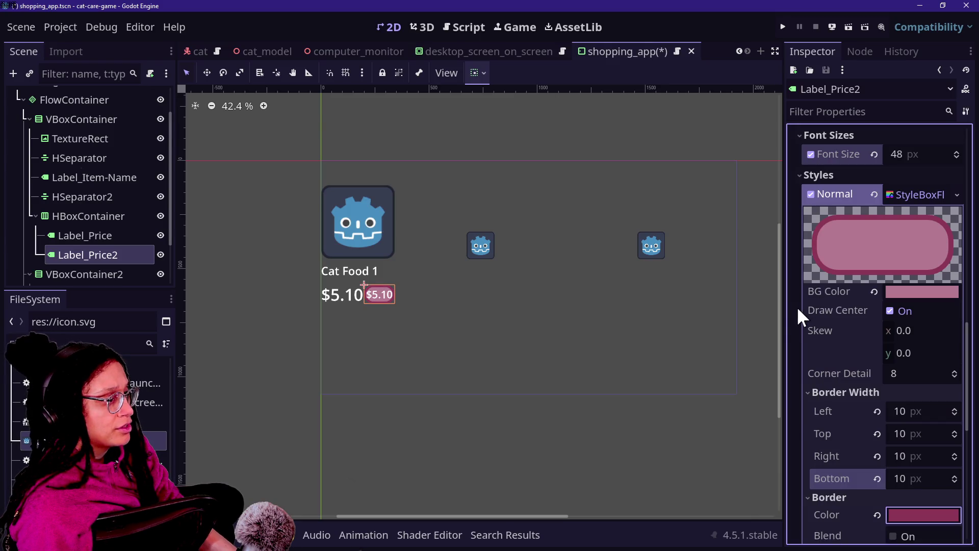
scroll(375, 310, up, 5)
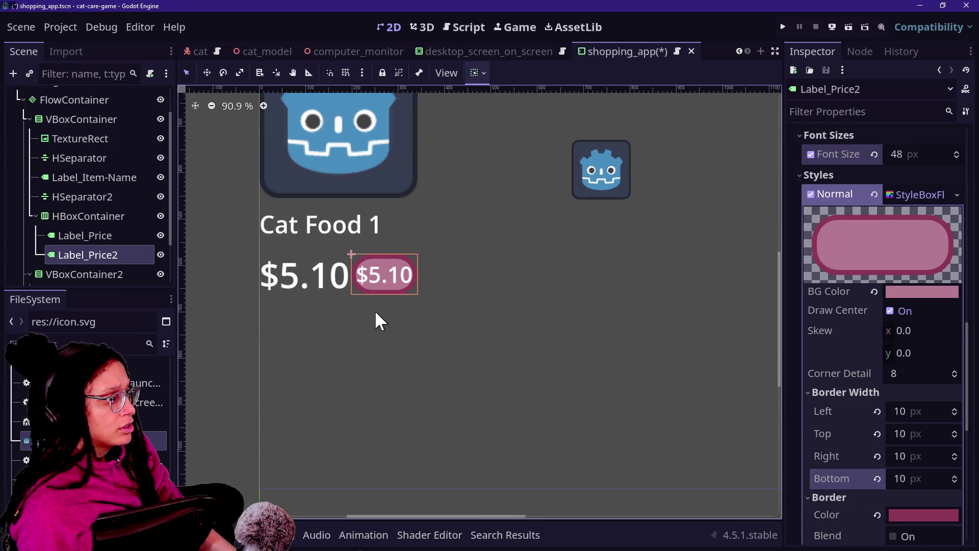
scroll(854, 327, down, 3)
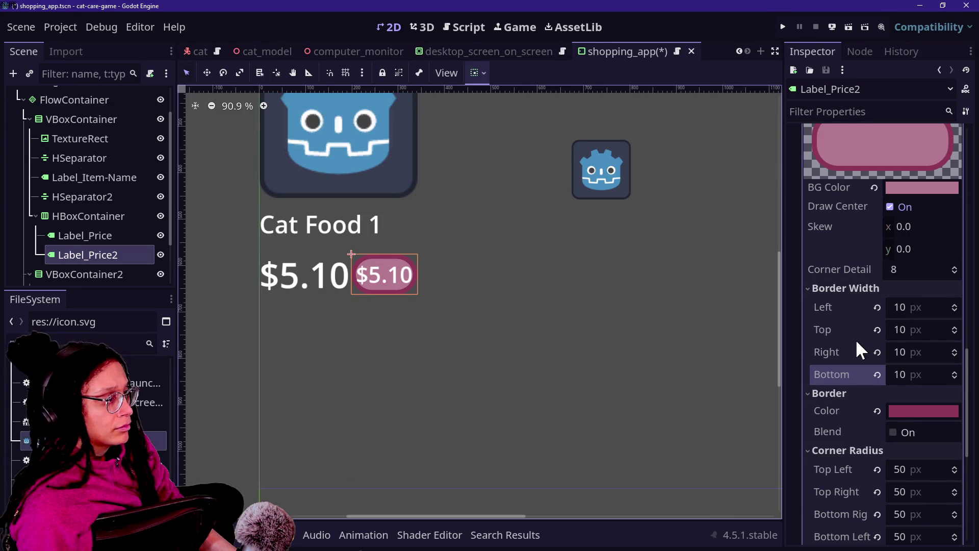
scroll(856, 341, down, 5)
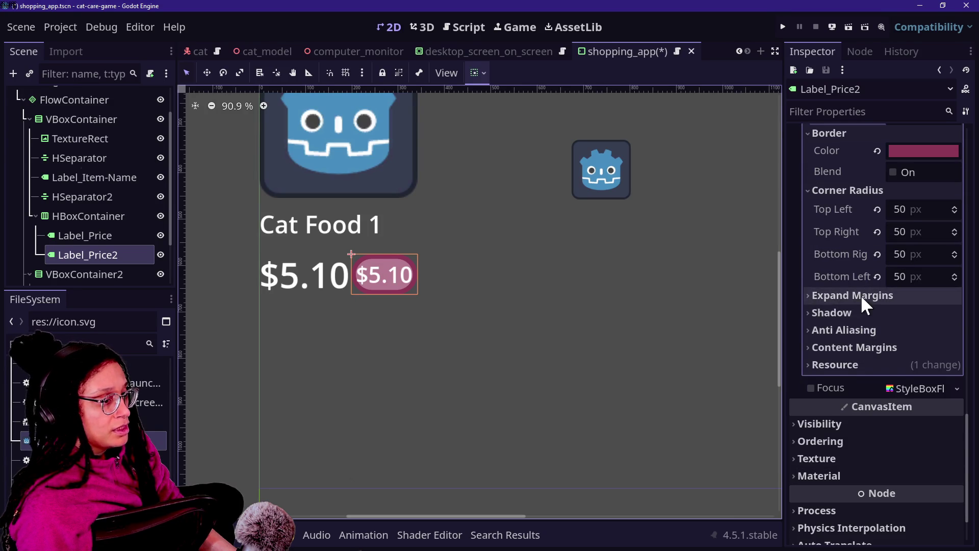
Step: Set the left expand margin of Label_Price2's background to 20 px
click(861, 295)
mouse_move(906, 314)
mouse_down()
mouse_move(949, 314)
mouse_move(861, 321)
mouse_up()
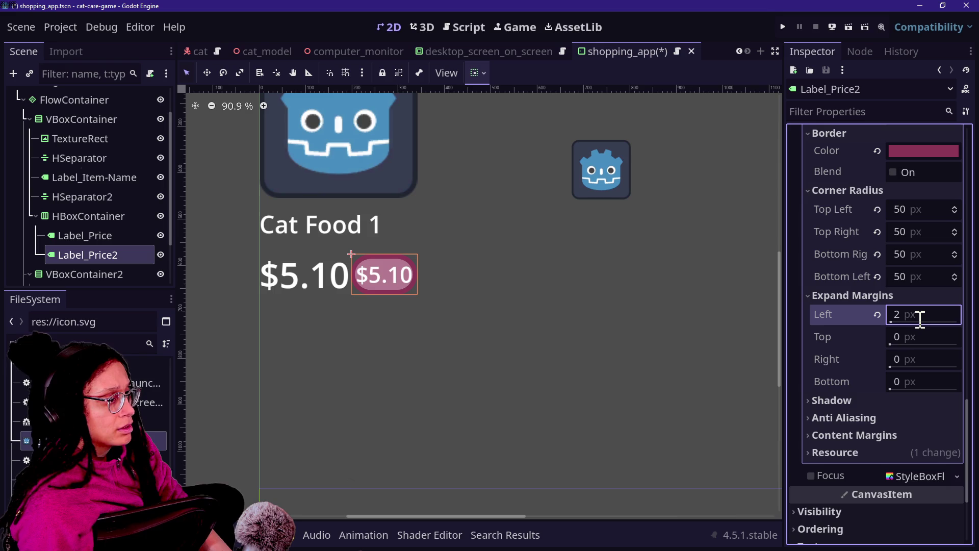
text(9)
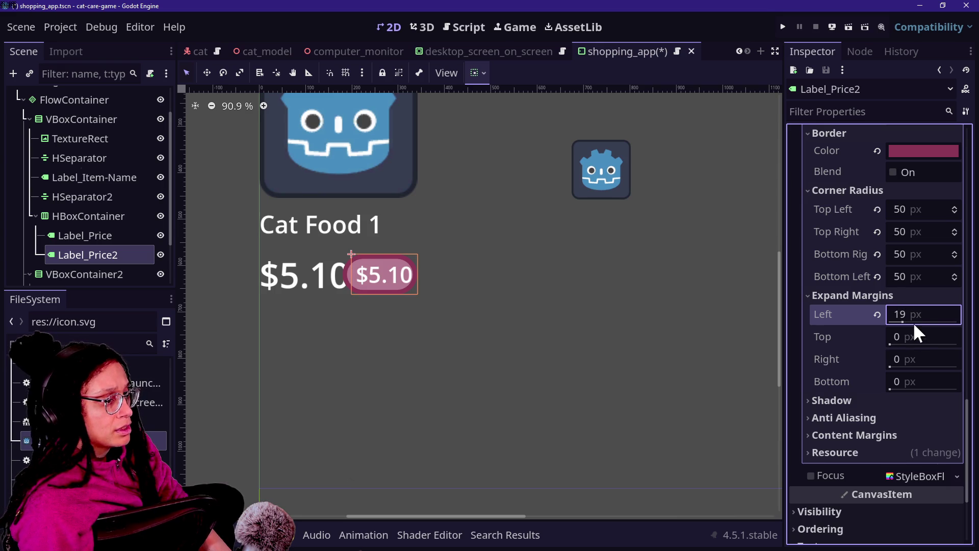
text(0)
key(Caps_Lock)
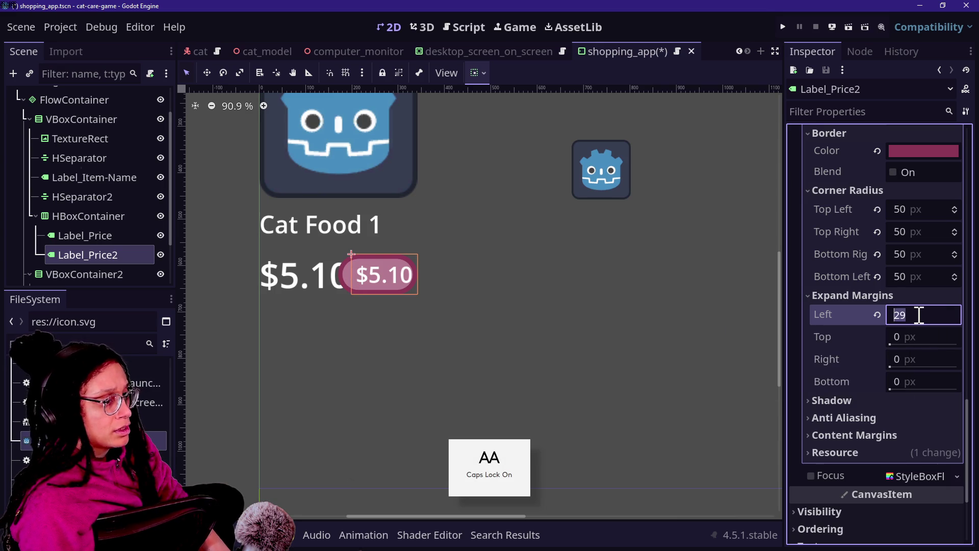
key(Caps_Lock)
key(Return)
Step: Set the top expand margin to 5 px
click(918, 337)
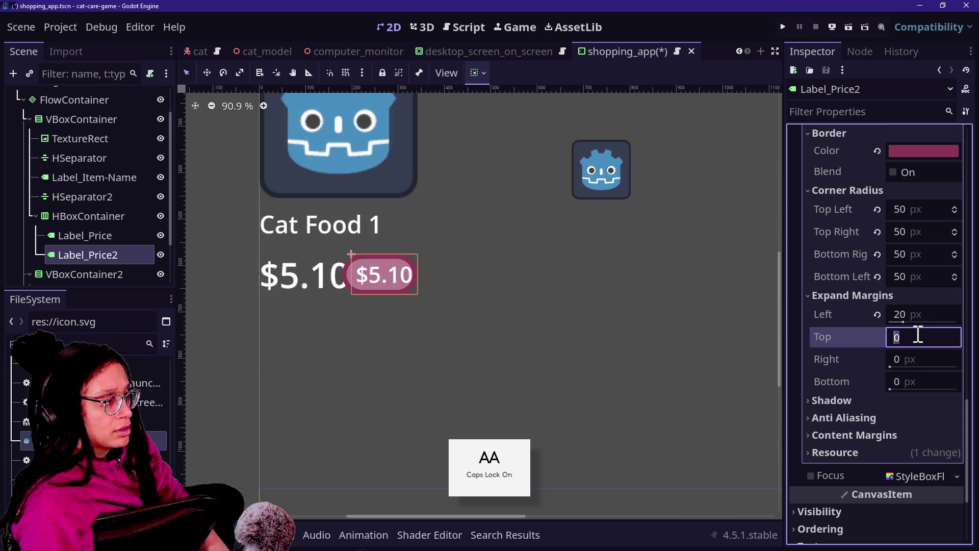
text(19)
key(BackSpace)
text(0)
key(Return)
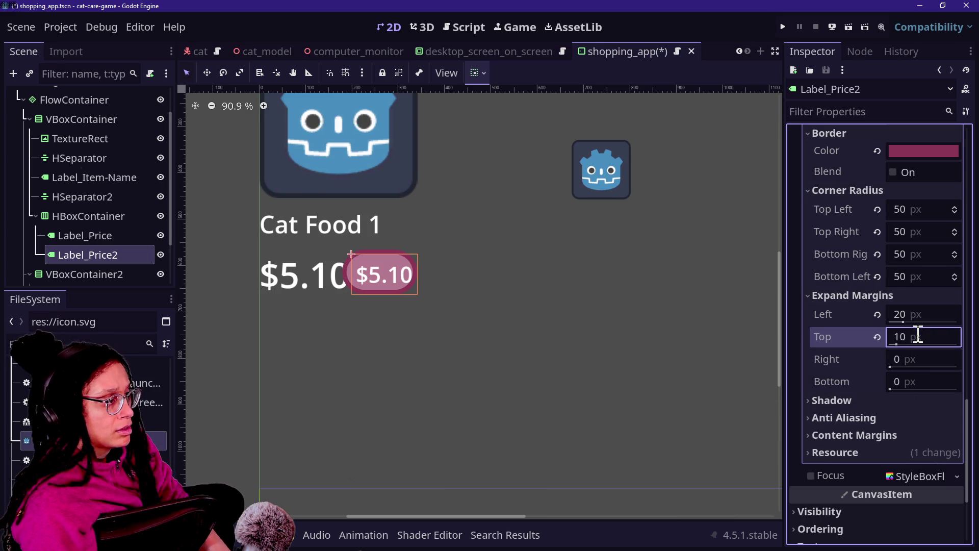
click(918, 337)
text(5)
key(Return)
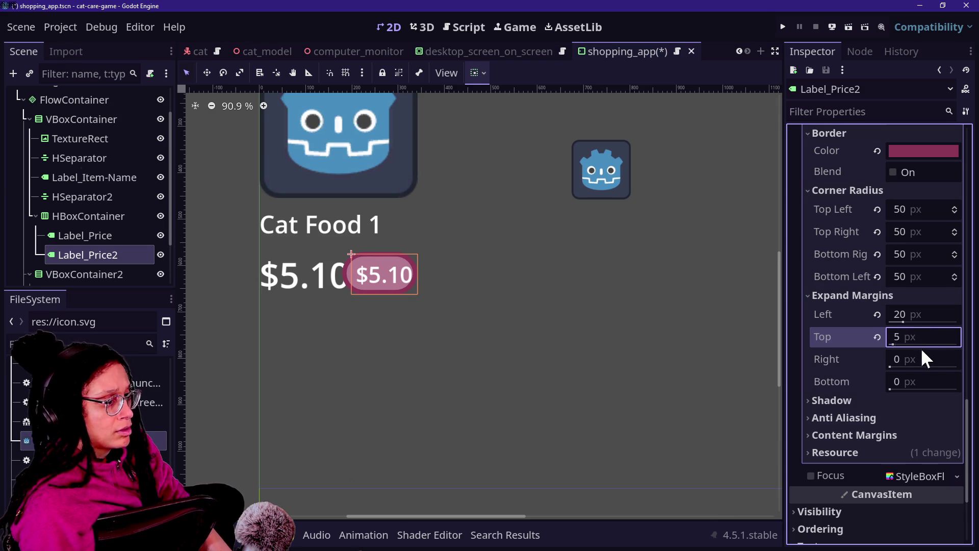
Step: Set the right expand margin to 20 px and the bottom to 5 px
click(914, 359)
text(20)
key(Return)
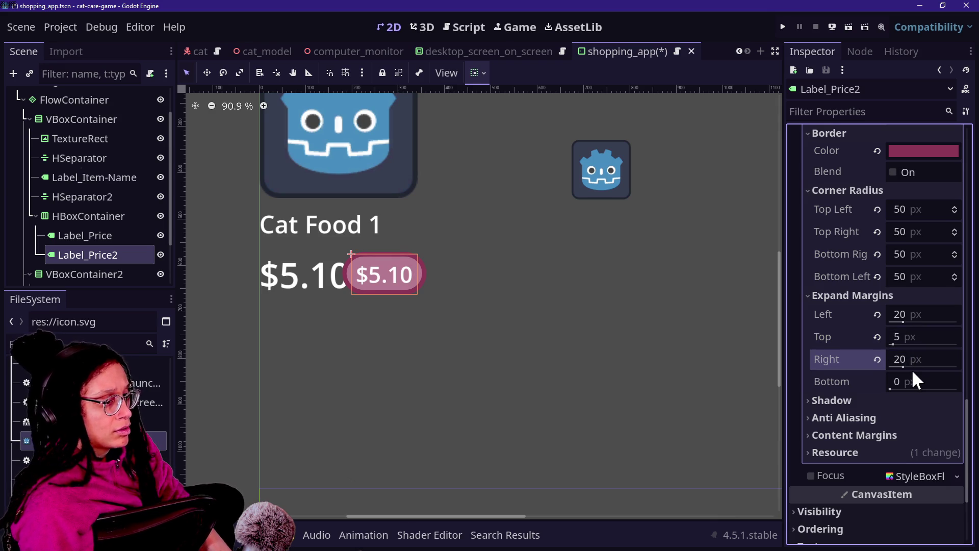
click(913, 377)
text(5)
key(Return)
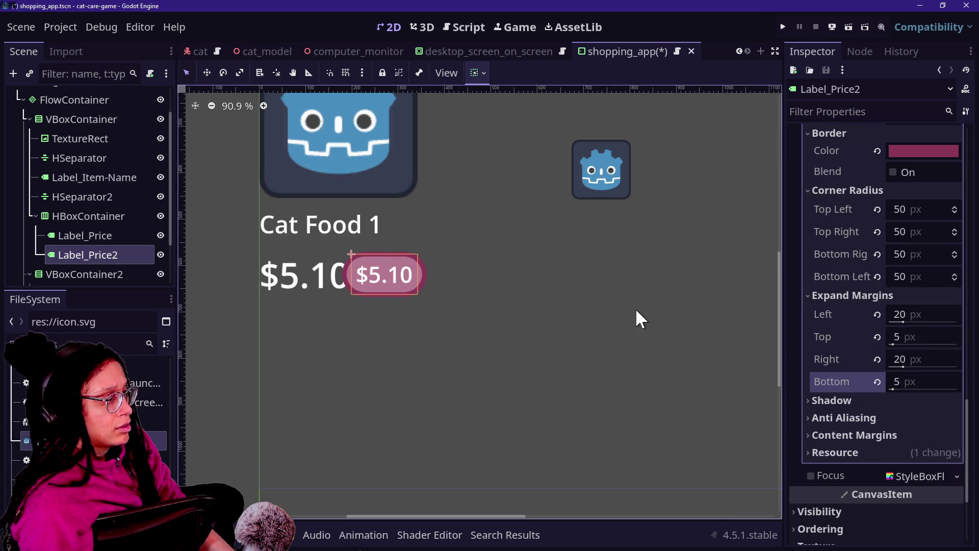
scroll(636, 308, down, 2)
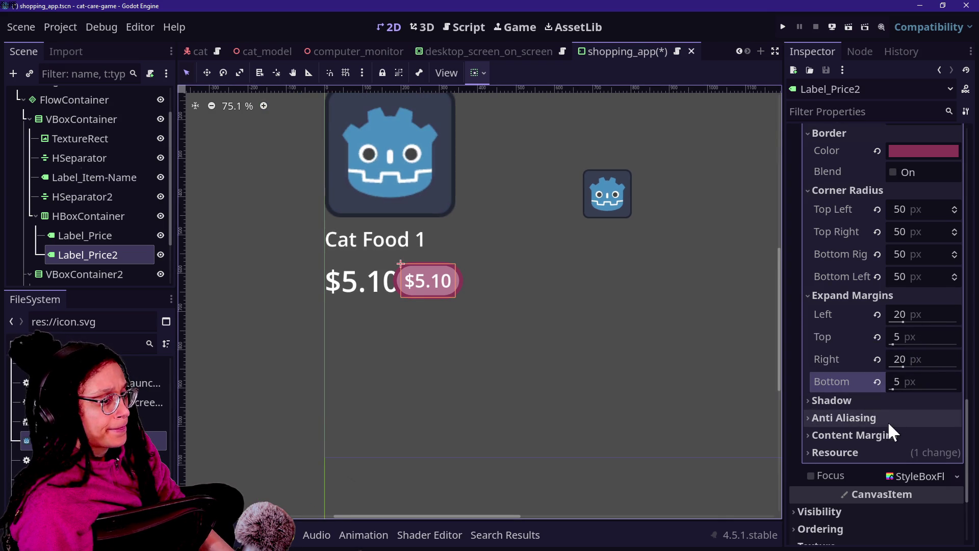
click(911, 315)
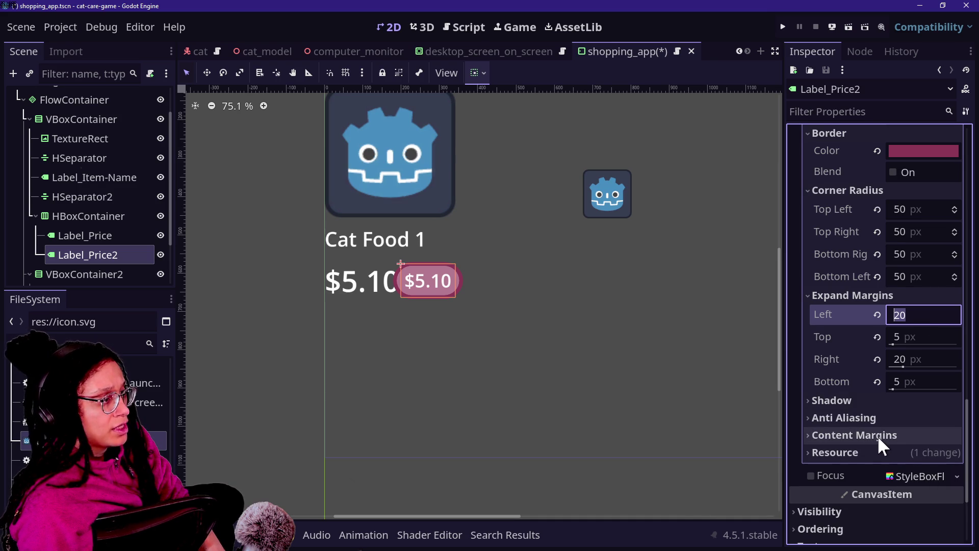
Step: Reset the left and right expand margins to 0 and try 20 px left/right content margins
click(863, 434)
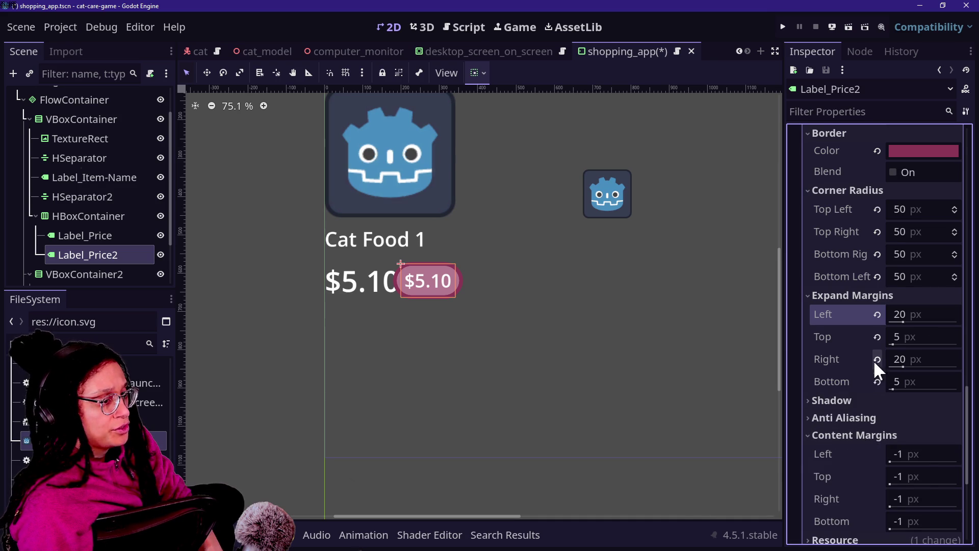
click(918, 454)
text(20)
key(Return)
click(918, 313)
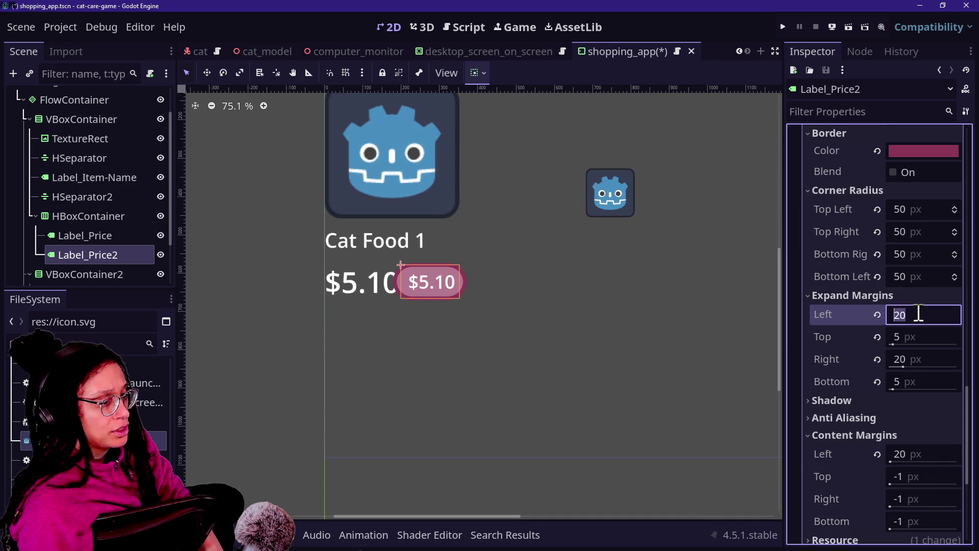
click(877, 314)
mouse_move(901, 458)
mouse_down()
mouse_move(944, 458)
mouse_move(879, 459)
mouse_up()
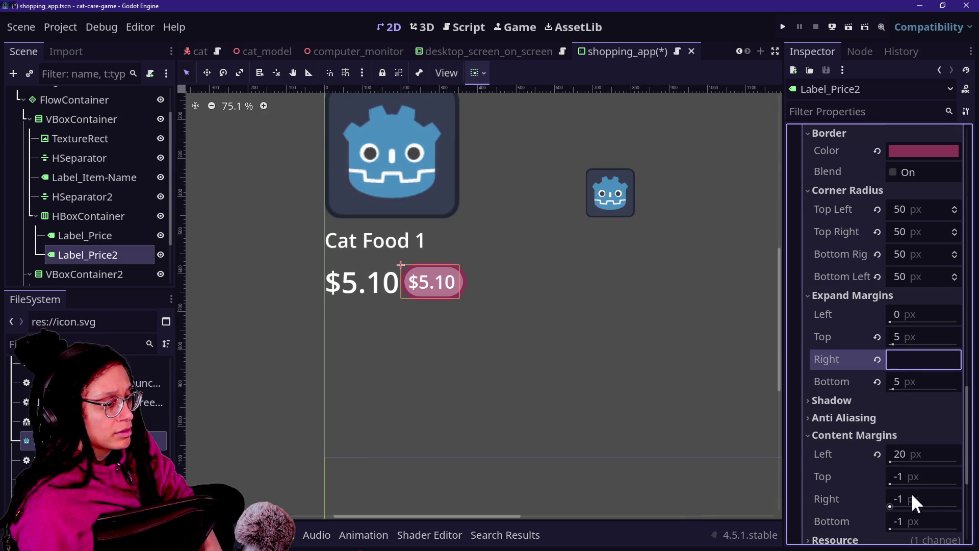
click(913, 499)
text(20)
key(Return)
click(877, 359)
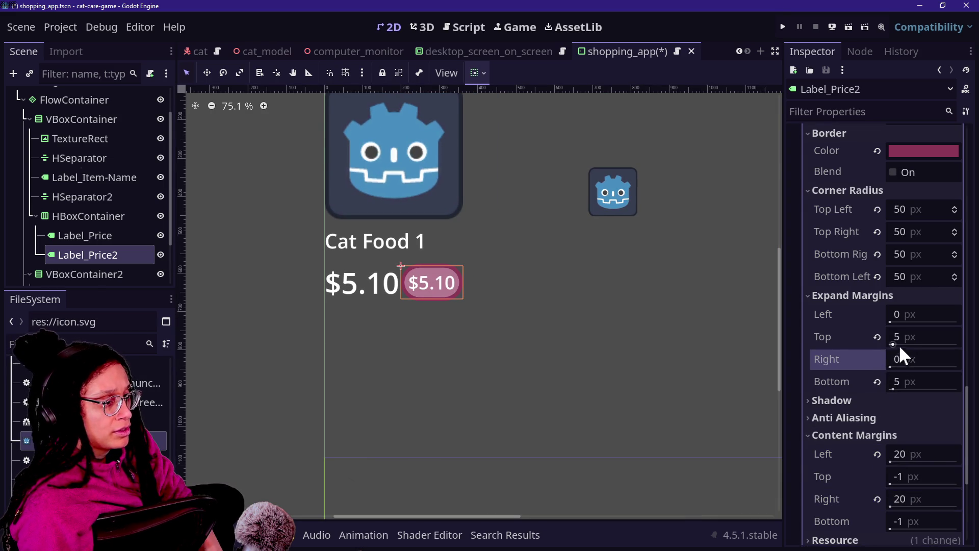
Step: Reset the top and bottom expand margins to 0 and try 5 px top/bottom content margins
click(905, 477)
text(5)
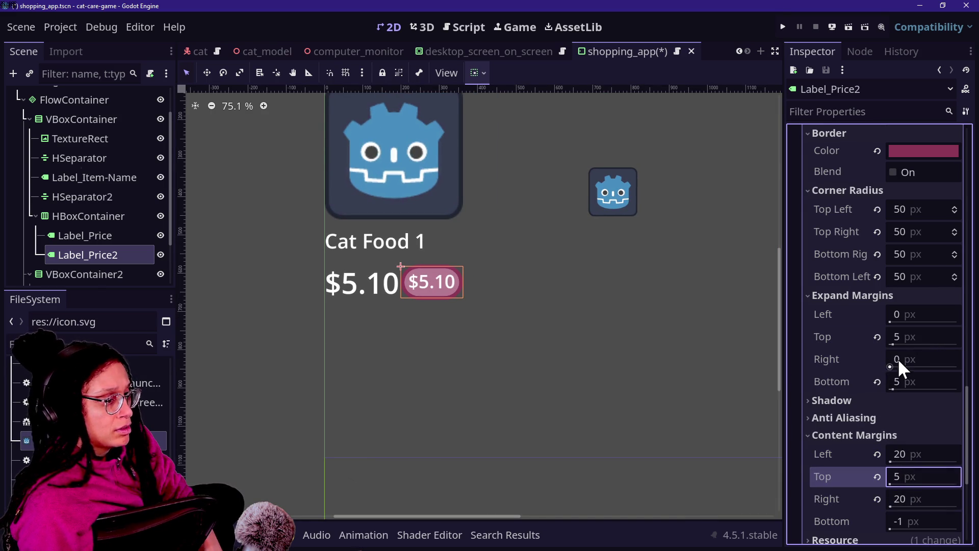
click(916, 381)
click(915, 520)
text(5)
key(Return)
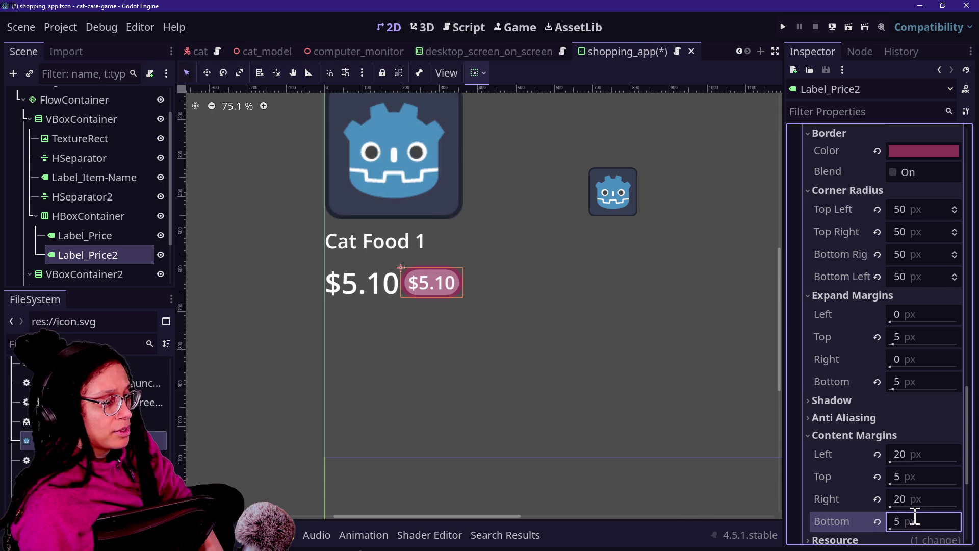
click(877, 336)
click(877, 382)
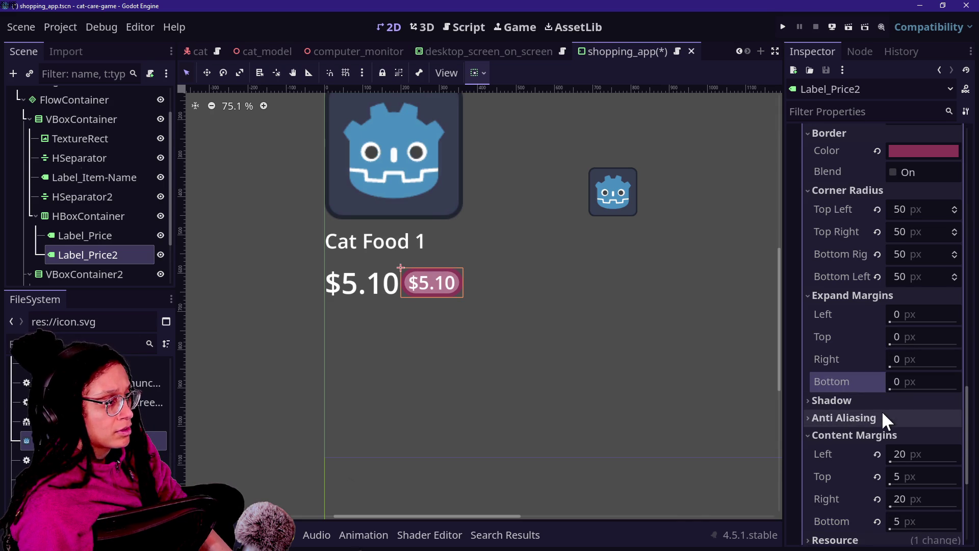
Step: Change the left content margin to 30 px and the bottom content margin to 10 px
click(907, 454)
text(39)
key(Return)
click(911, 456)
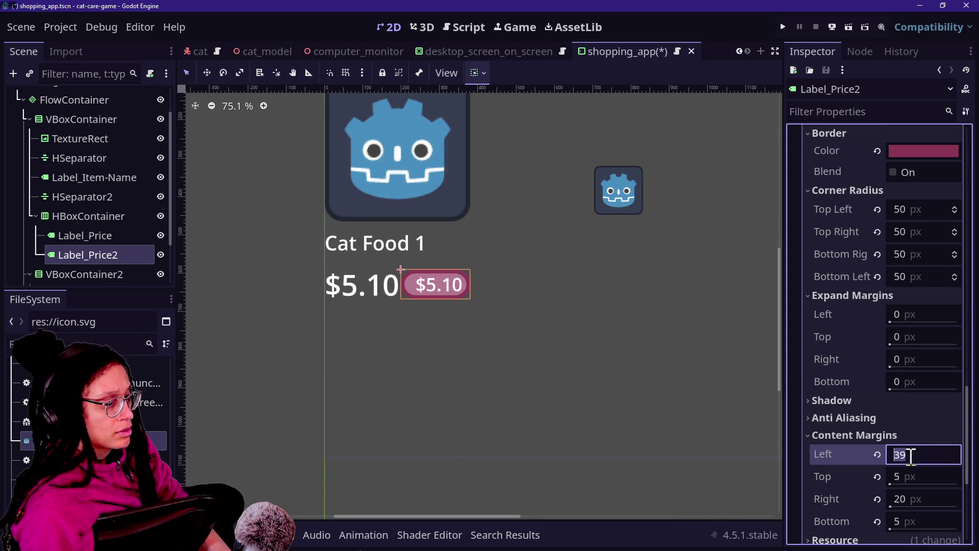
text(0)
key(Return)
click(931, 518)
text(30)
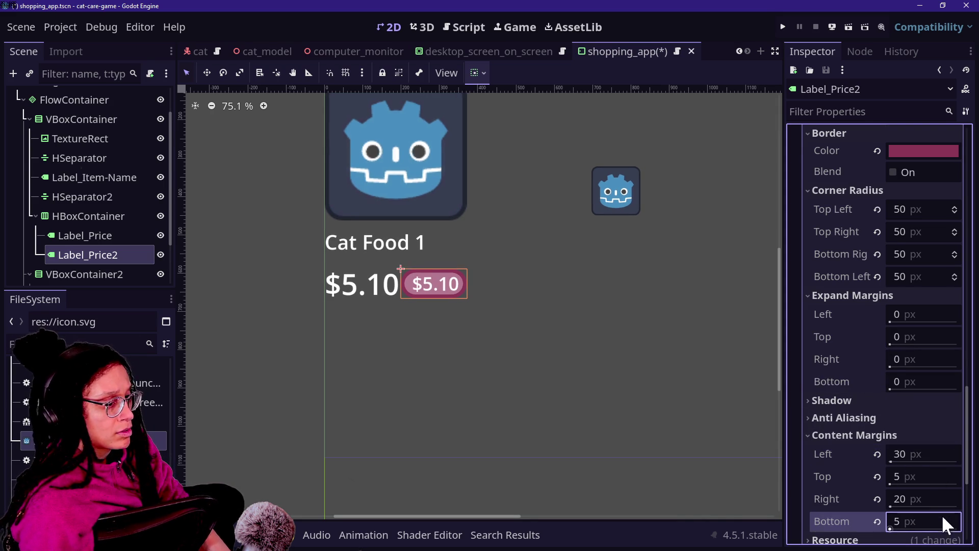
key(BackSpace)
key(BackSpace)
text(10)
key(Return)
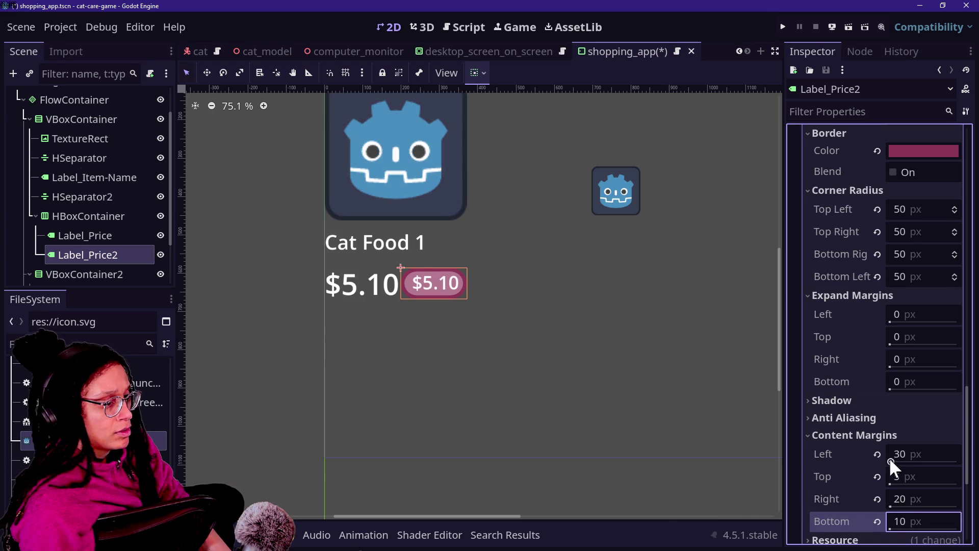
Step: Finish with a 30 px right content margin and 13 px top and bottom content margins
click(913, 477)
text(10)
key(Return)
click(910, 494)
text(30)
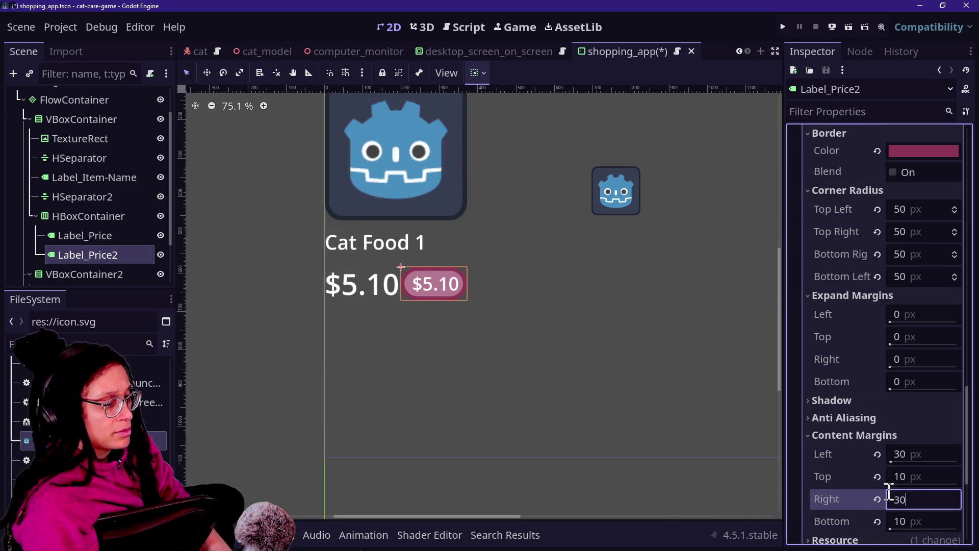
key(Return)
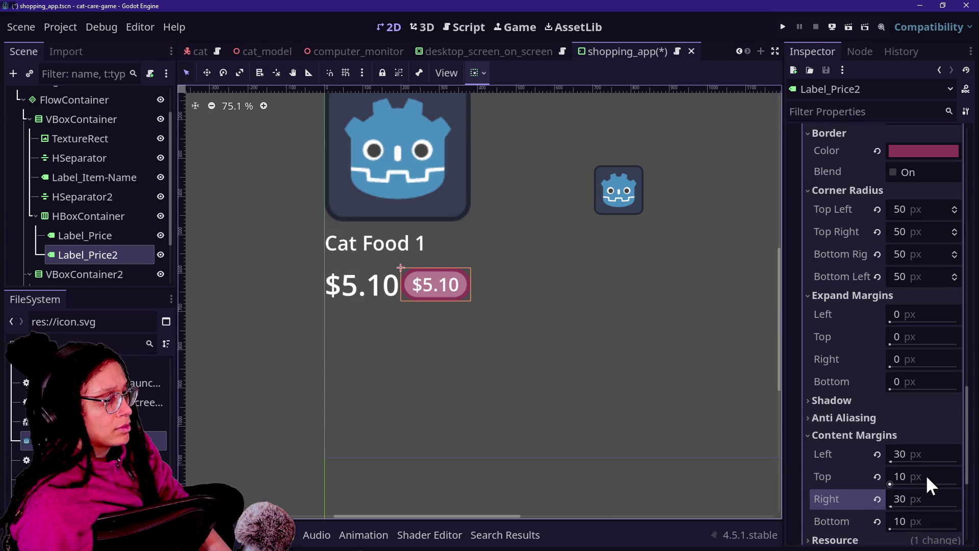
click(927, 476)
text(13)
key(Return)
click(935, 522)
text(13)
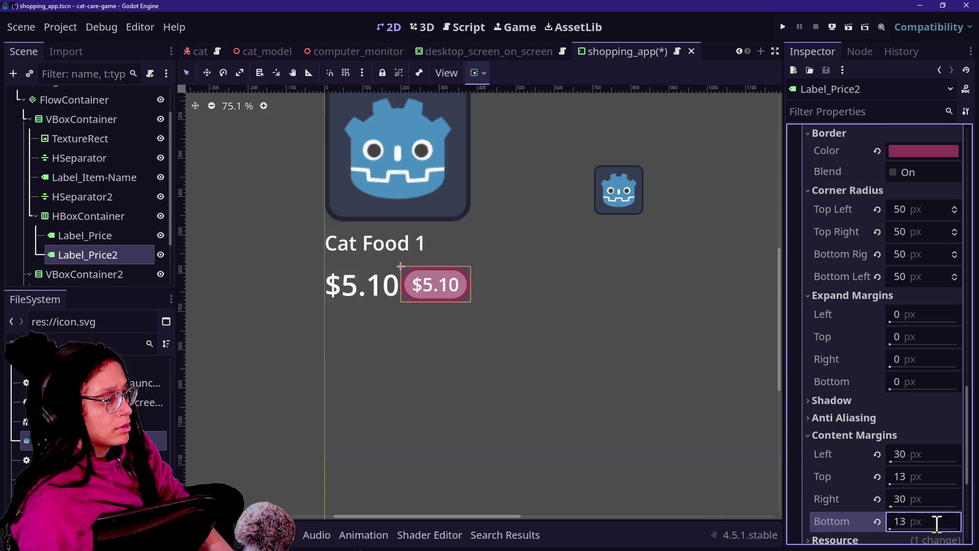
key(Return)
right_click(518, 388)
key(Escape)
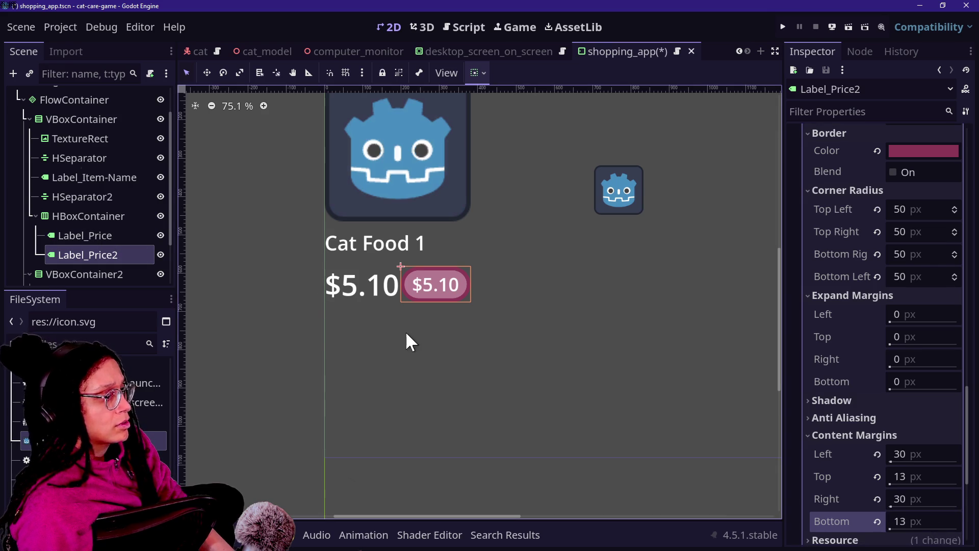
Step: Enable the Font Color override and set it to dark pink 8c3756 from Recent Colors
scroll(873, 317, up, 5)
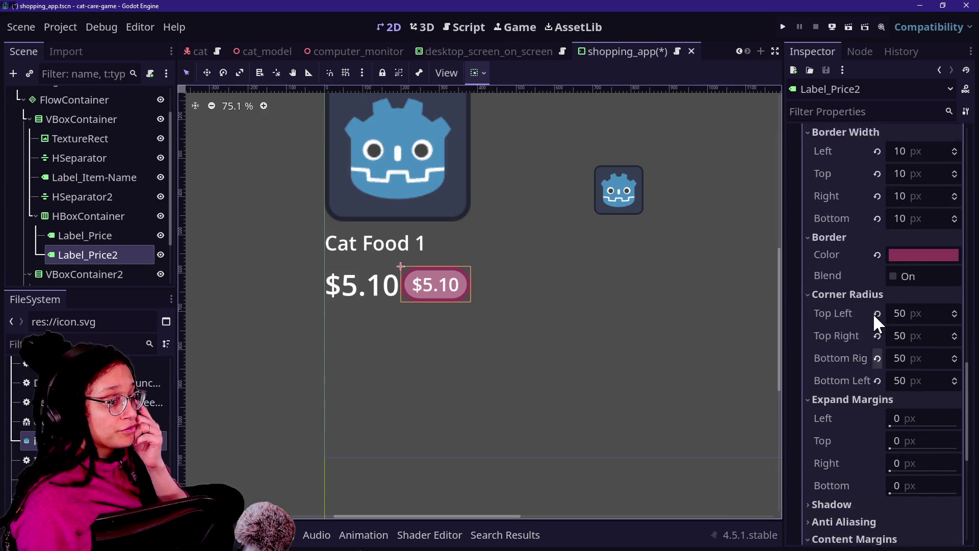
scroll(841, 245, up, 3)
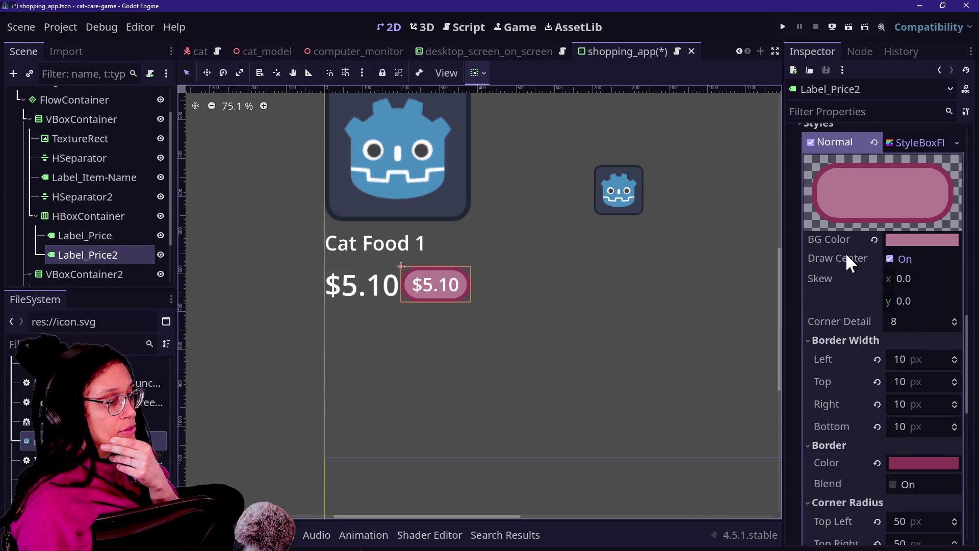
click(896, 461)
click(849, 439)
scroll(849, 406, up, 8)
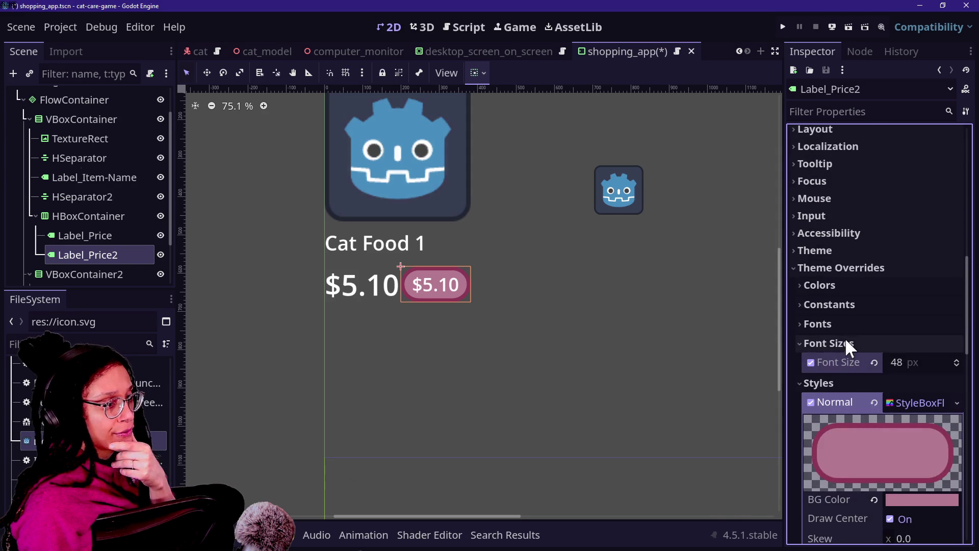
click(869, 287)
click(892, 303)
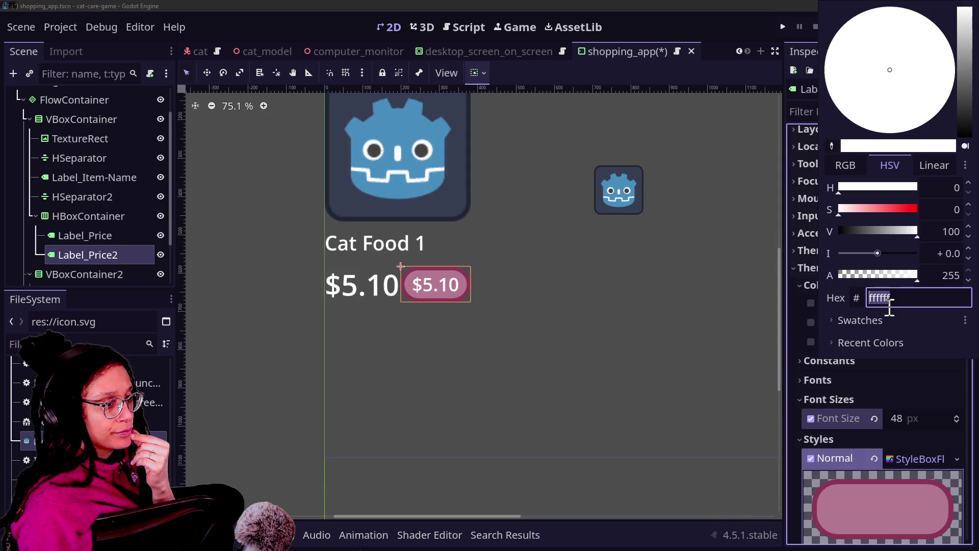
click(862, 342)
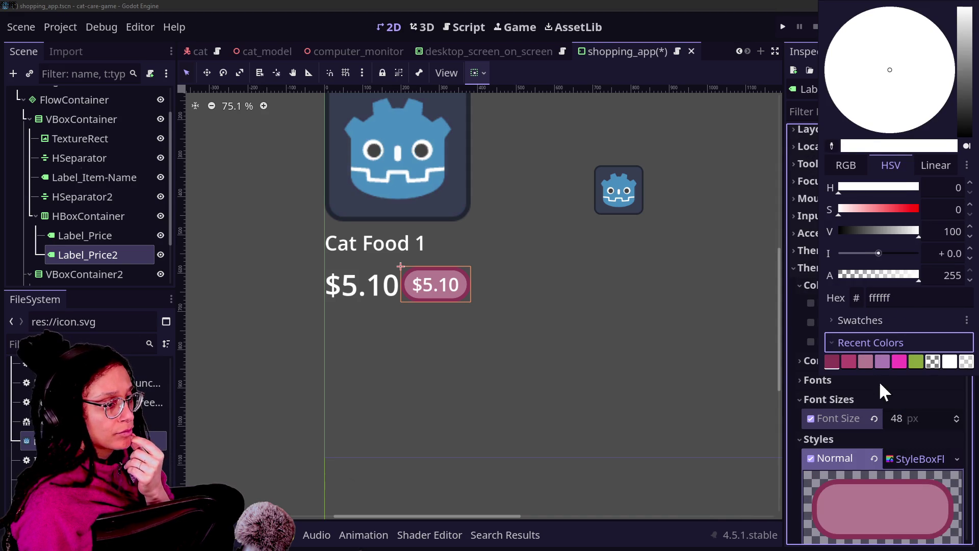
click(830, 362)
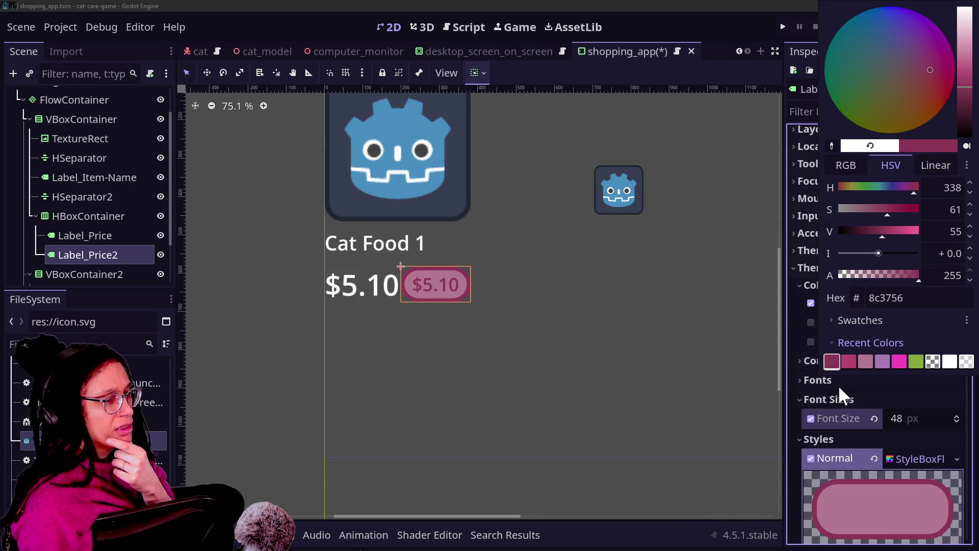
click(839, 384)
Step: Lighten the badge's StyleBox background colour to pale pink #dea9bc
scroll(874, 455, down, 5)
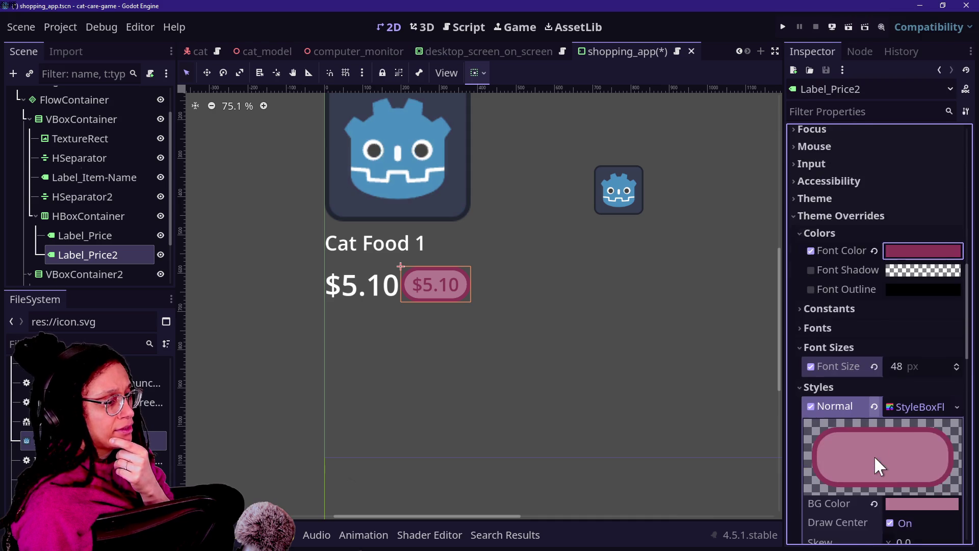
click(911, 349)
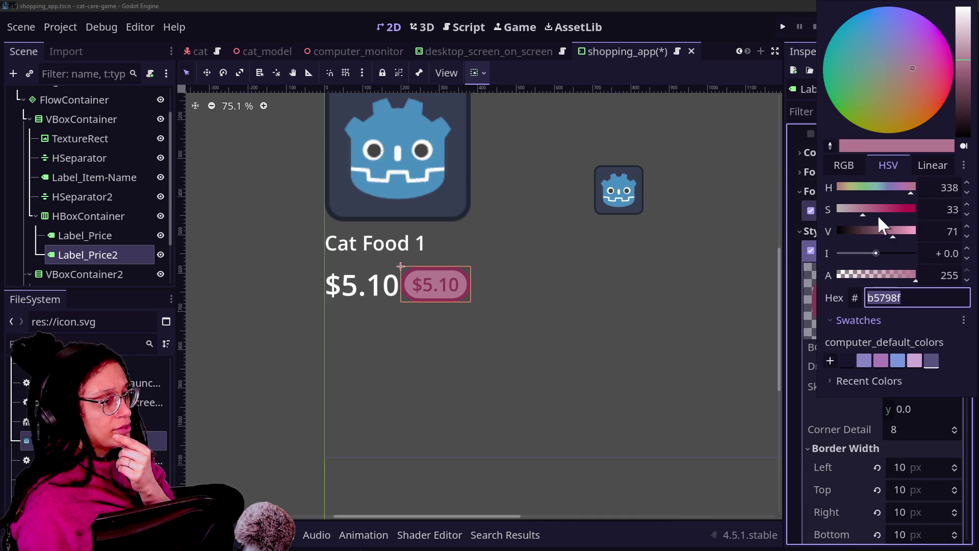
drag(904, 228, 905, 229)
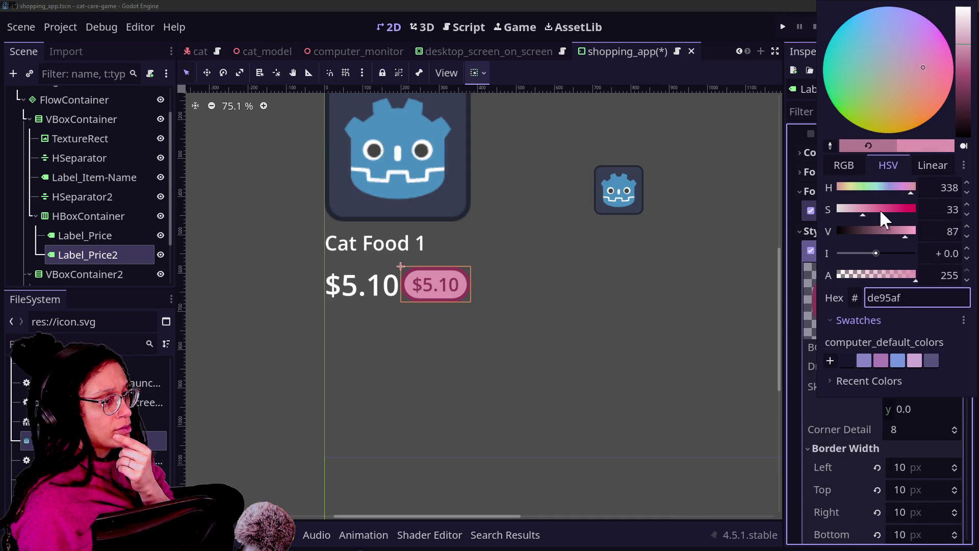
drag(854, 208, 857, 210)
click(836, 415)
scroll(836, 416, up, 3)
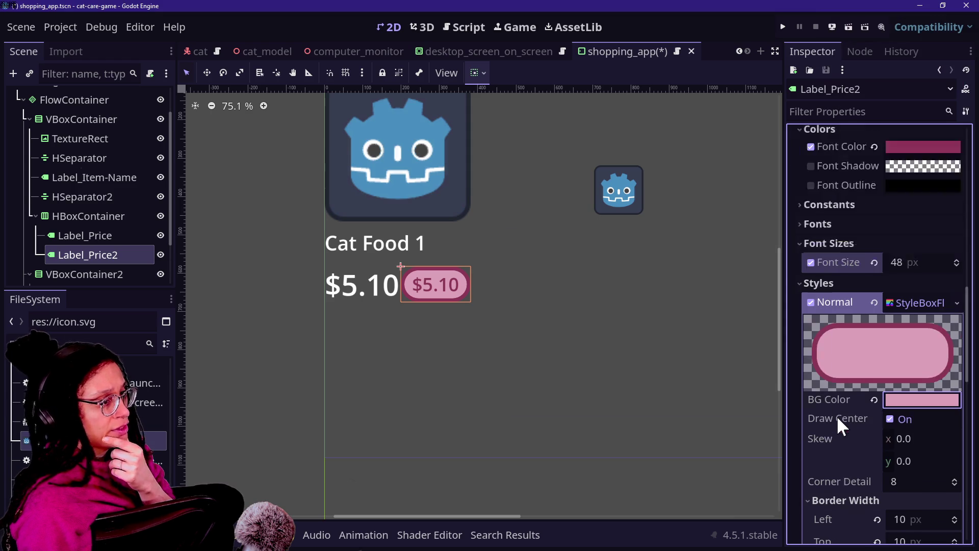
scroll(833, 252, up, 3)
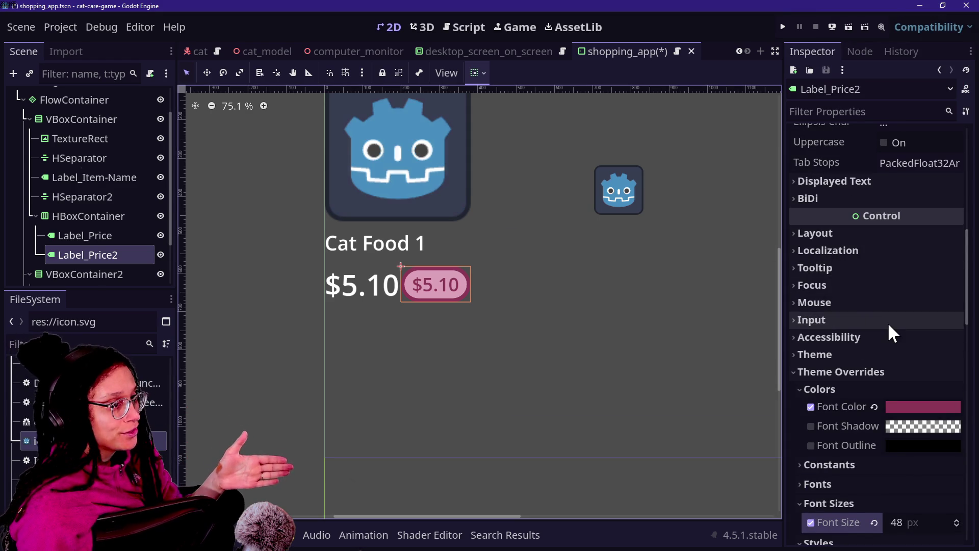
Step: Give Label_Price2 a new Theme resource and open it for editing
scroll(890, 332, down, 3)
scroll(889, 327, down, 1)
click(870, 148)
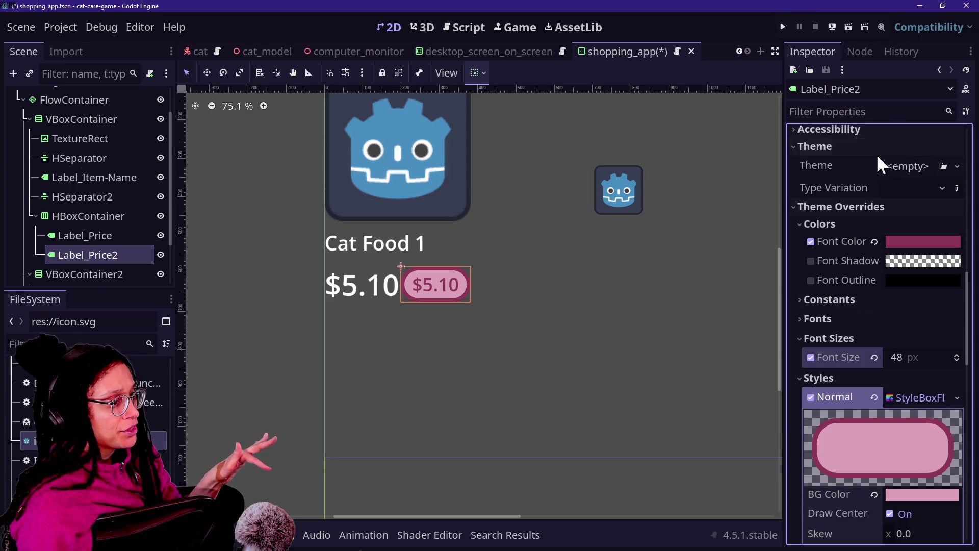
click(957, 166)
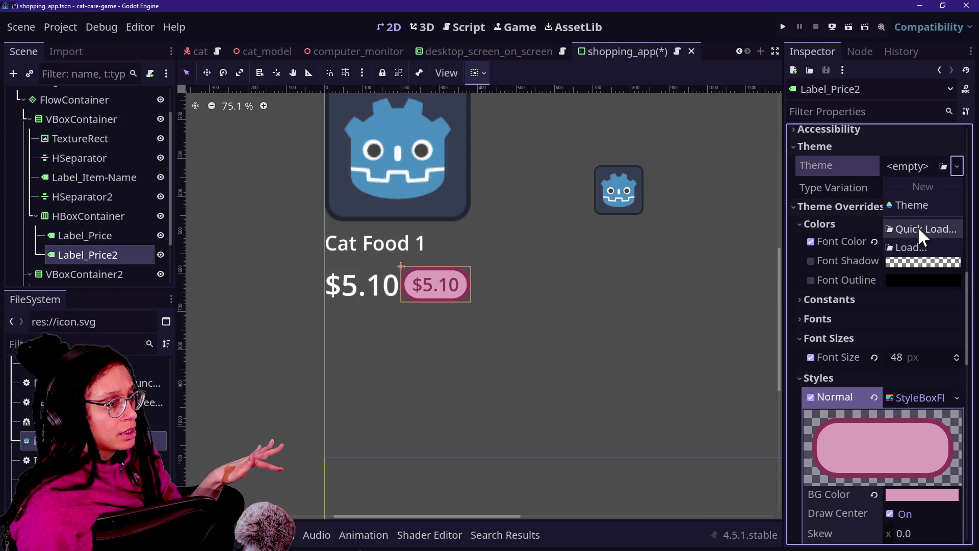
click(901, 204)
click(902, 166)
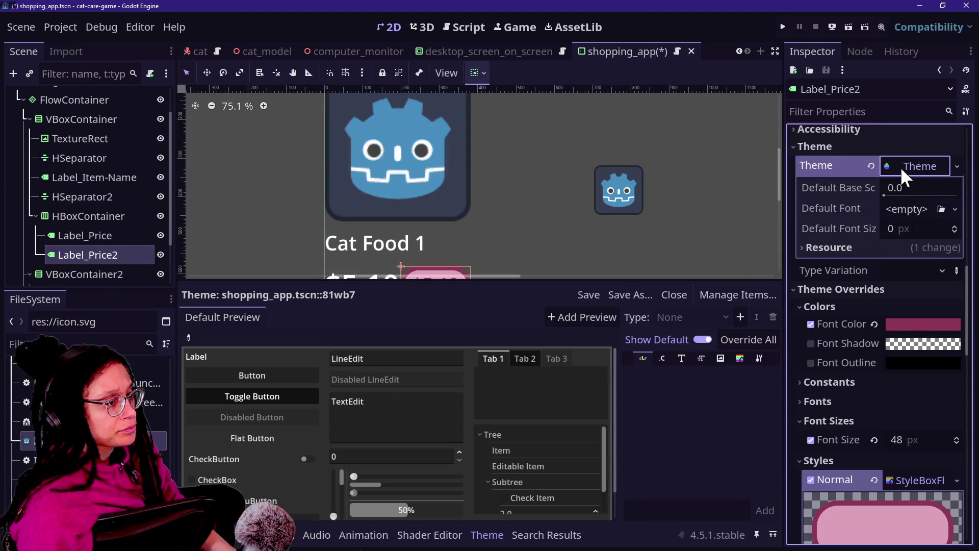
Step: Save the theme as shopping_app.tres in the res://Themes folder
right_click(901, 166)
click(915, 329)
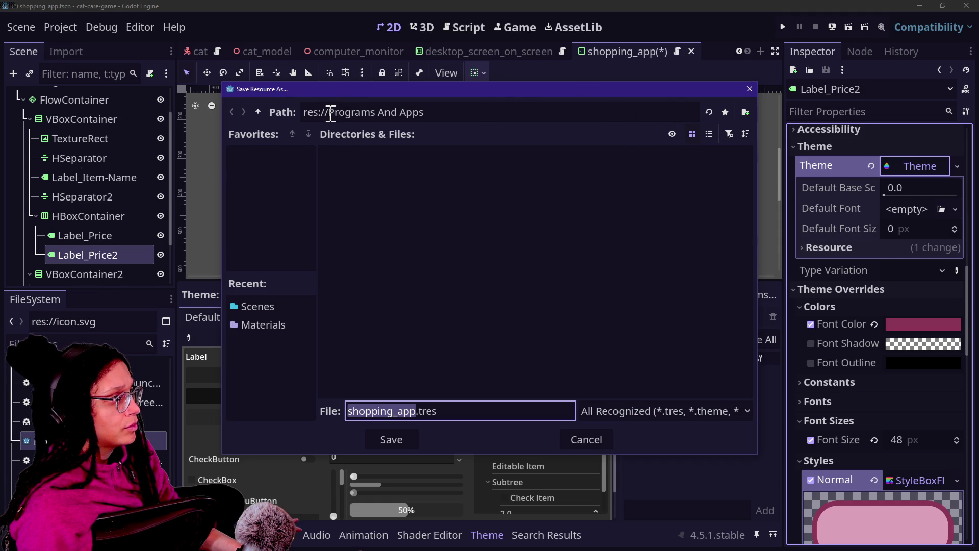
drag(331, 113, 624, 130)
key(BackSpace)
key(Return)
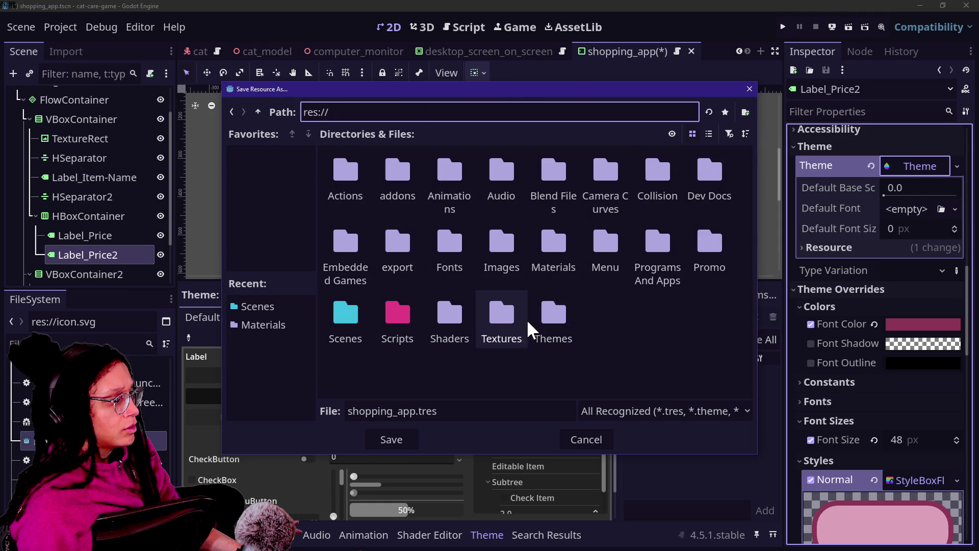
double_click(533, 326)
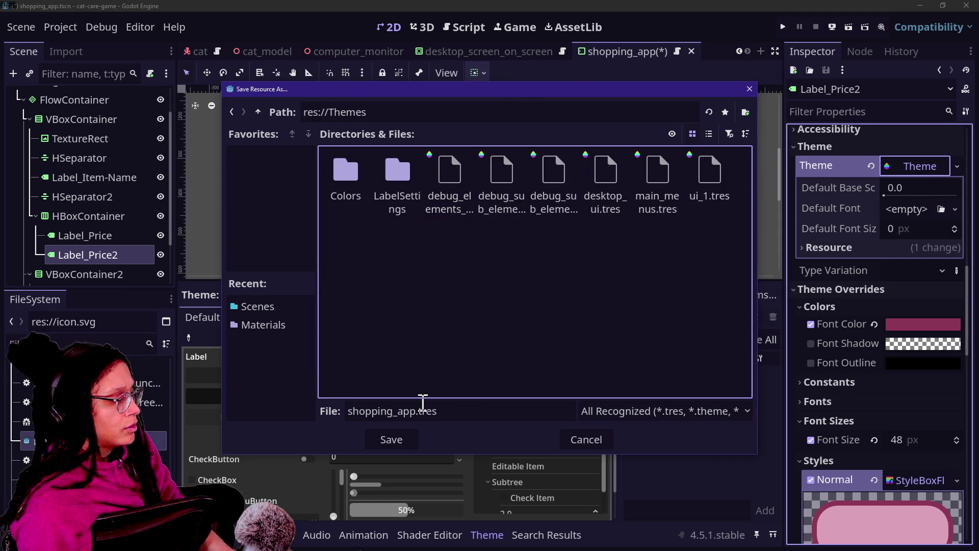
click(408, 440)
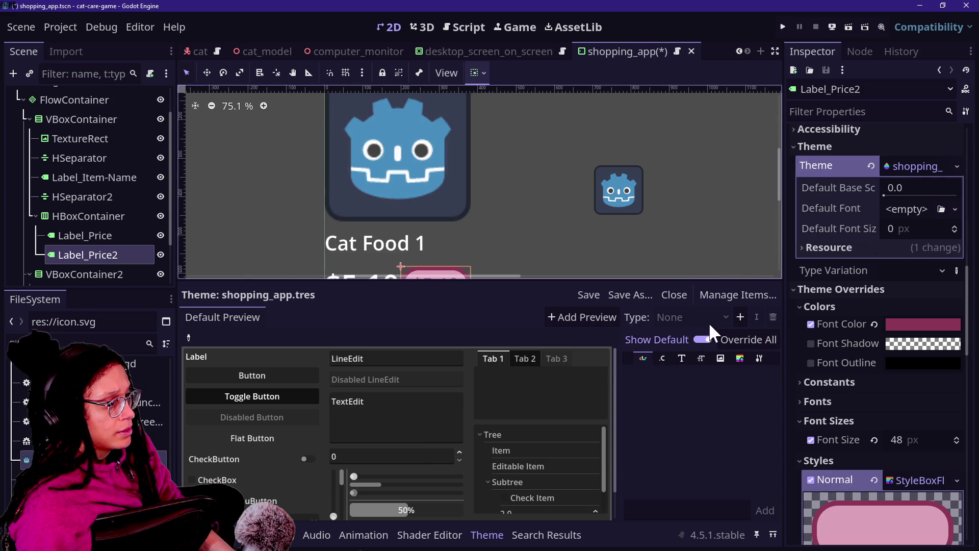
Step: Add the Label type to shopping_app theme with a white font_color override
click(740, 317)
text(LABEL)
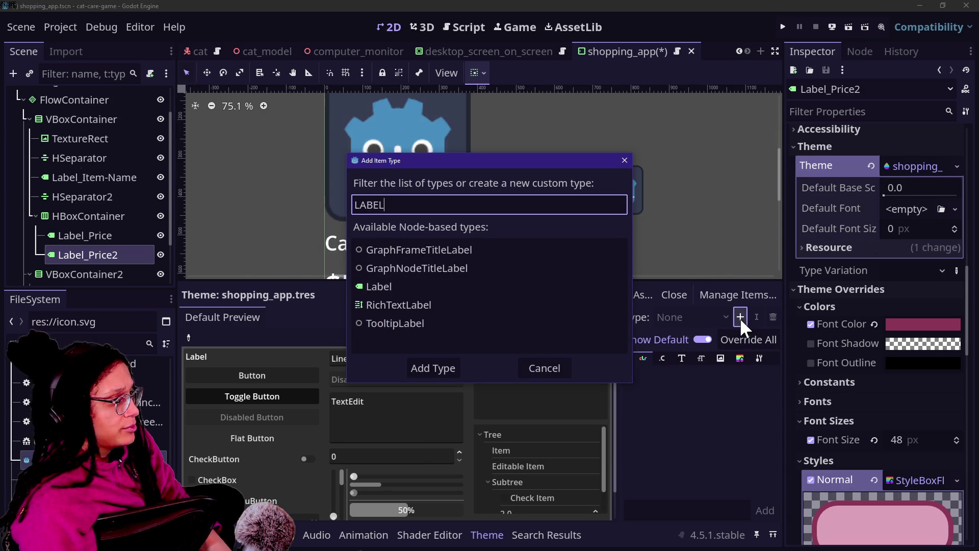
double_click(503, 285)
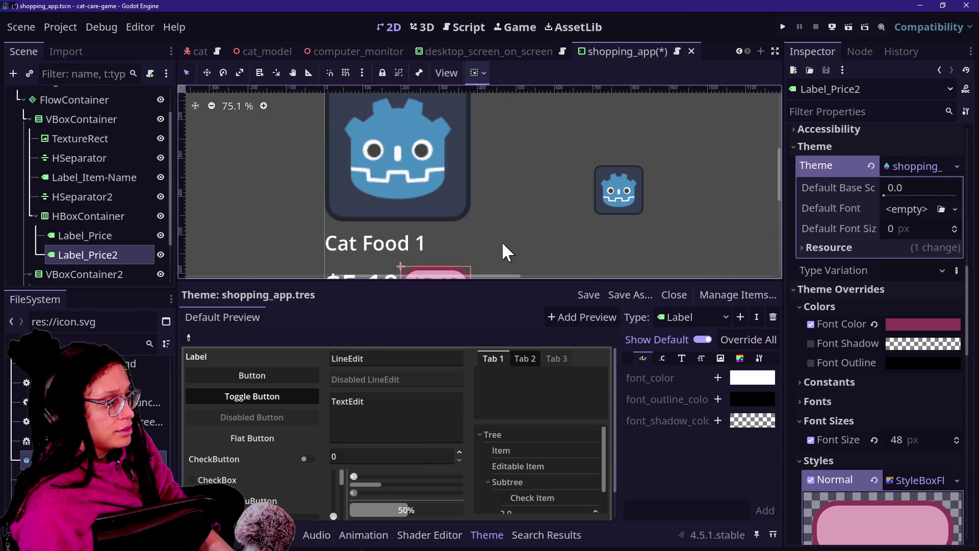
scroll(776, 191, down, 3)
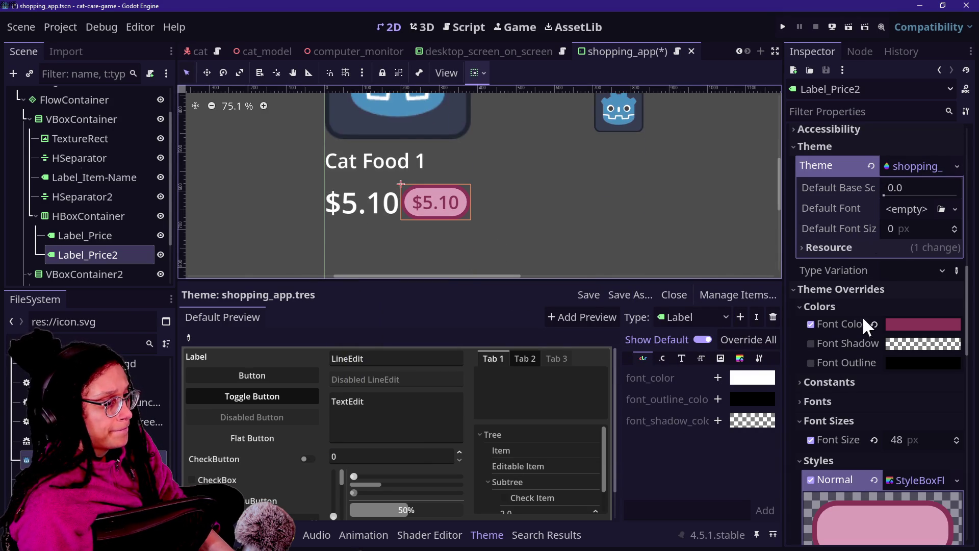
click(919, 327)
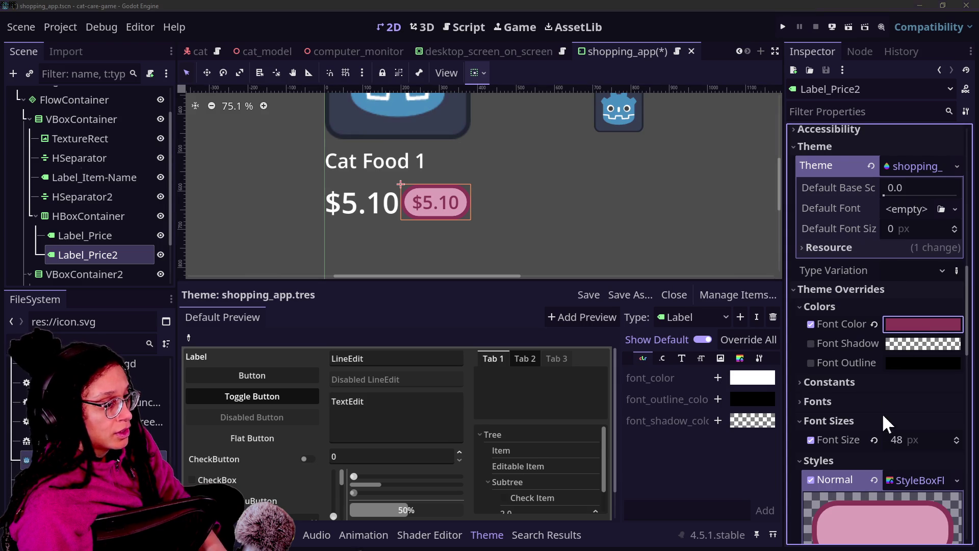
click(726, 449)
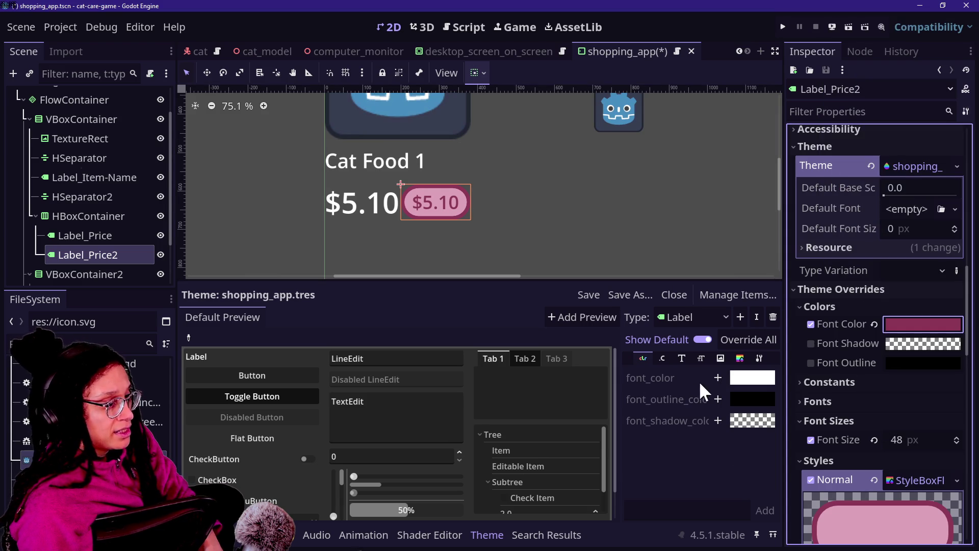
click(718, 378)
click(753, 378)
click(712, 439)
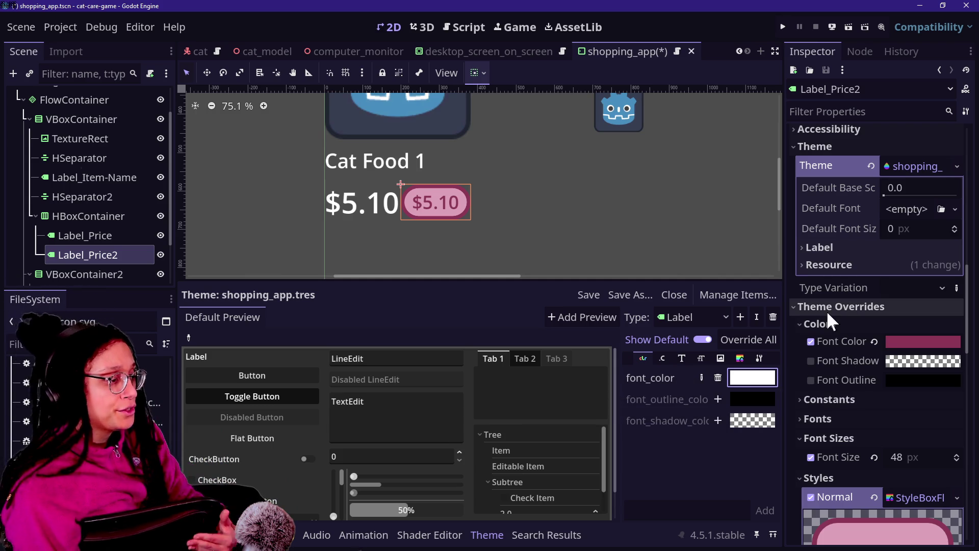
click(681, 358)
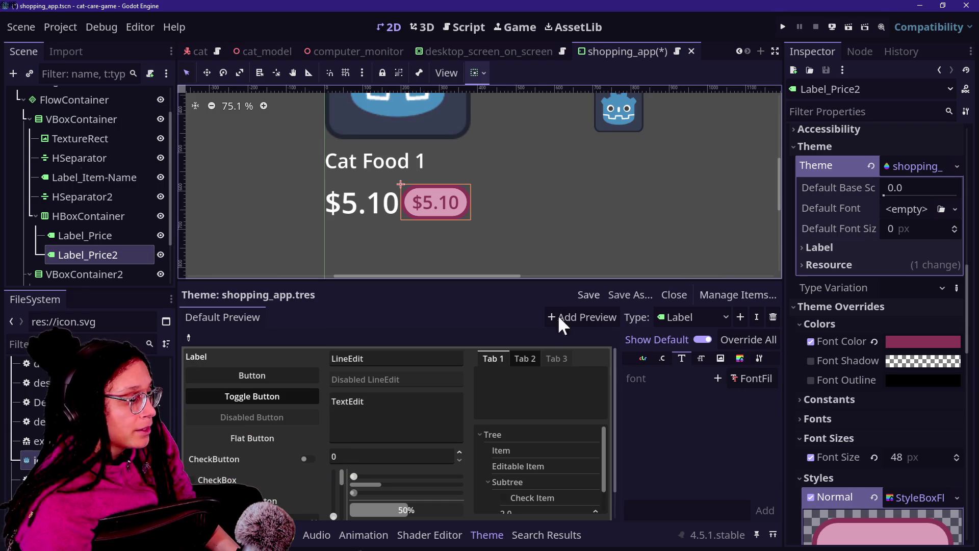
Step: Add a new FontVariation as the Label type's font in the theme
click(717, 378)
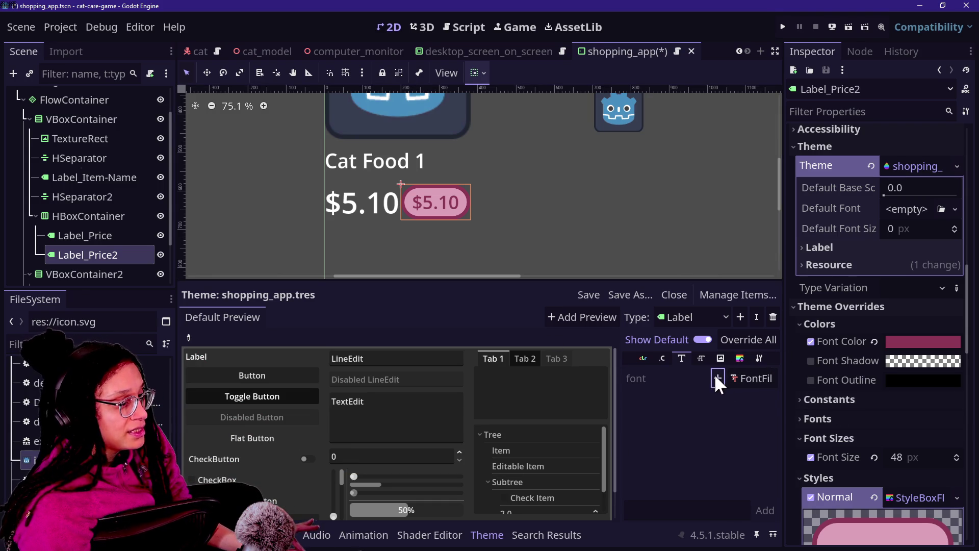
click(770, 378)
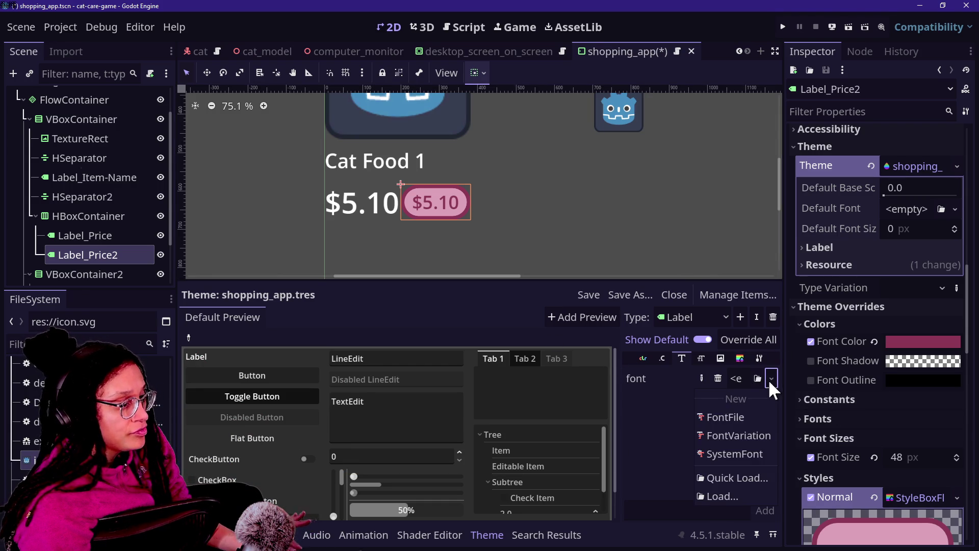
click(748, 434)
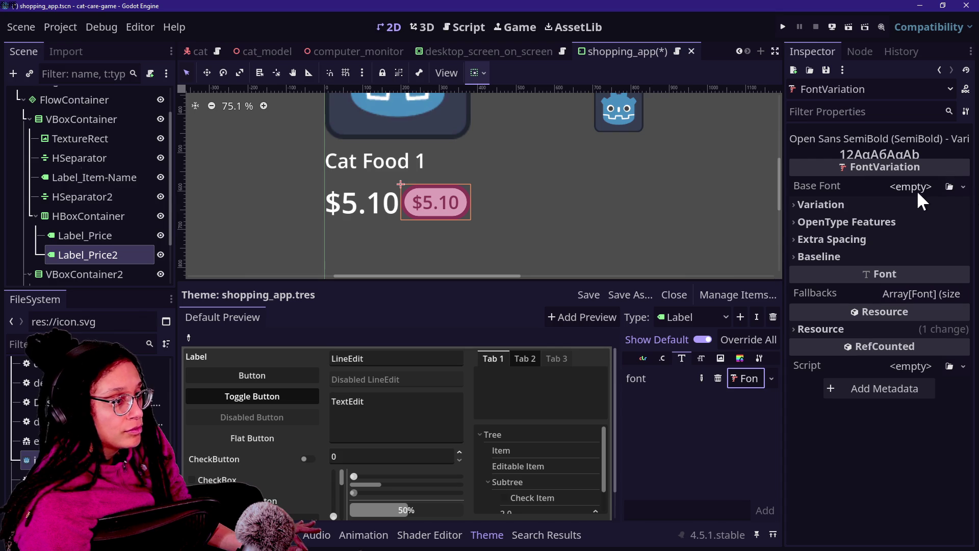
Step: Set the FontVariation's base font to TT Milks DemiBold, then select Label_Price and Label_Item-Name
click(962, 188)
click(905, 281)
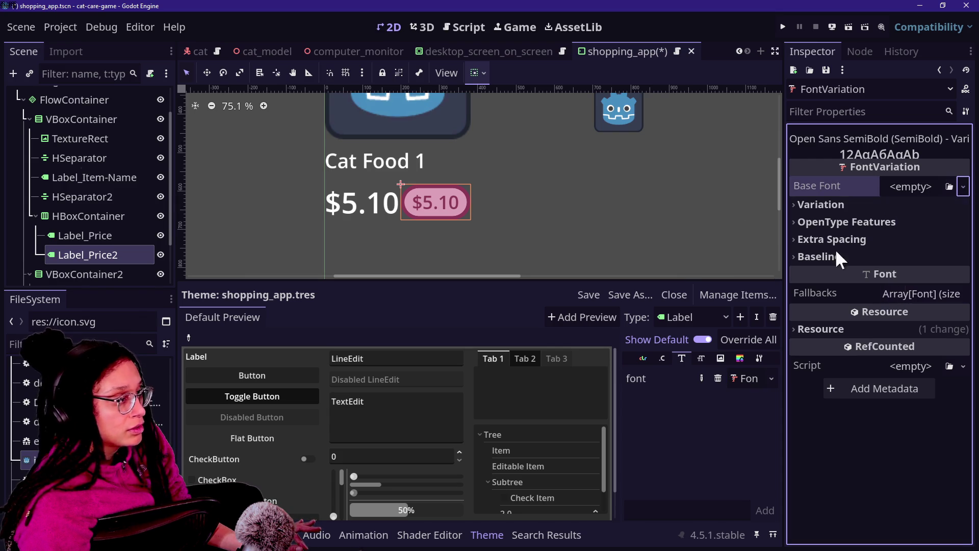
click(918, 188)
click(387, 160)
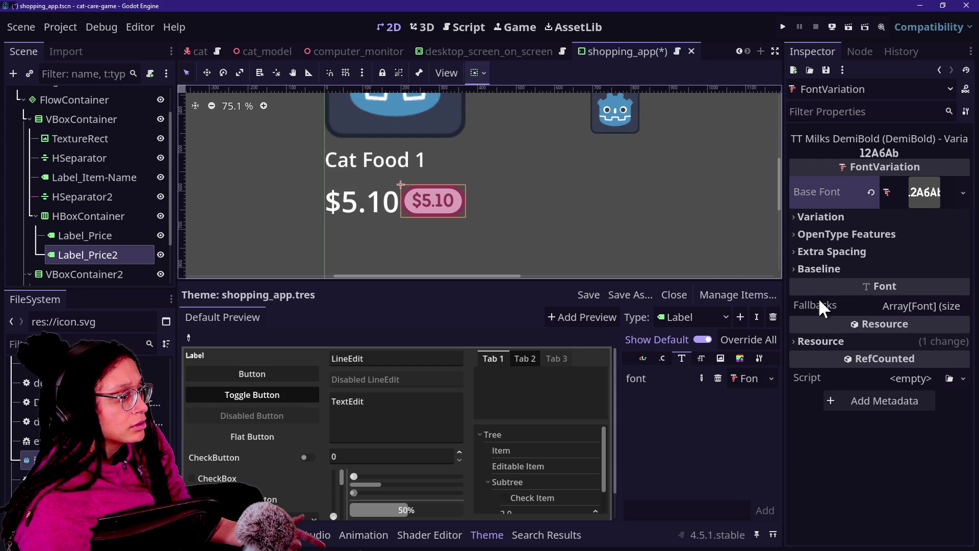
click(99, 232)
ctrl+click(90, 176)
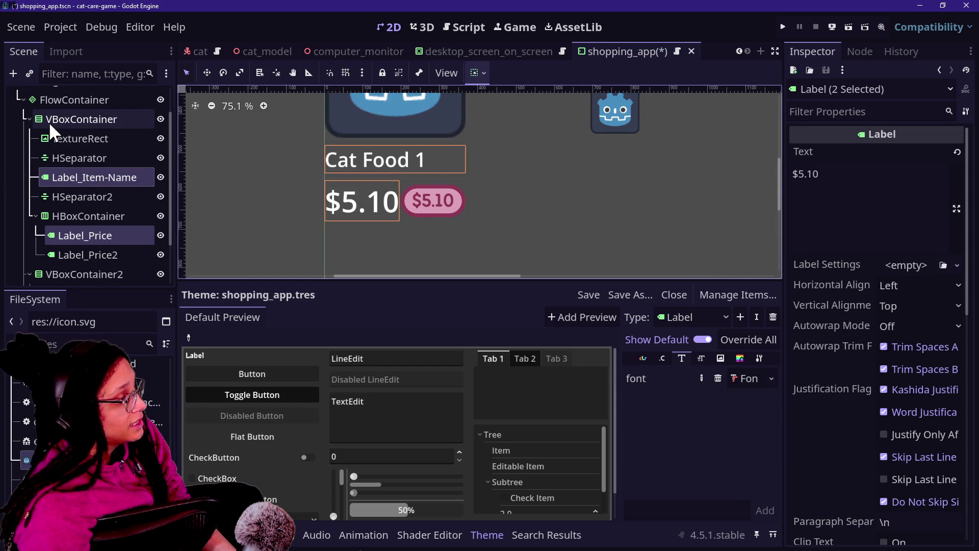
Step: Select the Post_Planner_Embed root and quick-load shopping_app.tres as its Theme
click(79, 117)
scroll(79, 115, up, 1)
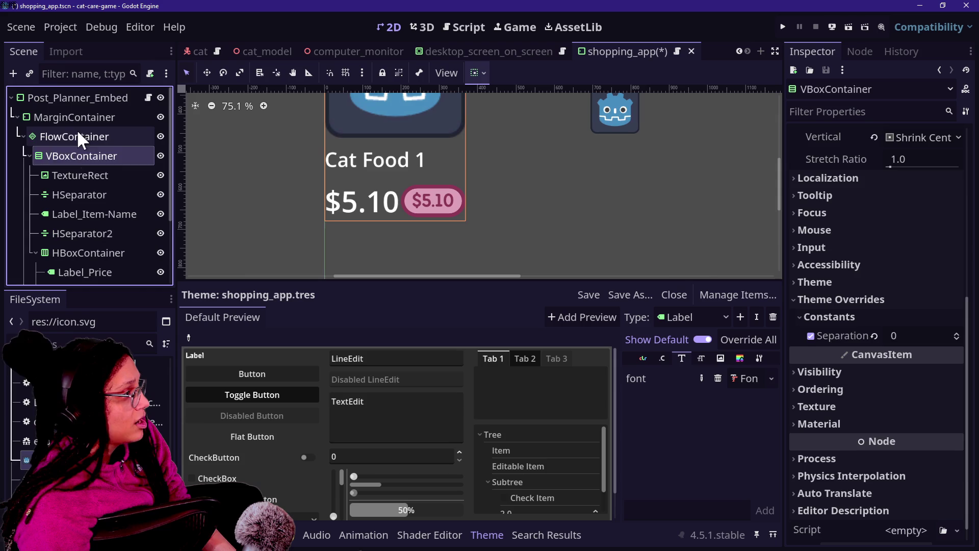
click(71, 117)
click(72, 97)
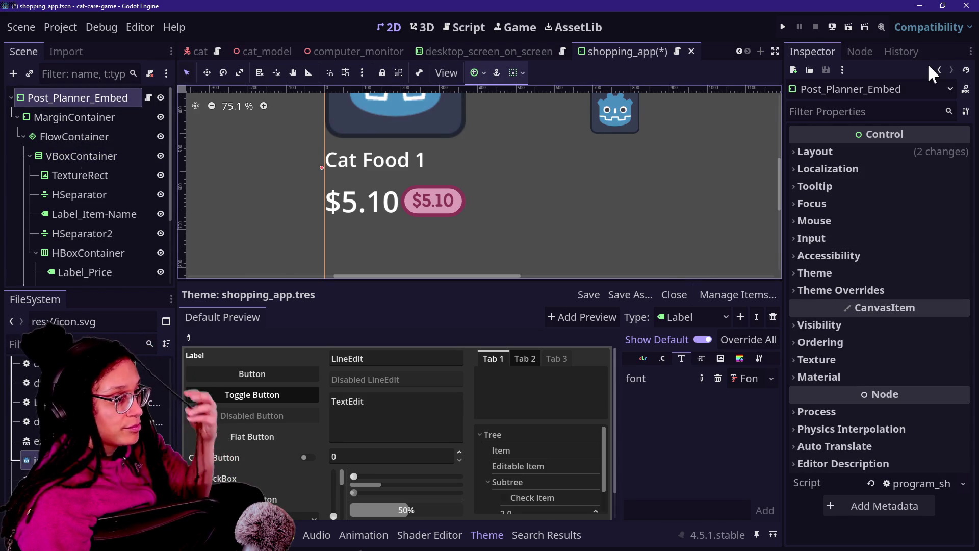
click(869, 285)
click(867, 278)
click(957, 293)
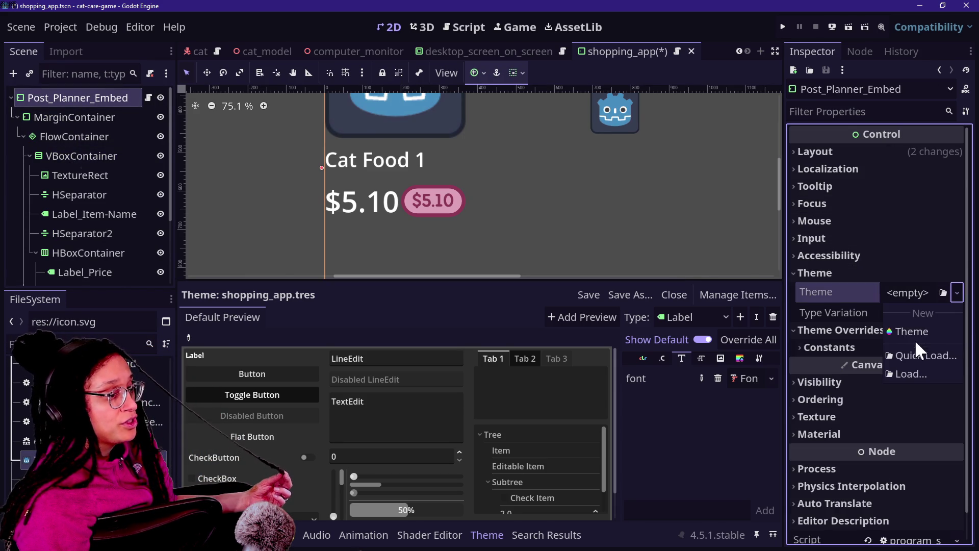
click(918, 355)
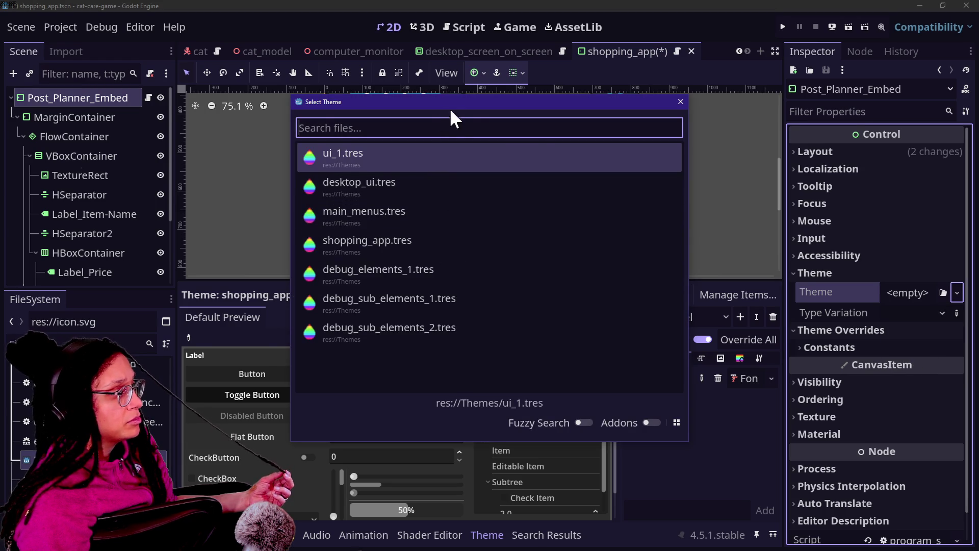
click(620, 253)
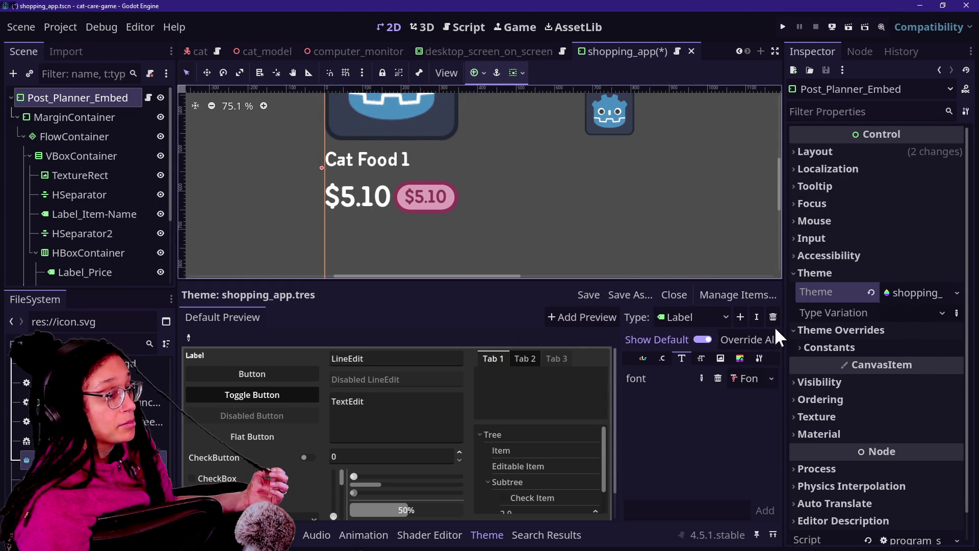
Step: Switch the Label FontVariation's base font to Noto Sans
click(748, 379)
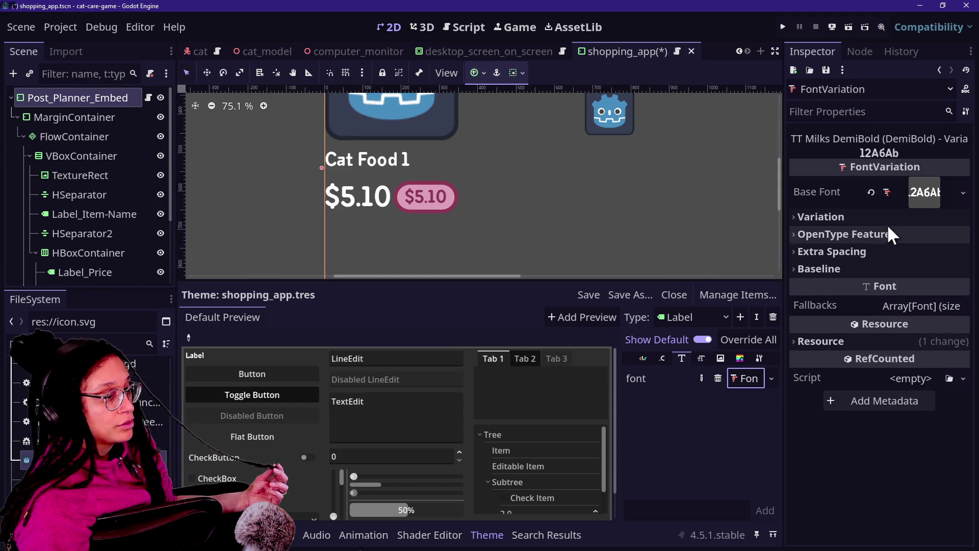
click(924, 191)
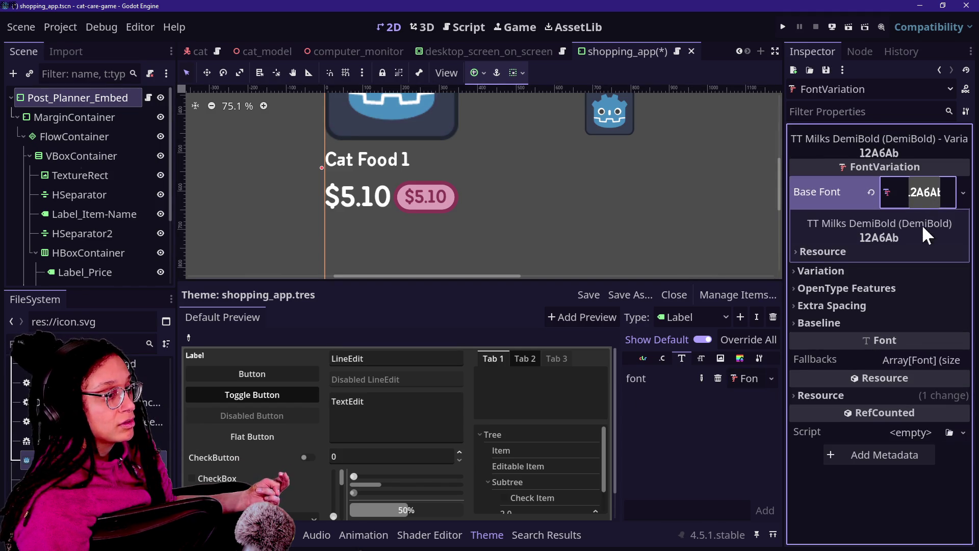
click(960, 190)
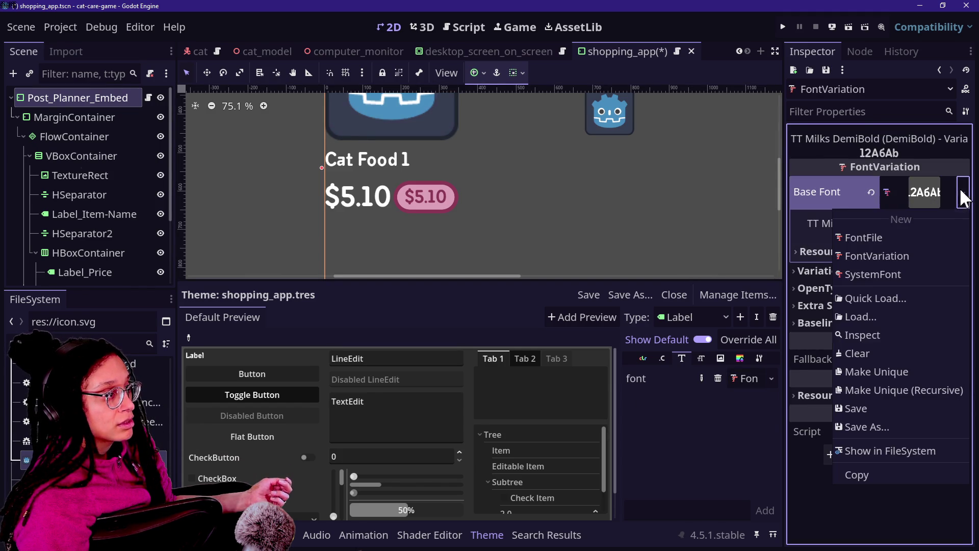
click(864, 300)
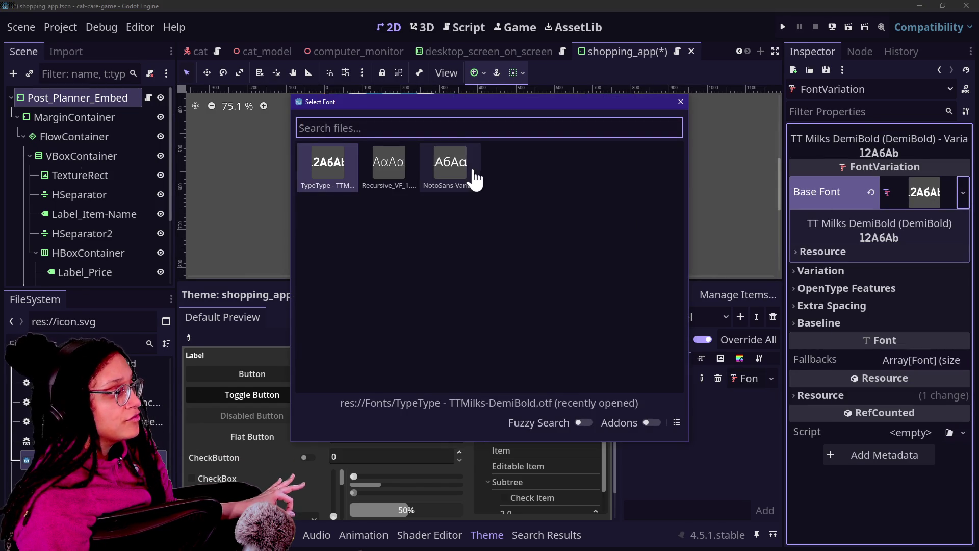
click(455, 174)
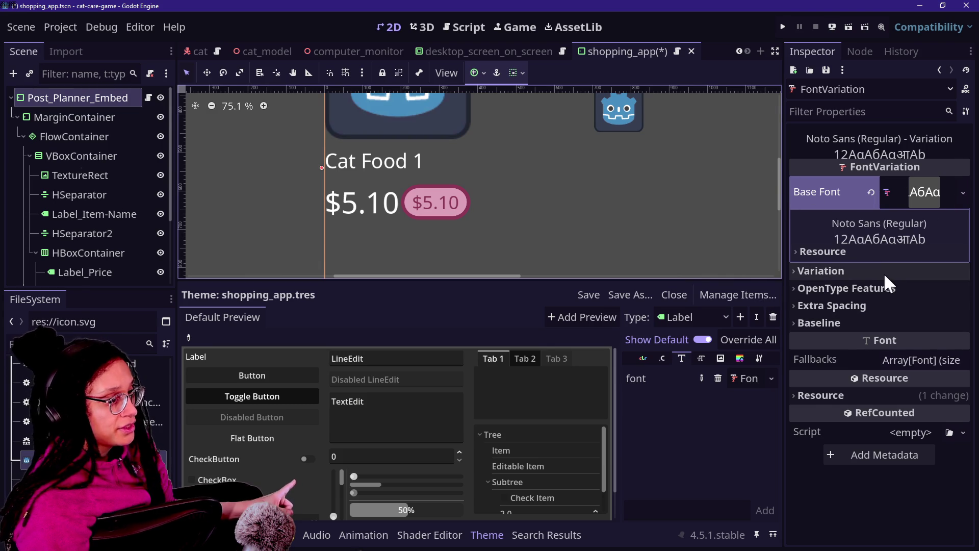
Step: Raise the font variation's embolden value to 0.72
click(853, 269)
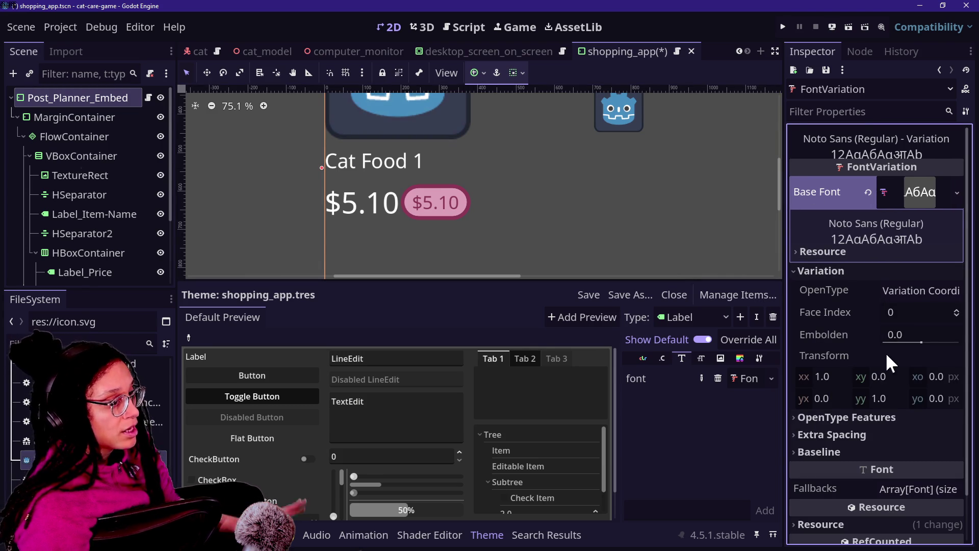
click(847, 415)
scroll(846, 415, down, 2)
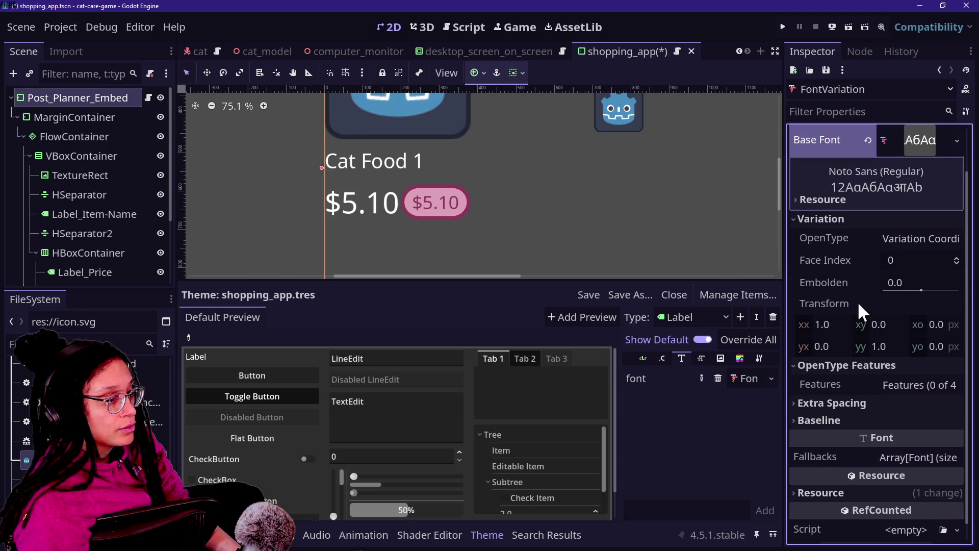
mouse_move(925, 286)
mouse_down()
mouse_move(954, 292)
mouse_move(920, 298)
mouse_move(947, 302)
mouse_move(936, 299)
mouse_move(940, 309)
mouse_up()
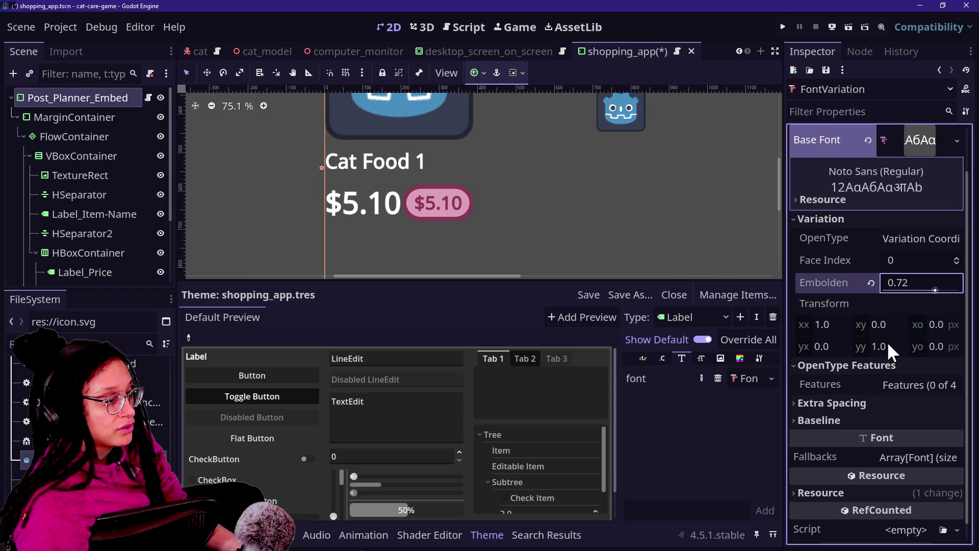
Step: Set the Extra Spacing glyph value to -1 px
click(824, 400)
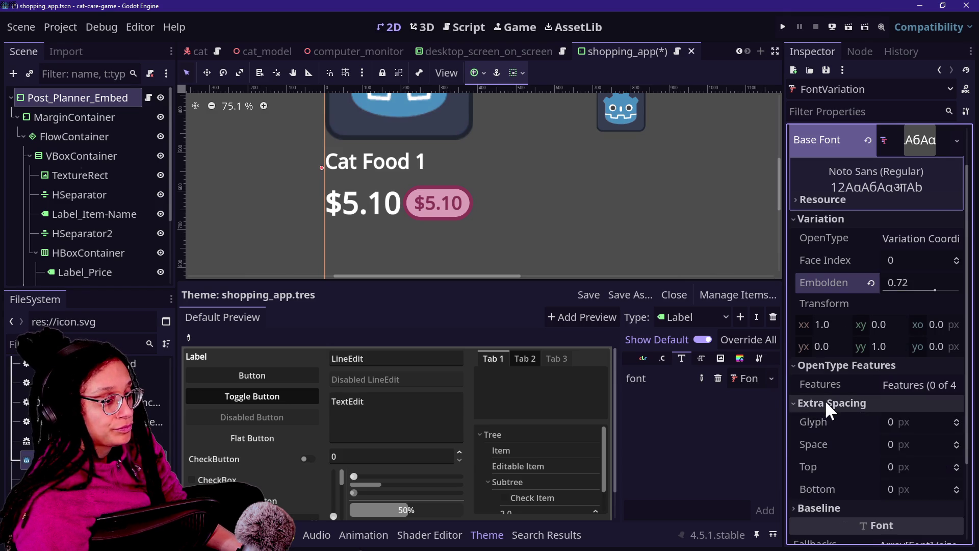
mouse_move(918, 421)
mouse_down()
mouse_move(949, 422)
mouse_move(929, 421)
mouse_up()
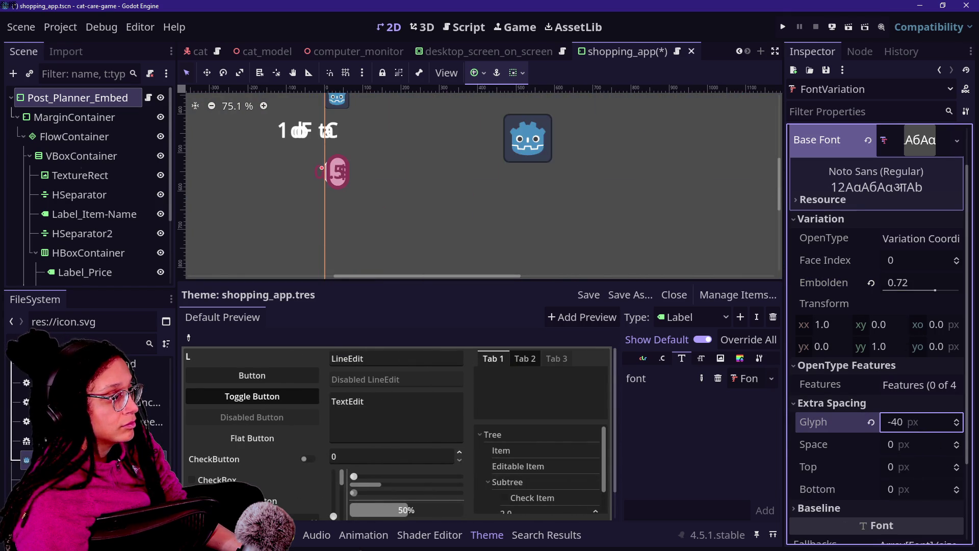
click(952, 422)
drag(953, 423, 960, 426)
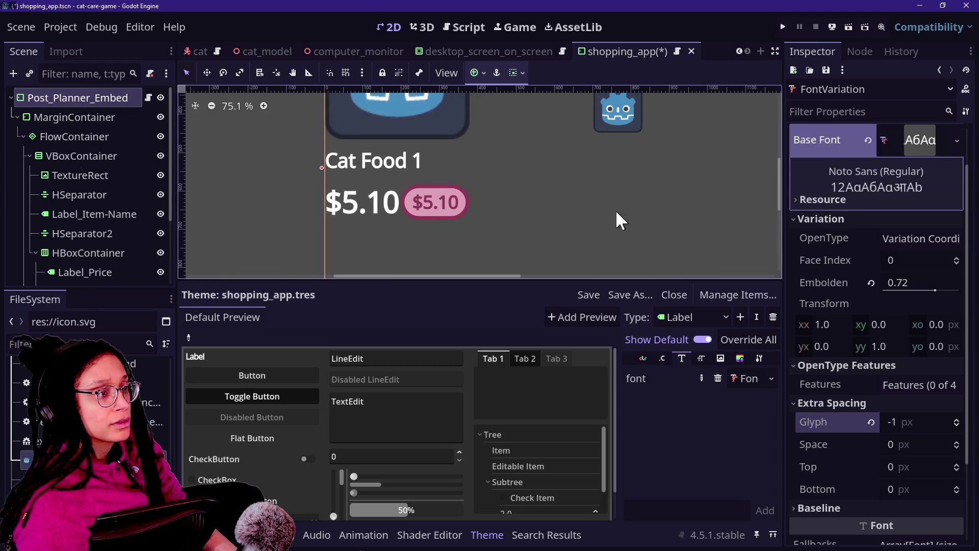
Step: Zoom the 2D canvas and dismiss the Base Font options menu without changes
scroll(588, 212, down, 5)
scroll(572, 125, down, 2)
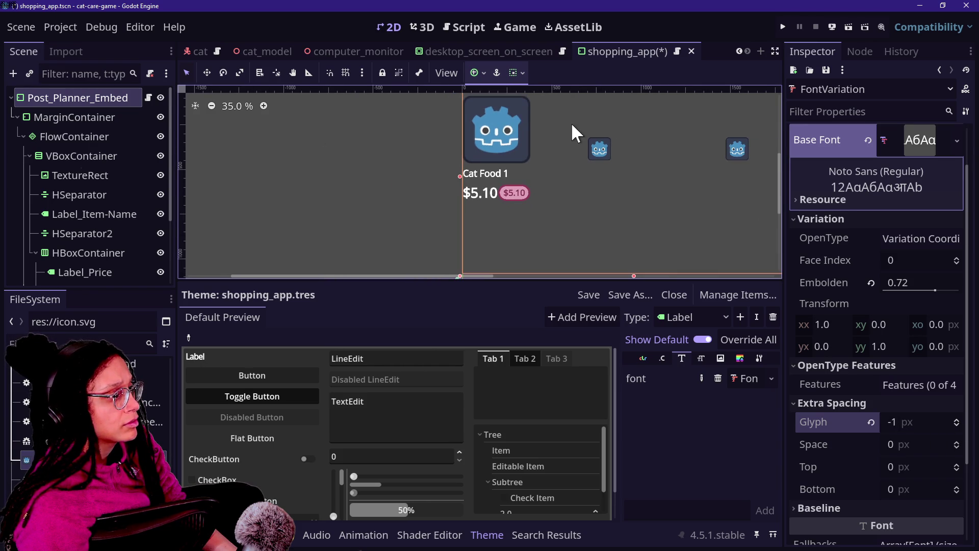
scroll(581, 107, up, 3)
scroll(580, 116, up, 1)
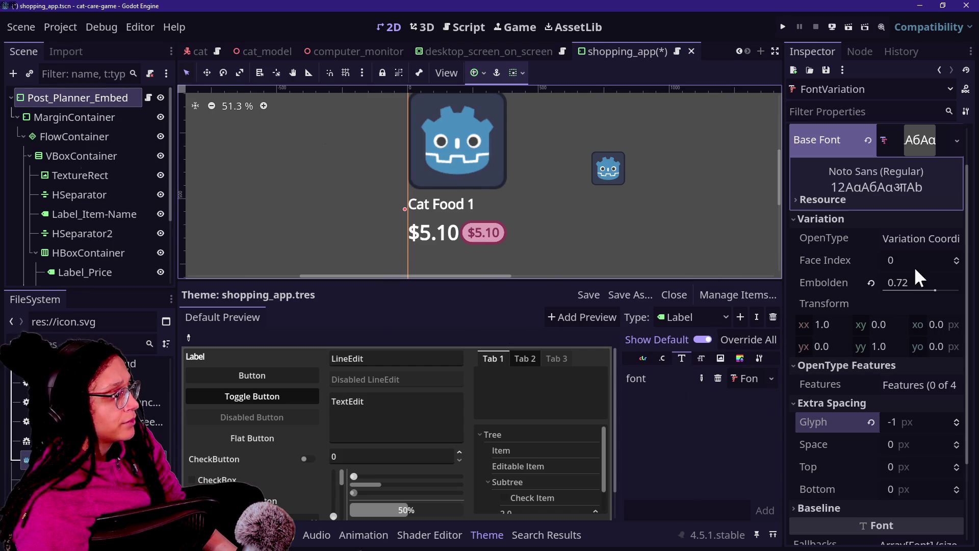
scroll(855, 295, up, 2)
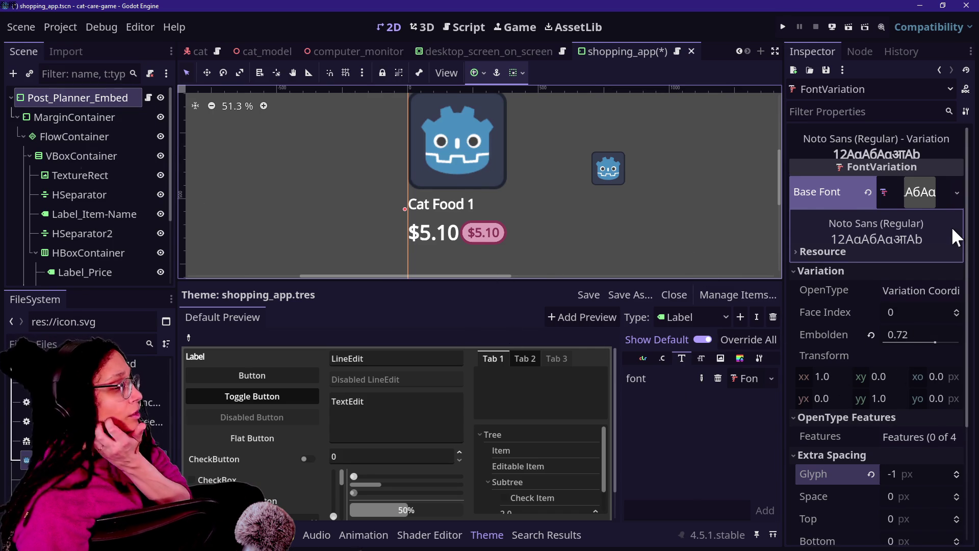
right_click(922, 188)
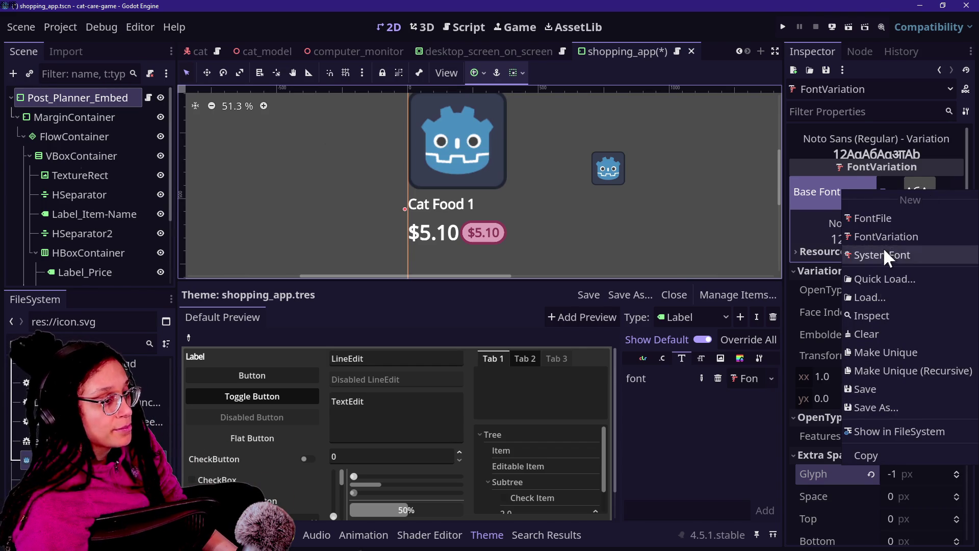
click(826, 313)
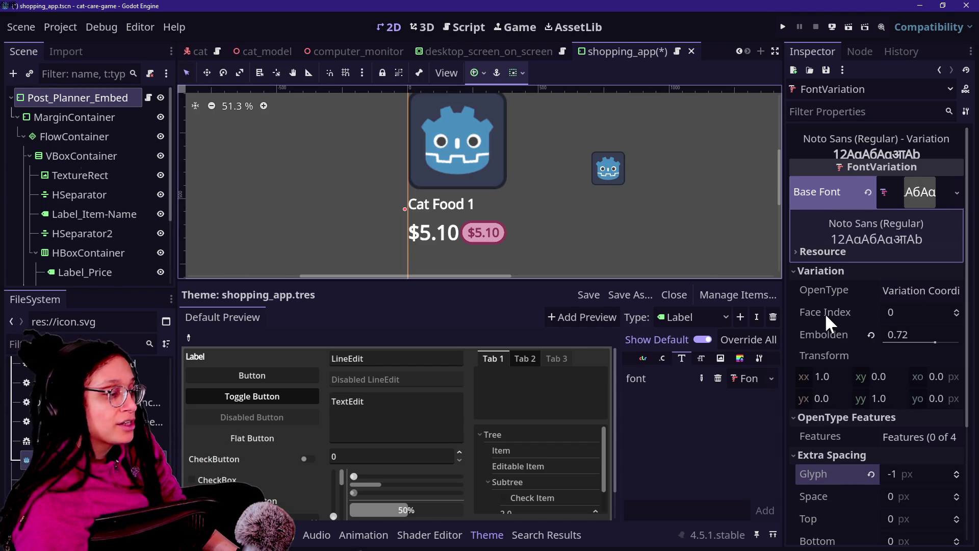
Step: Select Label_Price, then the Label_Price2 badge label, in the Scene tree
click(78, 271)
scroll(78, 270, down, 3)
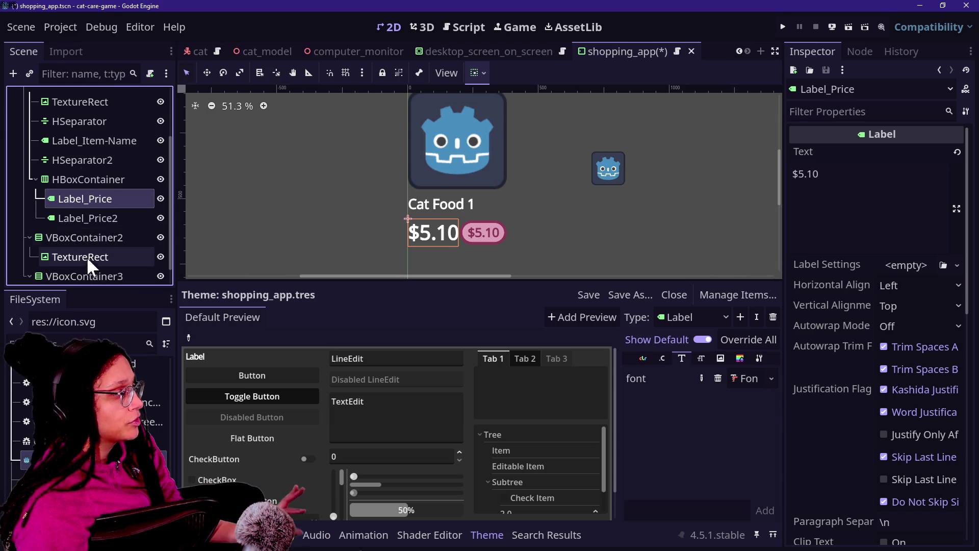
click(87, 223)
scroll(75, 217, down, 1)
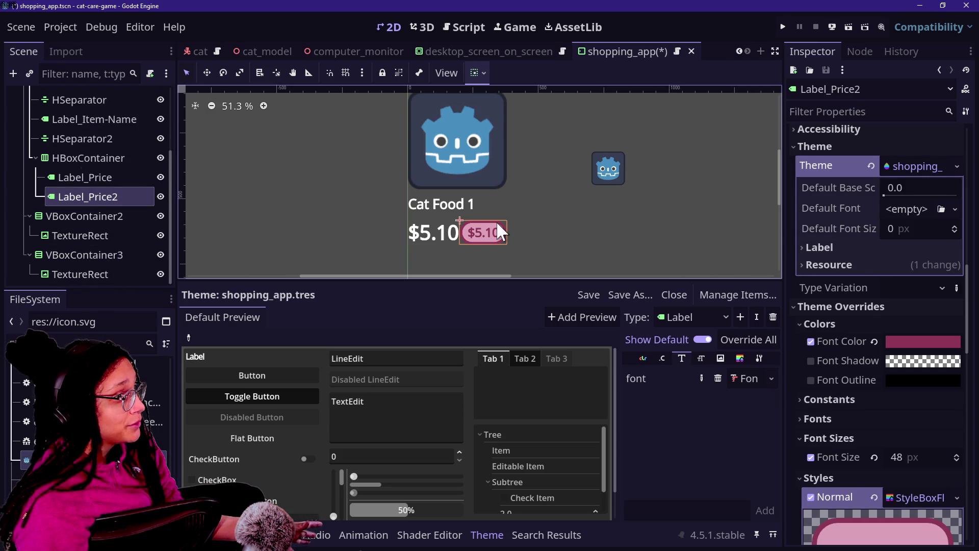
Step: Give Label_Price2 a new LabelSettings resource and expand its font options
scroll(864, 301, up, 5)
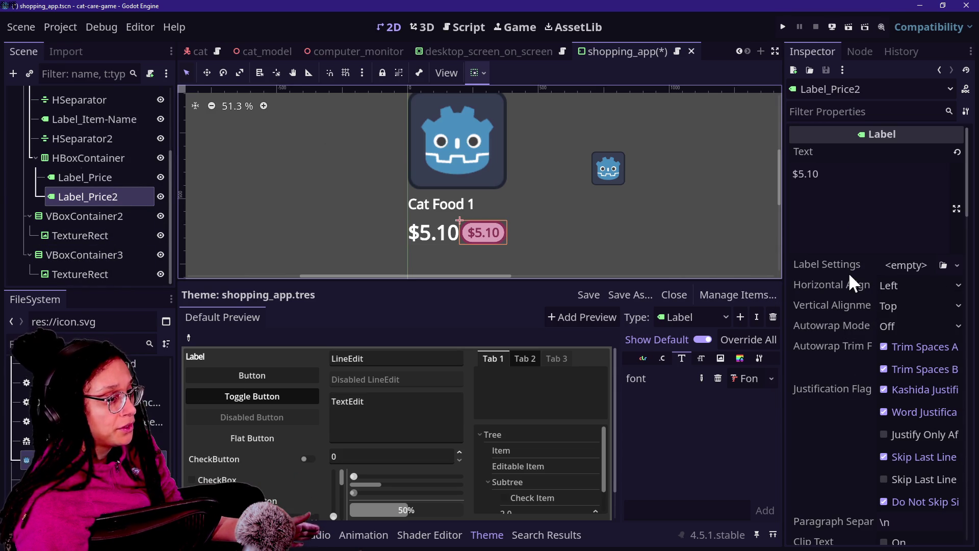
click(957, 265)
click(935, 304)
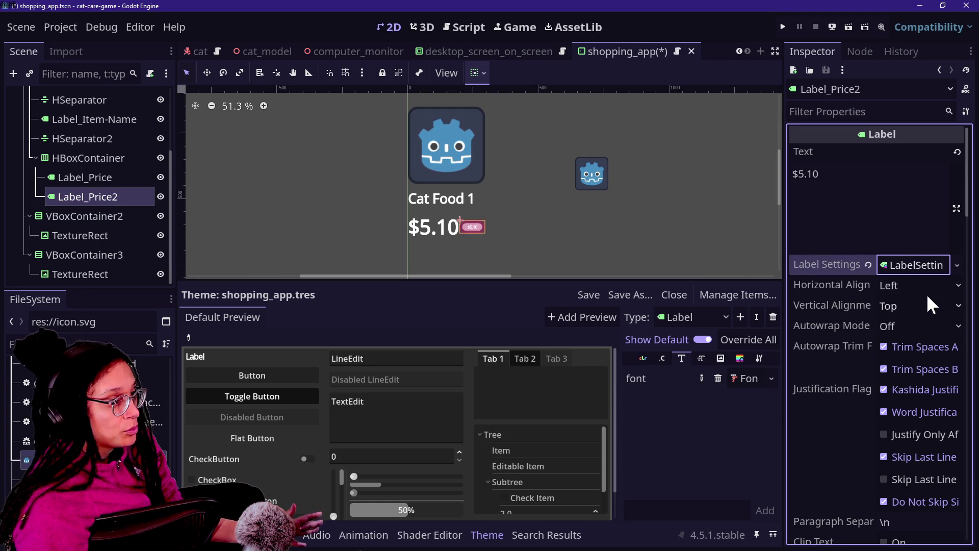
click(911, 269)
scroll(867, 320, down, 1)
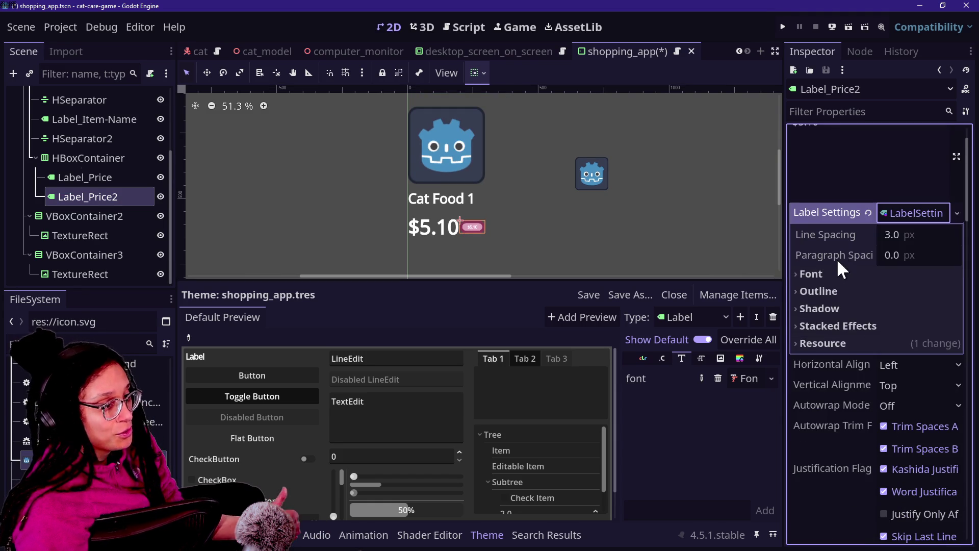
click(832, 274)
Step: Copy the theme font and try pasting it as unique into the LabelSettings font, undoing both attempts
click(750, 380)
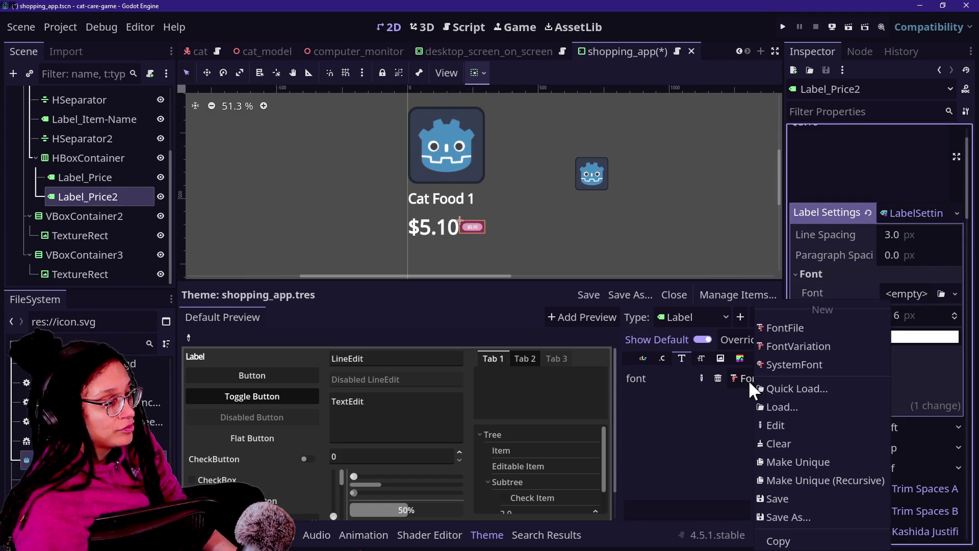
click(778, 540)
click(905, 295)
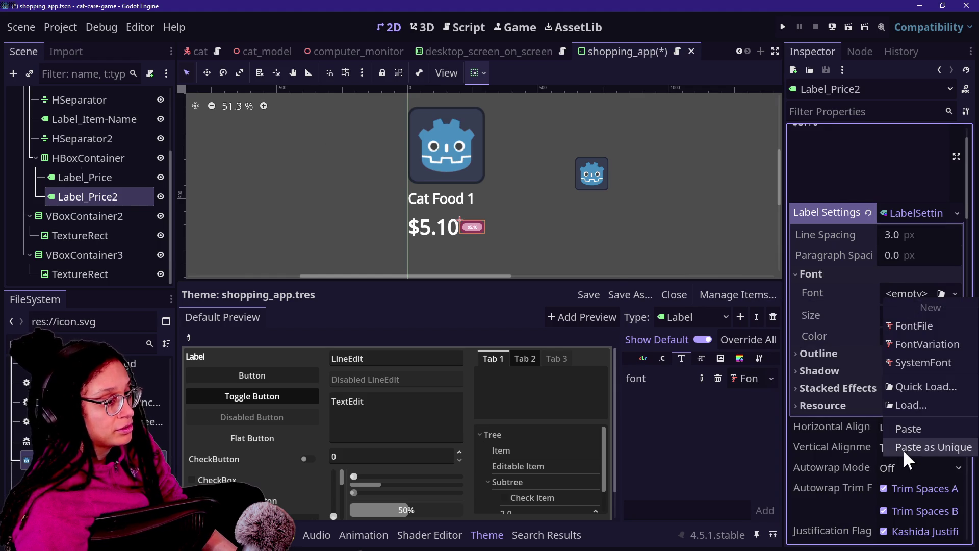
click(904, 449)
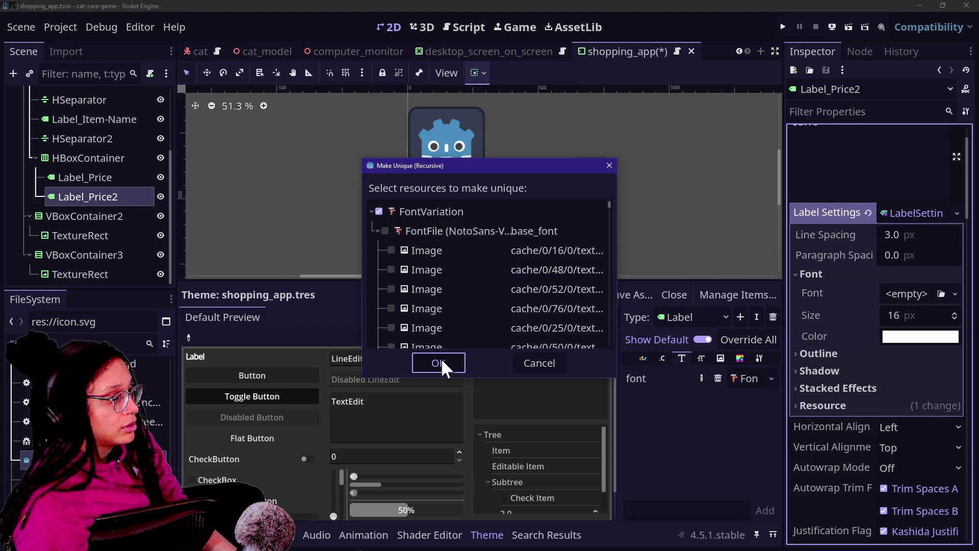
click(440, 363)
key(ctrl+z)
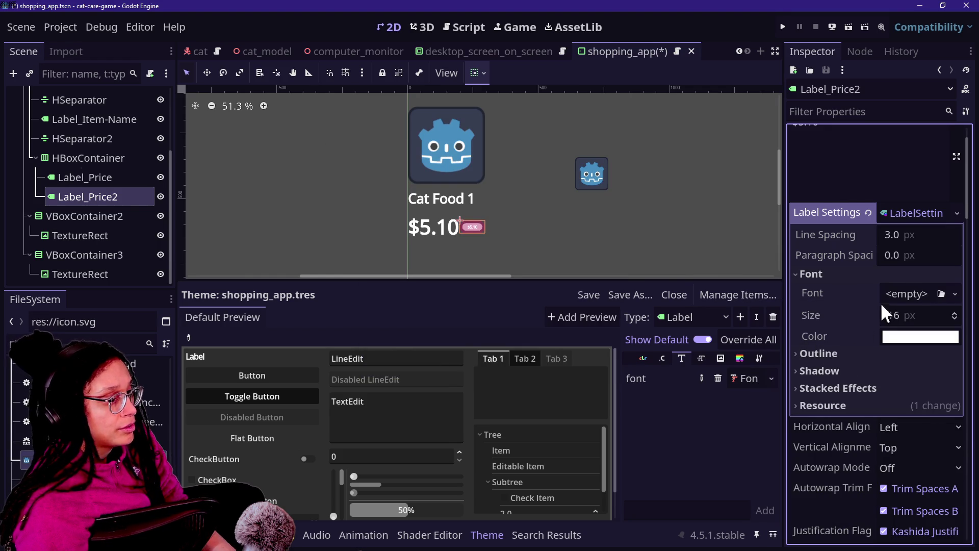
click(905, 294)
click(904, 444)
click(385, 231)
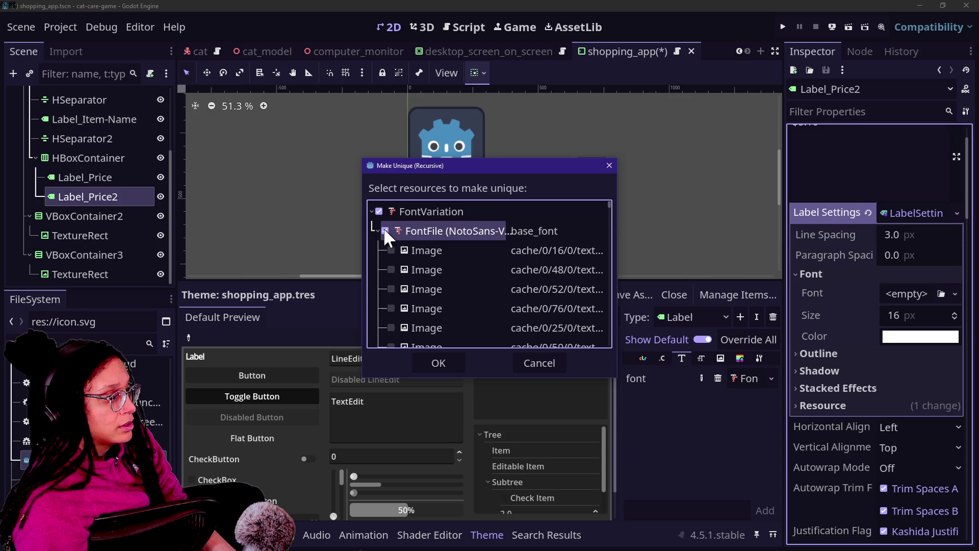
click(429, 361)
key(ctrl+z)
Step: Copy the theme FontVariation's base font and all its properties, then reselect Label_Price2
click(747, 378)
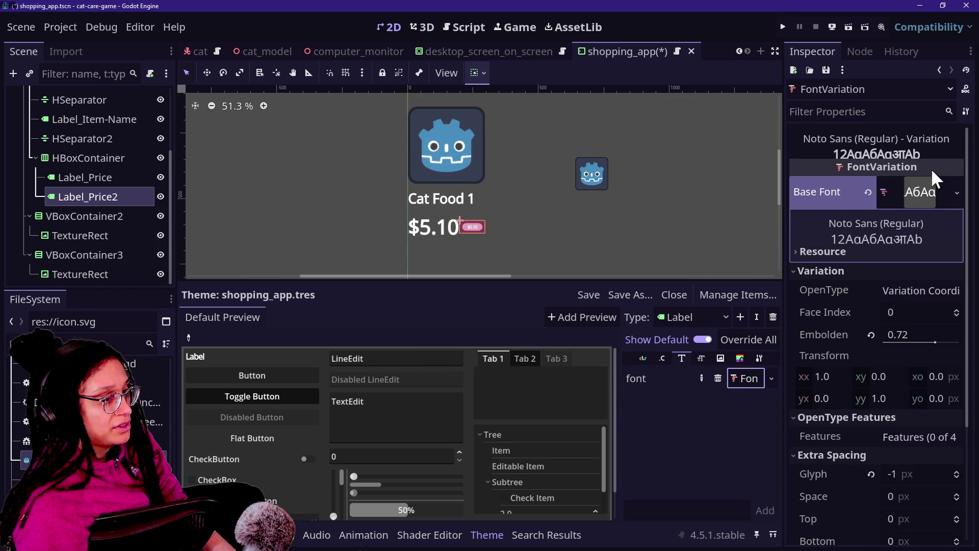
right_click(926, 188)
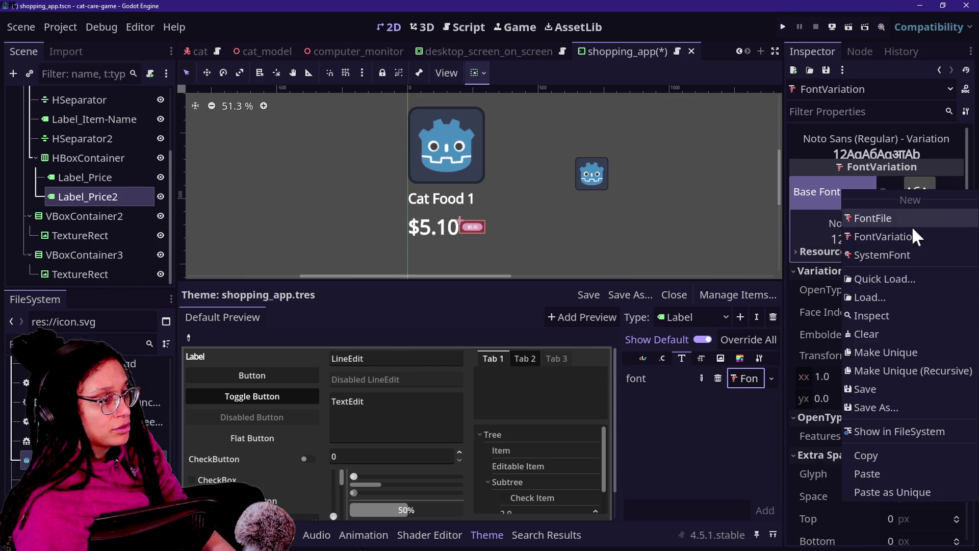
click(881, 455)
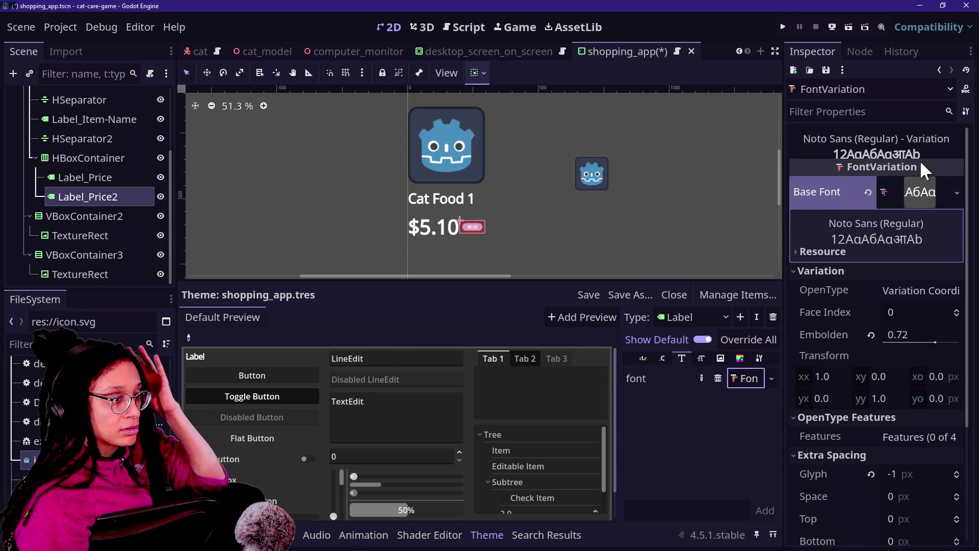
click(965, 111)
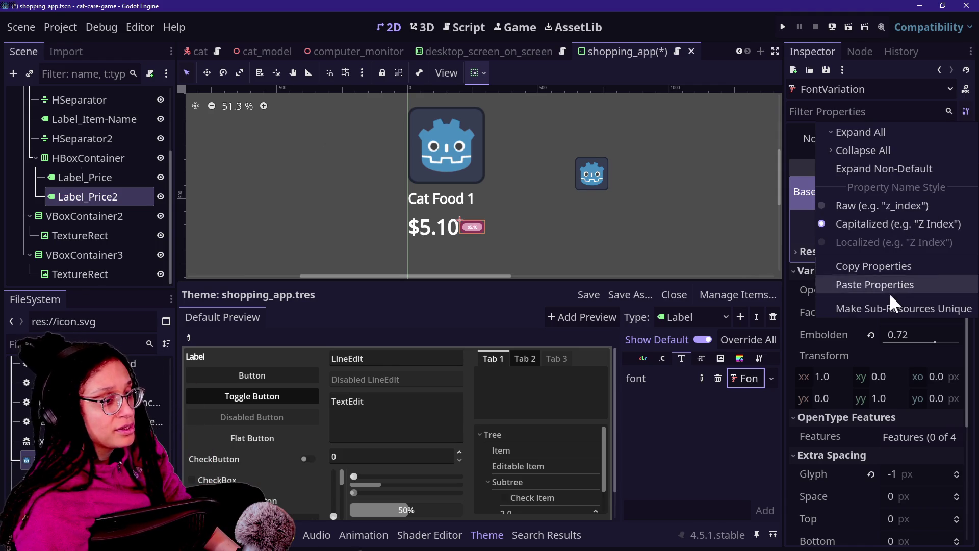
click(886, 261)
click(93, 177)
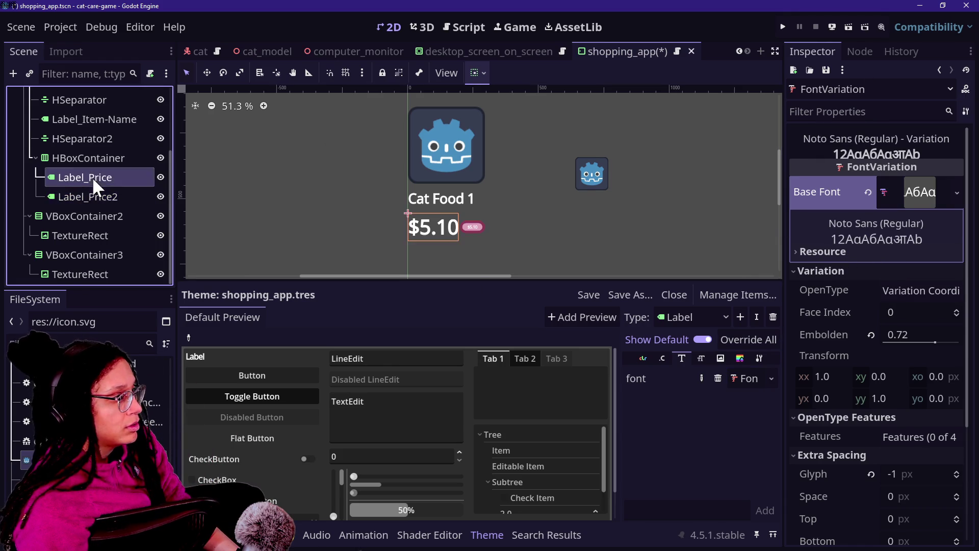
click(95, 197)
scroll(402, 227, up, 3)
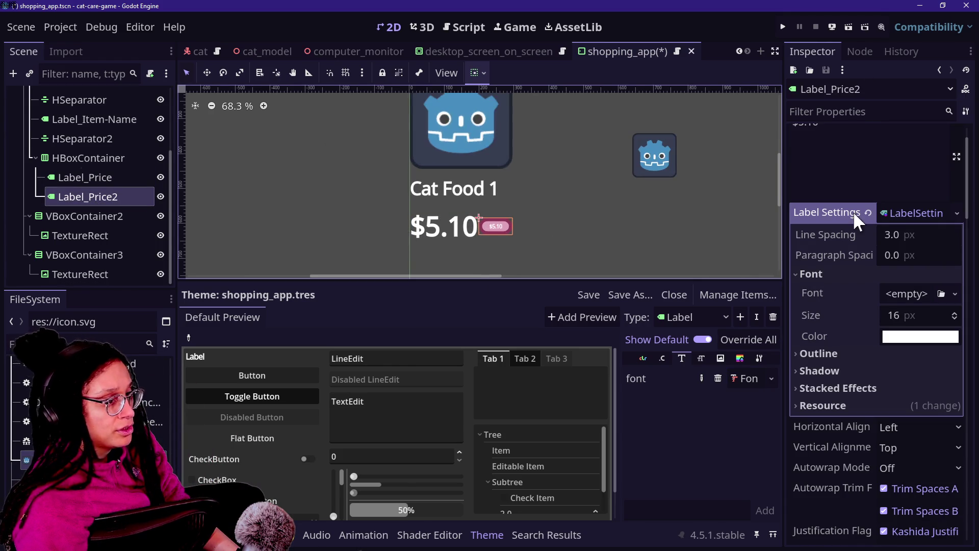
Step: Give the badge LabelSettings a new FontVariation based on Noto Sans with embolden 0.92
click(955, 294)
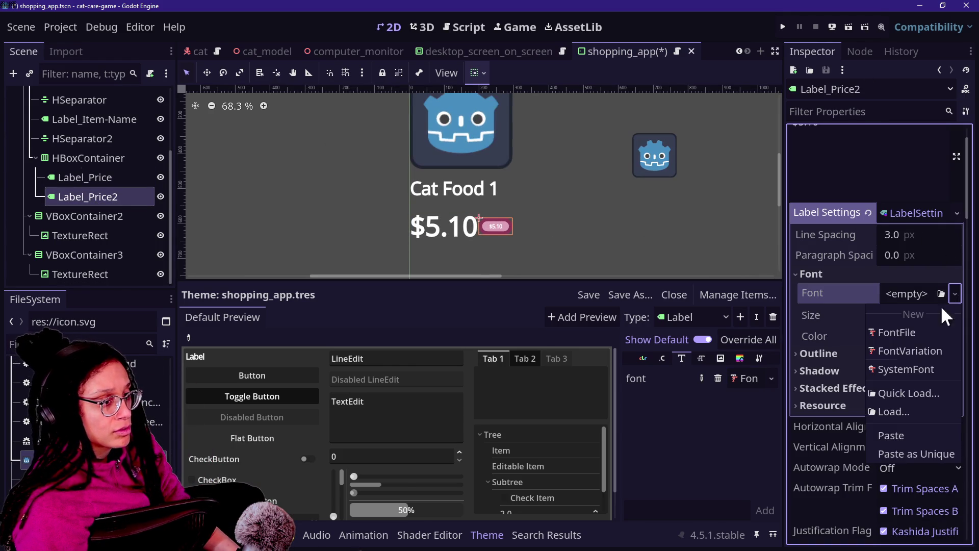
click(919, 346)
click(966, 111)
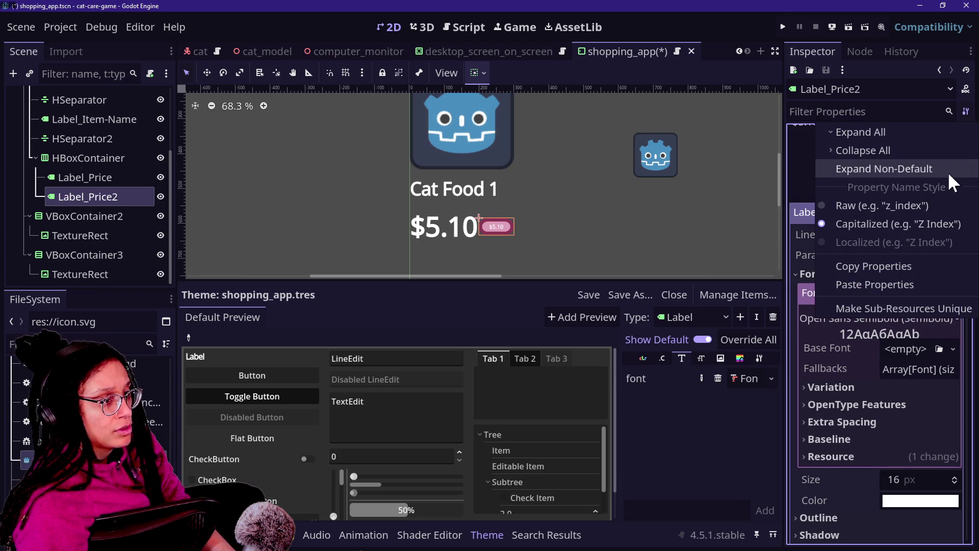
click(909, 223)
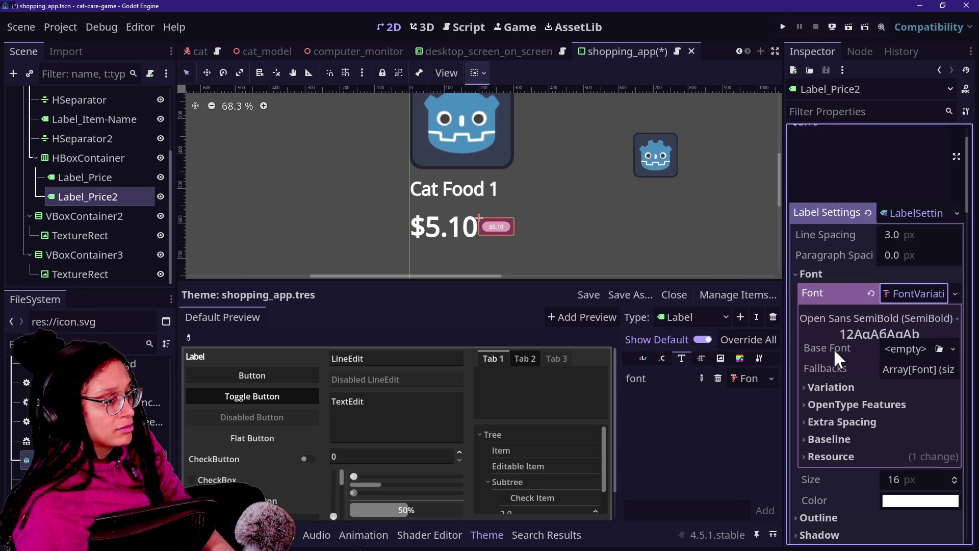
click(952, 350)
click(907, 448)
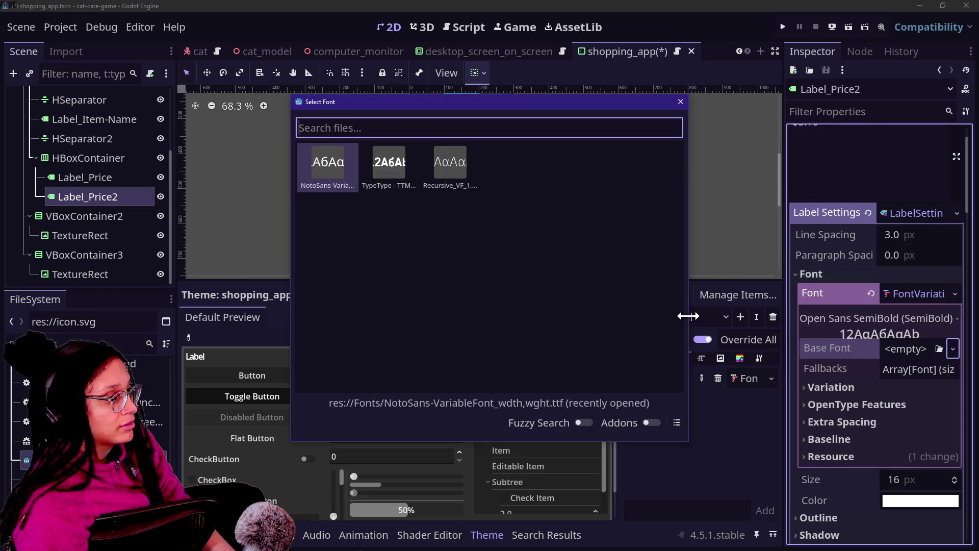
double_click(337, 160)
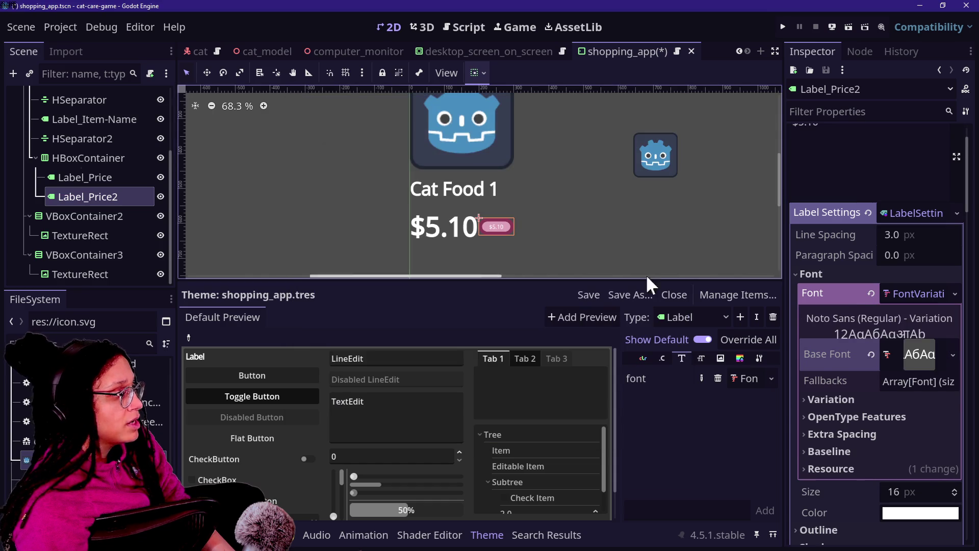
click(865, 400)
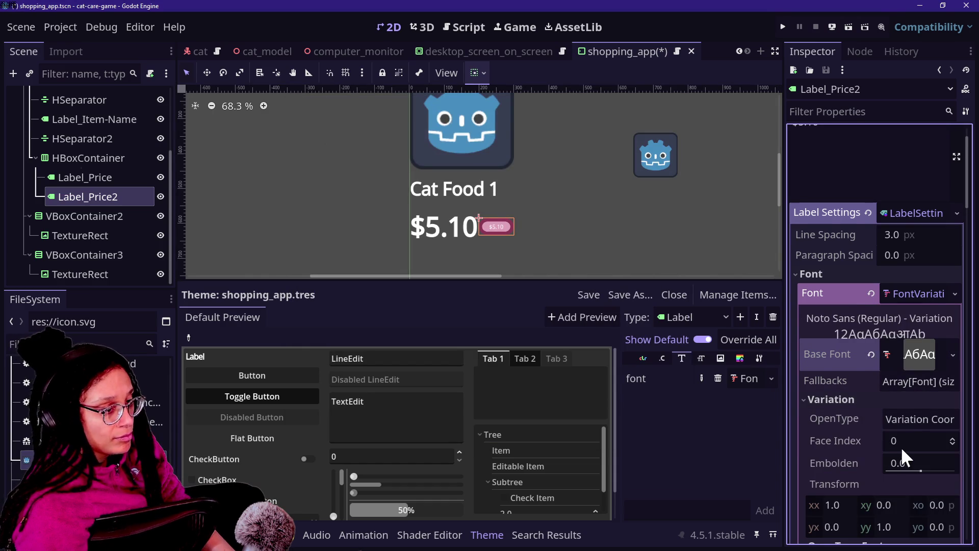
scroll(848, 442, down, 2)
mouse_move(919, 415)
mouse_down()
mouse_move(938, 426)
mouse_move(956, 419)
mouse_move(937, 419)
mouse_up()
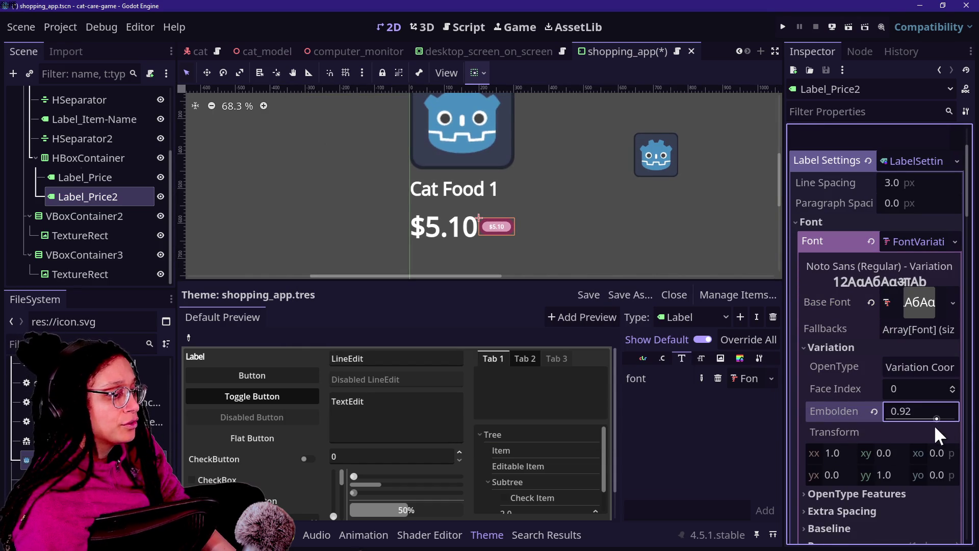
click(917, 242)
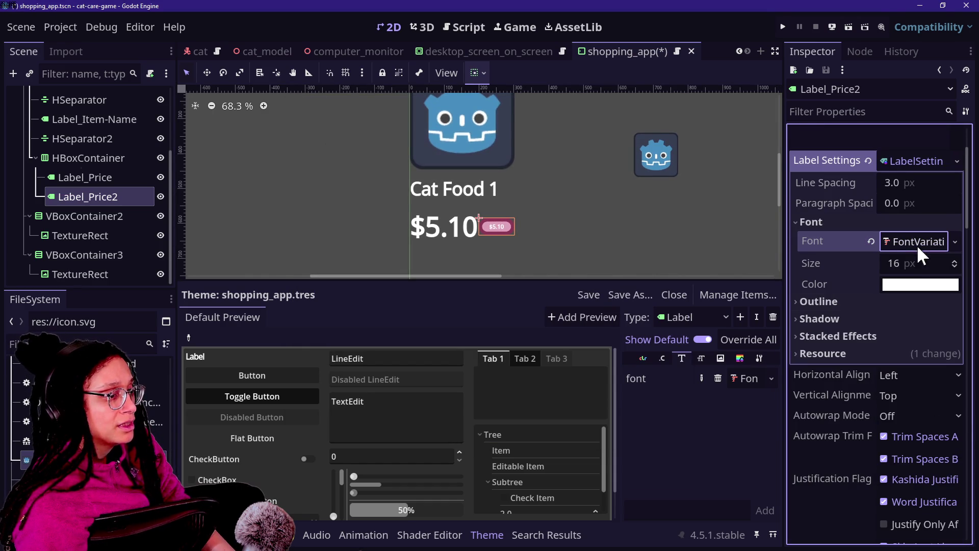
Step: Make the badge text dark magenta from Recent Colors and set its size to 34 px
click(890, 286)
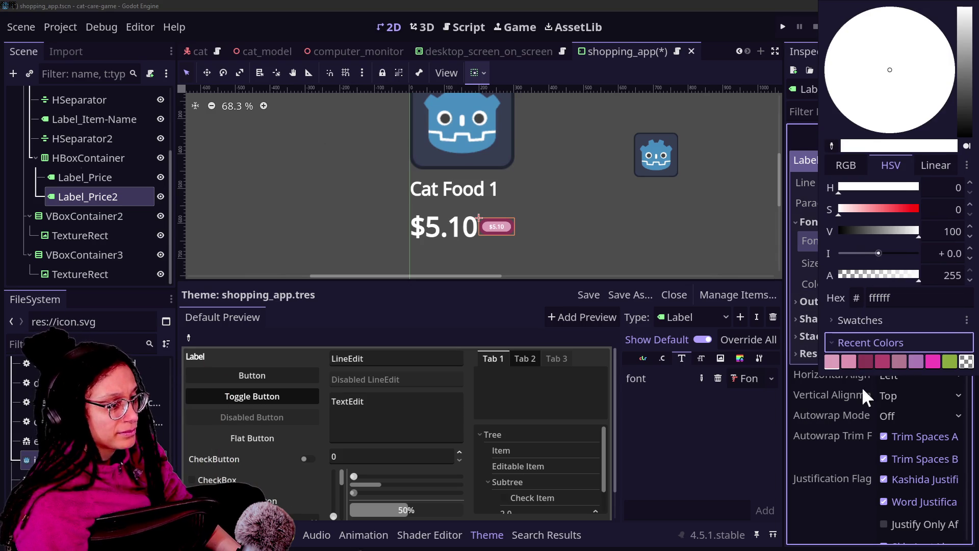
click(867, 363)
click(788, 312)
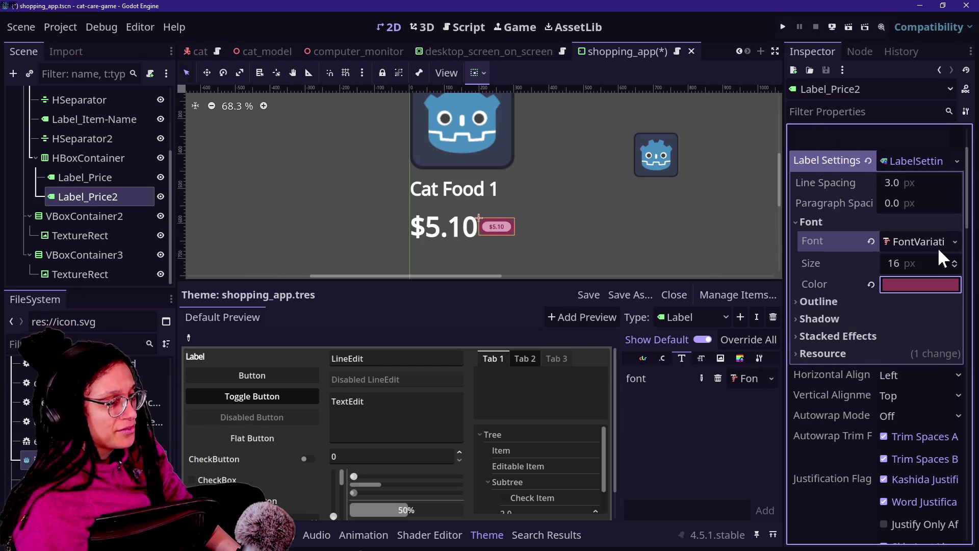
mouse_move(895, 262)
mouse_down()
mouse_move(959, 262)
mouse_move(557, 274)
mouse_up()
click(953, 266)
click(954, 265)
click(954, 265)
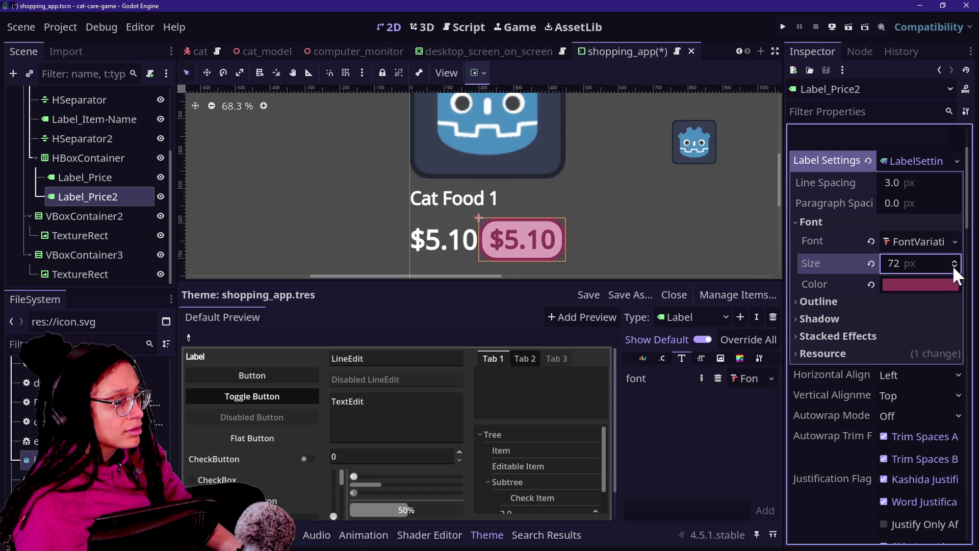
mouse_move(935, 262)
mouse_down()
mouse_move(887, 263)
mouse_move(921, 263)
mouse_up()
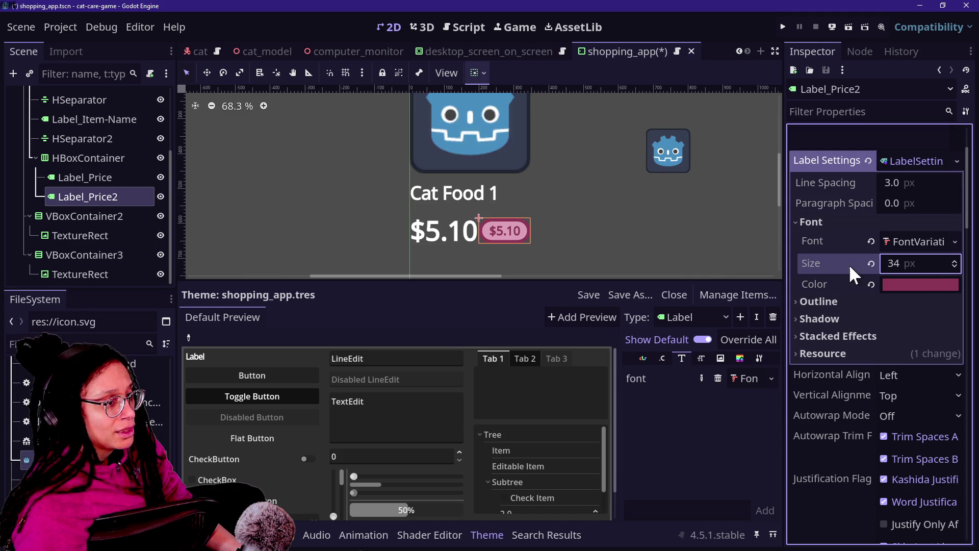
Step: Raise the badge's Noto Sans variation embolden to 1.33
click(921, 237)
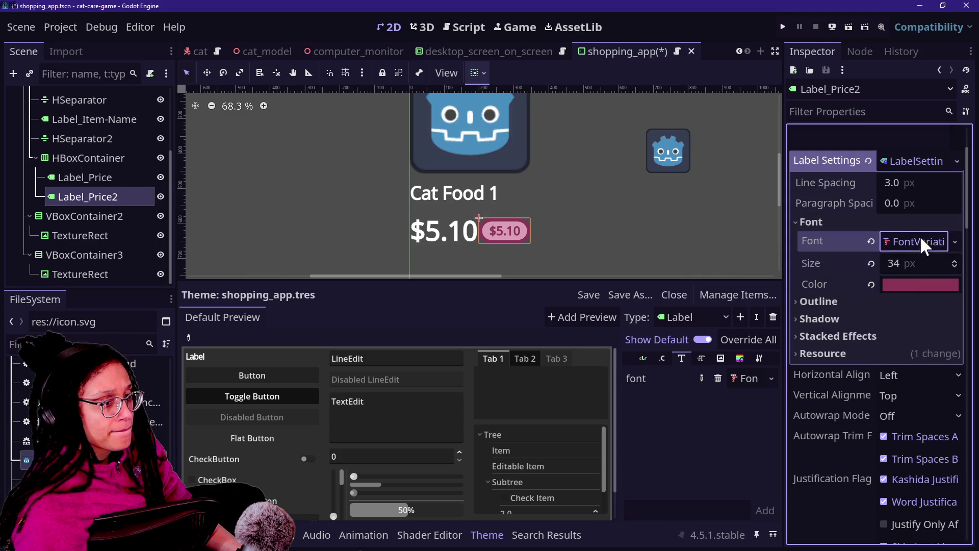
mouse_move(936, 418)
mouse_down()
mouse_move(959, 421)
mouse_move(940, 421)
mouse_up()
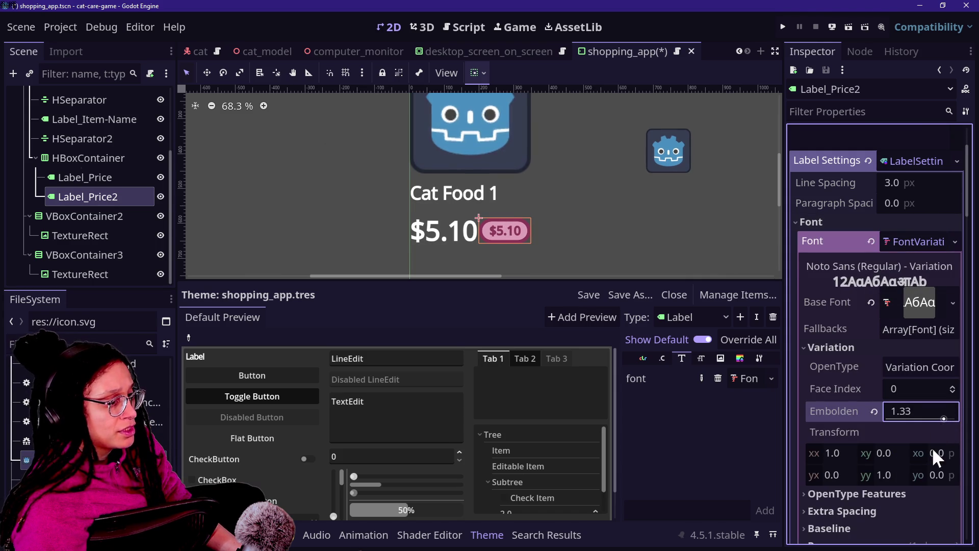
scroll(850, 449, down, 2)
scroll(853, 188, up, 4)
Step: Replace the badge label text $5.10 with SALE in capitals
click(860, 189)
key(ctrl+a)
text(sale)
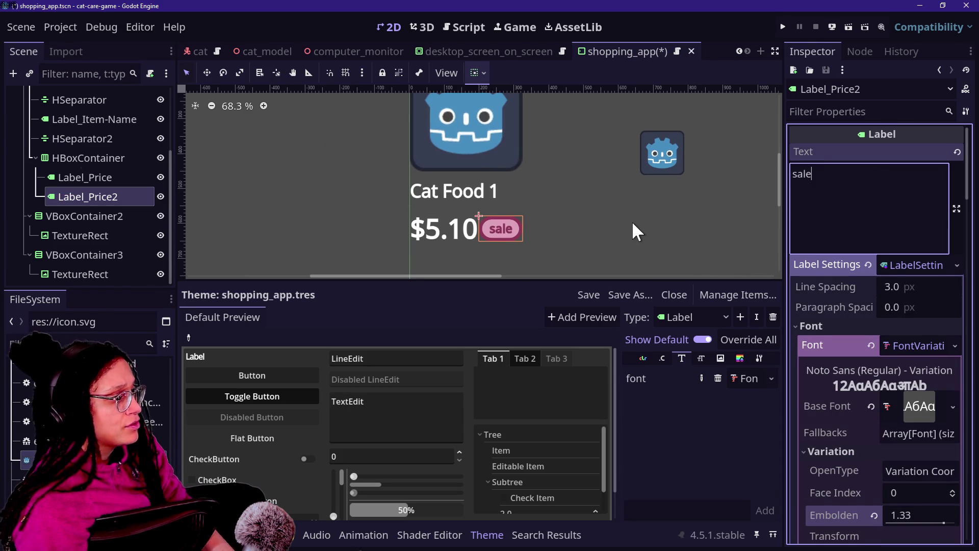
key(Caps_Lock)
key(BackSpace)
key(BackSpace)
key(BackSpace)
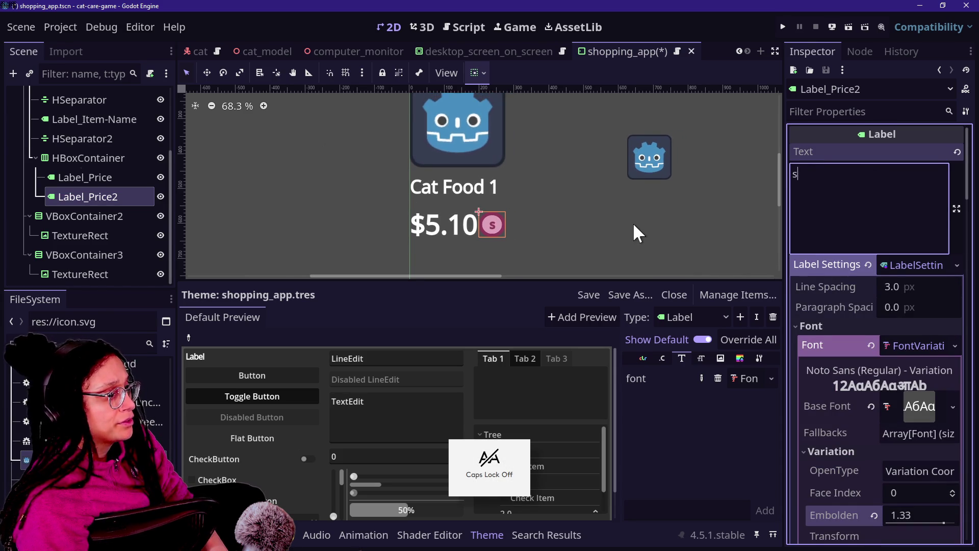
text(ALE)
key(BackSpace)
key(BackSpace)
key(BackSpace)
text(ale)
key(BackSpace)
key(BackSpace)
key(BackSpace)
text(S)
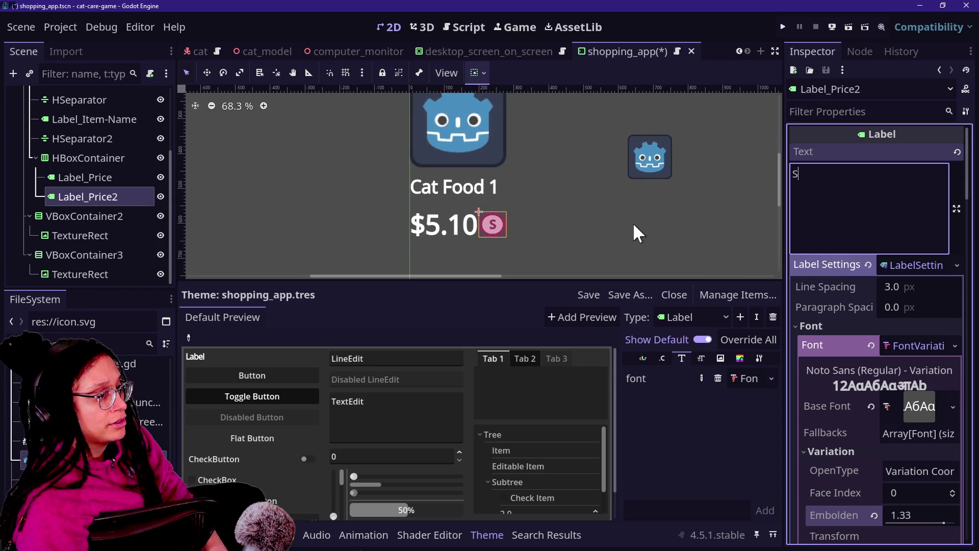
text(ALE)
Step: Set the glyph extra spacing to 4 px and embolden the font to 2.0
scroll(837, 400, down, 5)
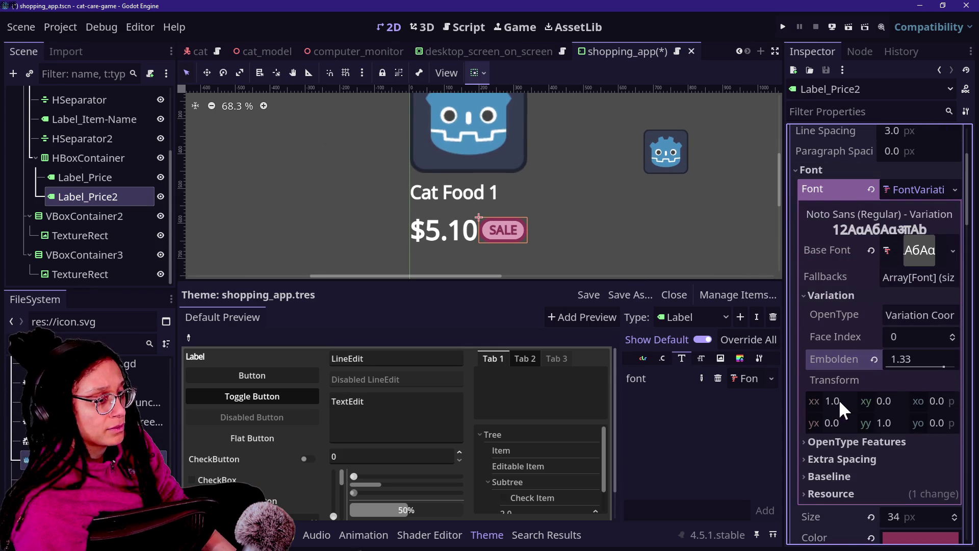
click(871, 459)
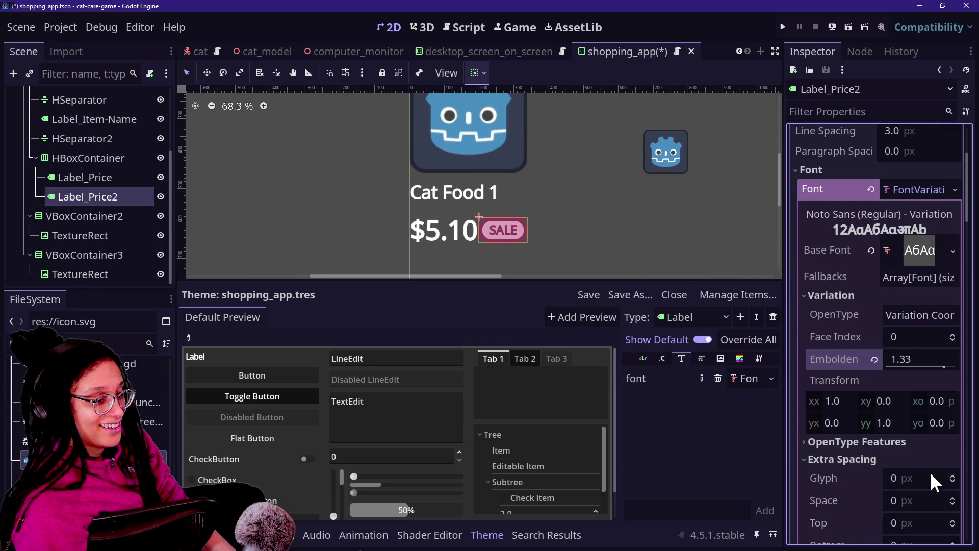
click(953, 474)
click(953, 474)
click(953, 475)
click(953, 474)
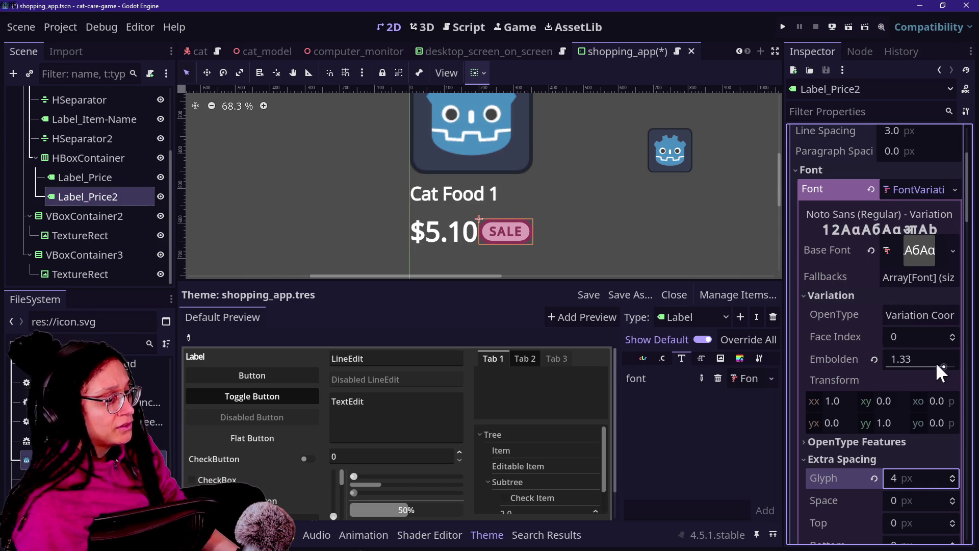
drag(935, 362, 959, 363)
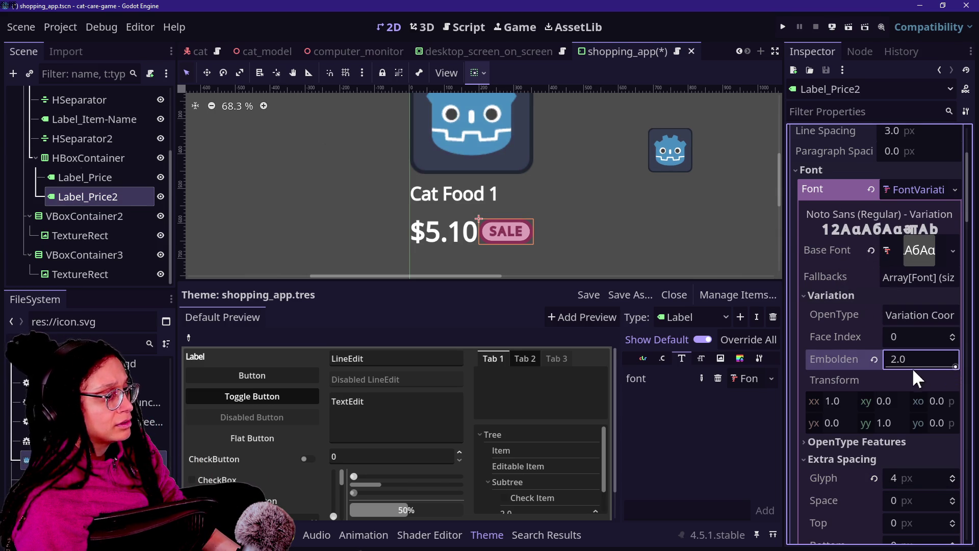
Step: Increase the SALE text size to 41 px and lower embolden to 1.67
scroll(829, 314, up, 2)
scroll(828, 313, down, 4)
scroll(829, 313, down, 3)
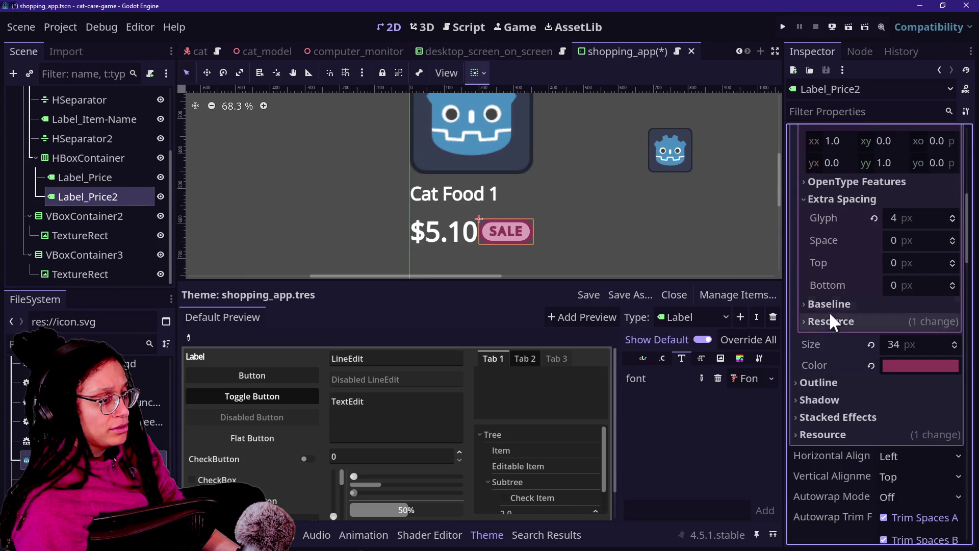
click(956, 342)
click(956, 342)
click(956, 342)
click(955, 342)
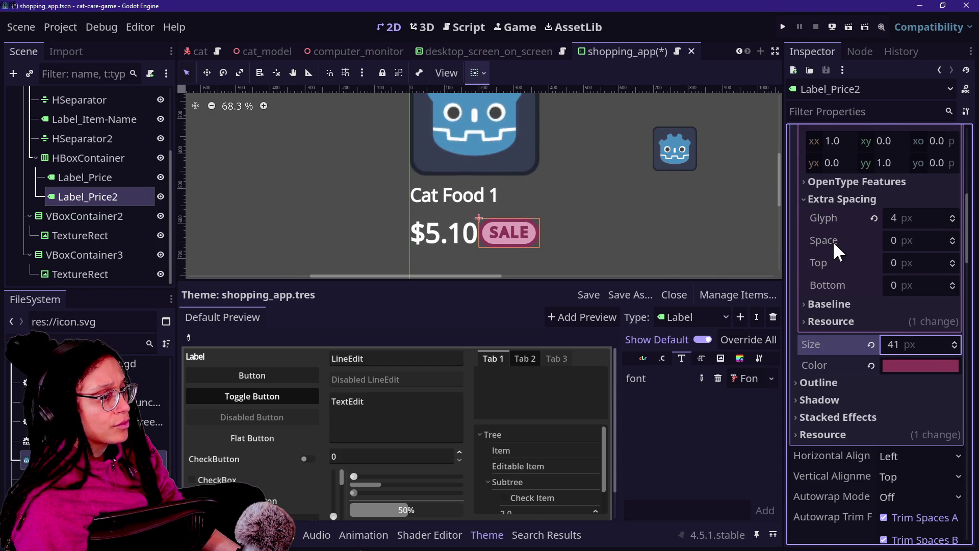
scroll(834, 240, up, 4)
drag(953, 314, 947, 313)
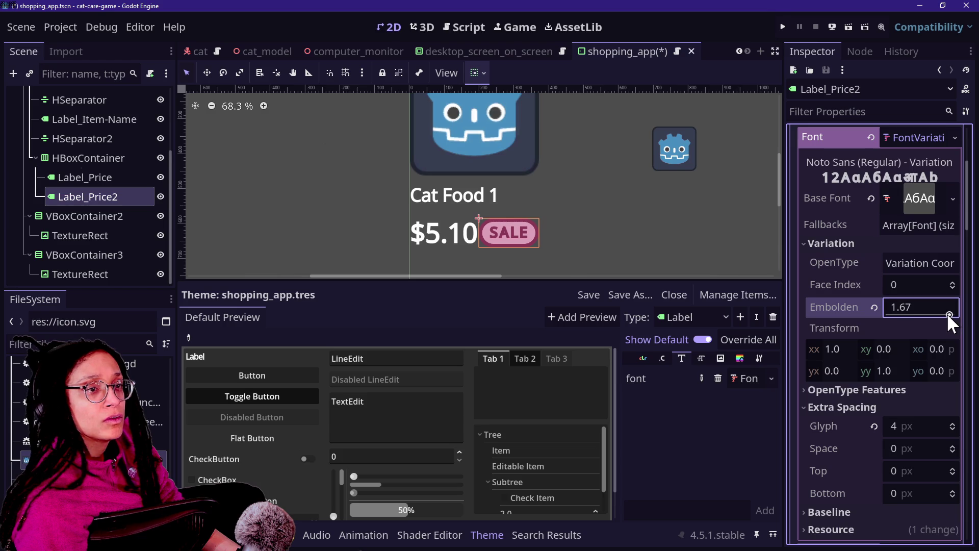
scroll(570, 252, down, 5)
click(125, 214)
click(117, 189)
scroll(615, 240, up, 3)
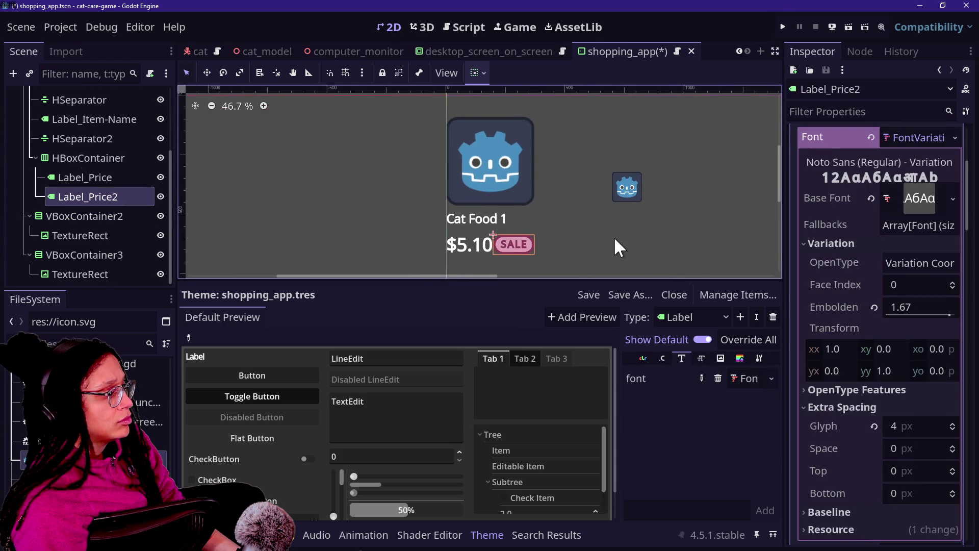
click(109, 176)
click(100, 122)
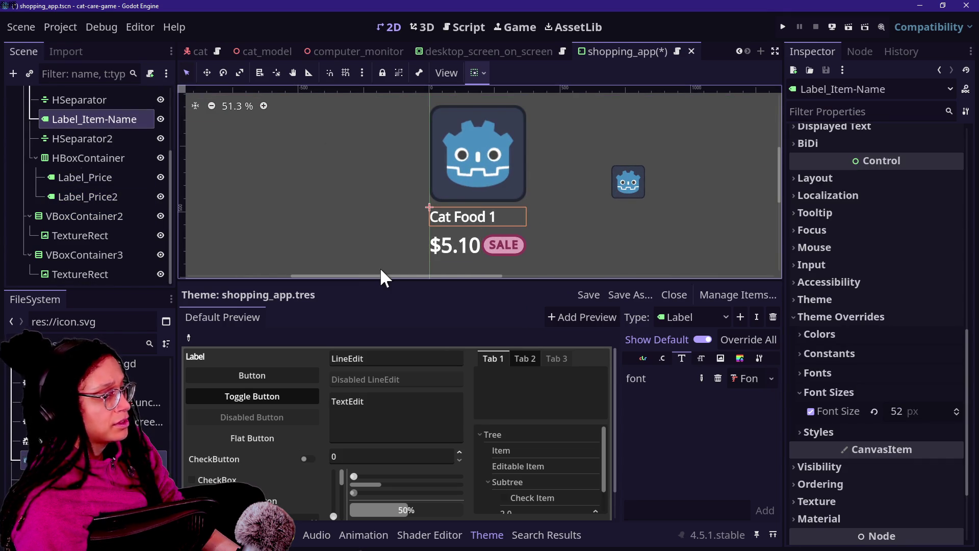
scroll(549, 255, down, 1)
scroll(549, 255, up, 3)
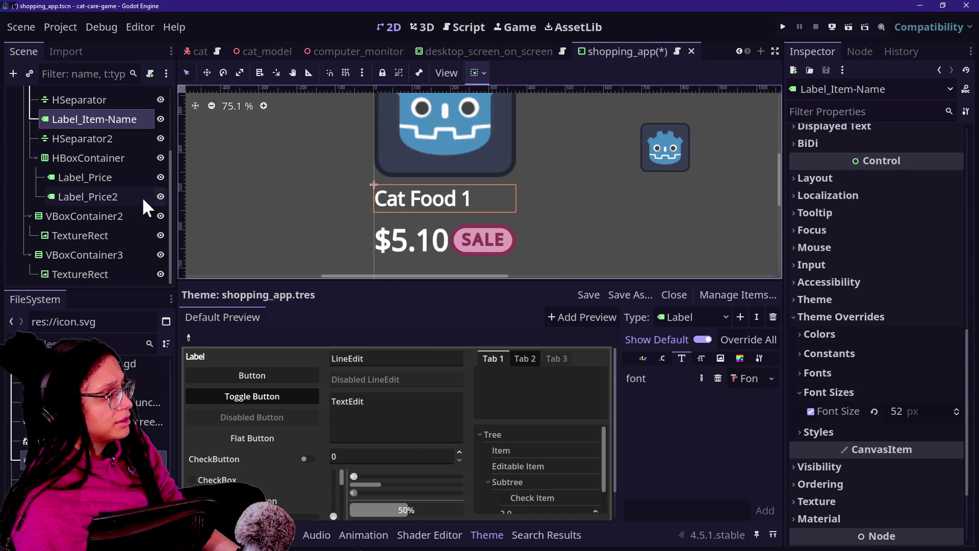
click(97, 196)
scroll(842, 278, down, 10)
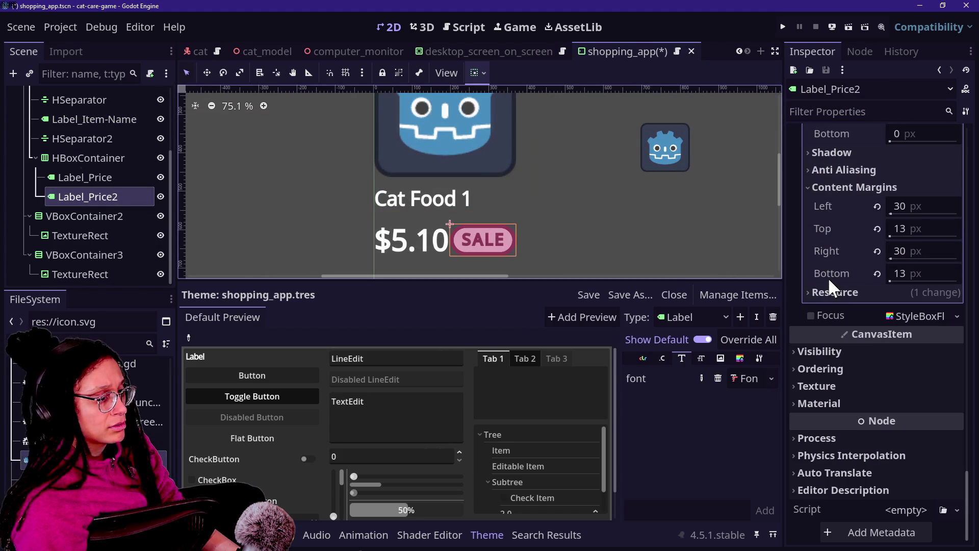
scroll(864, 292, up, 5)
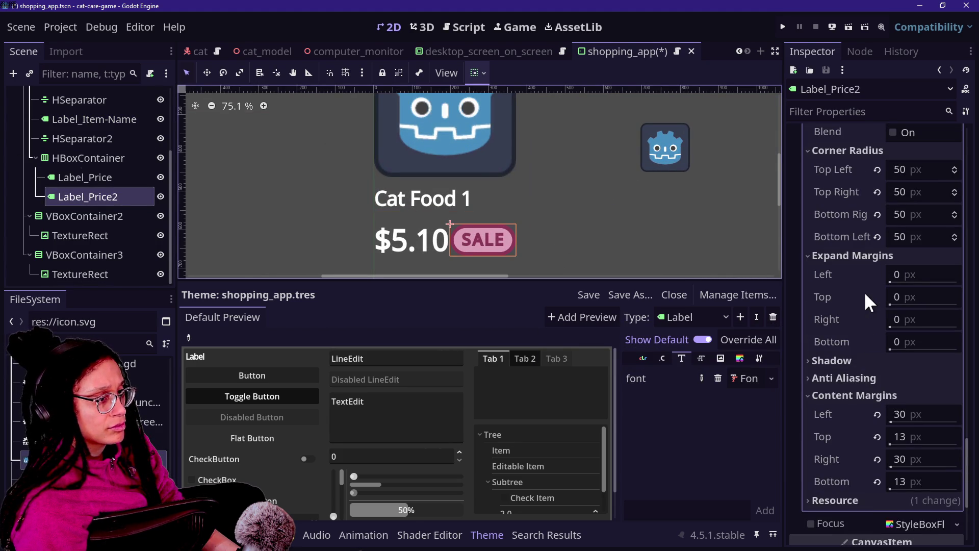
Step: Set the badge border widths to 8 px left and 7 px top, right and bottom
scroll(868, 278, up, 3)
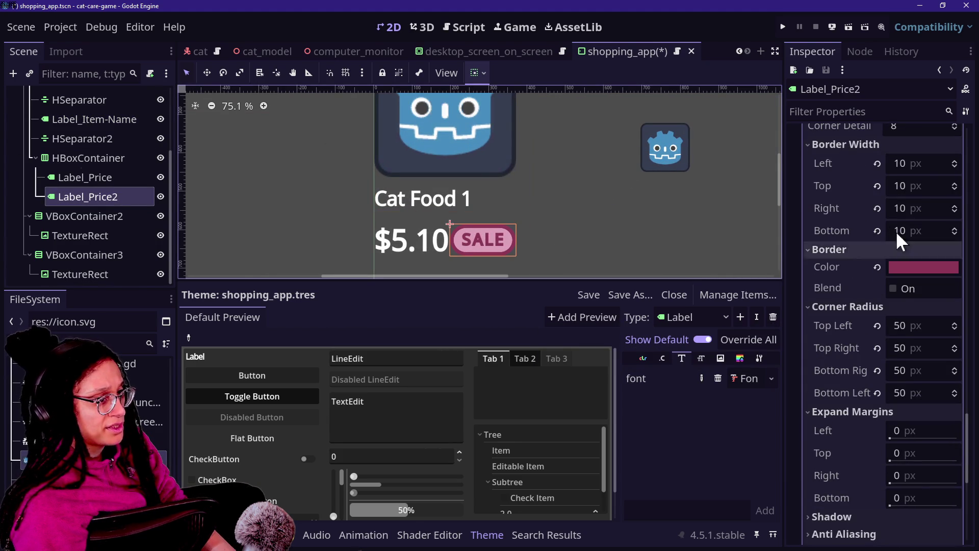
click(926, 165)
text(8)
key(Return)
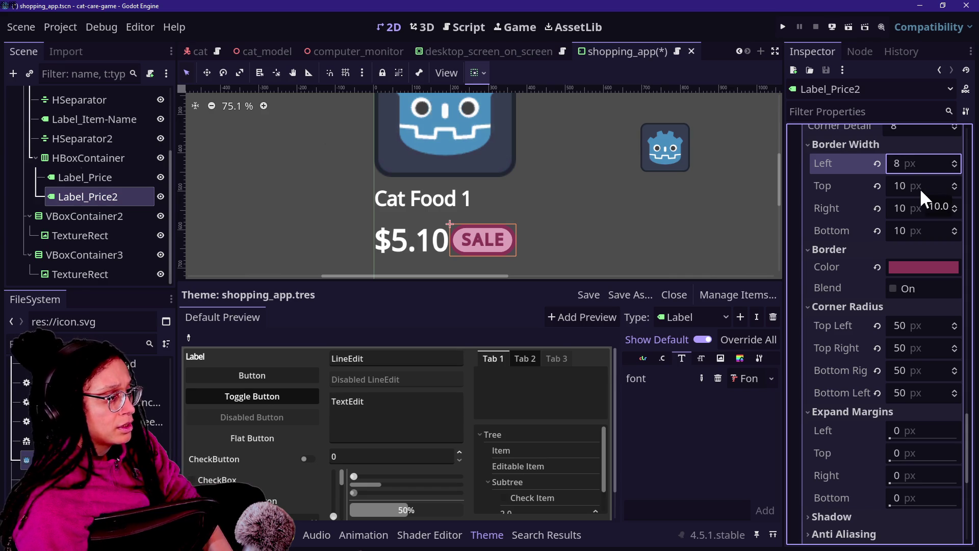
scroll(917, 166, down, 1)
click(918, 188)
text(7)
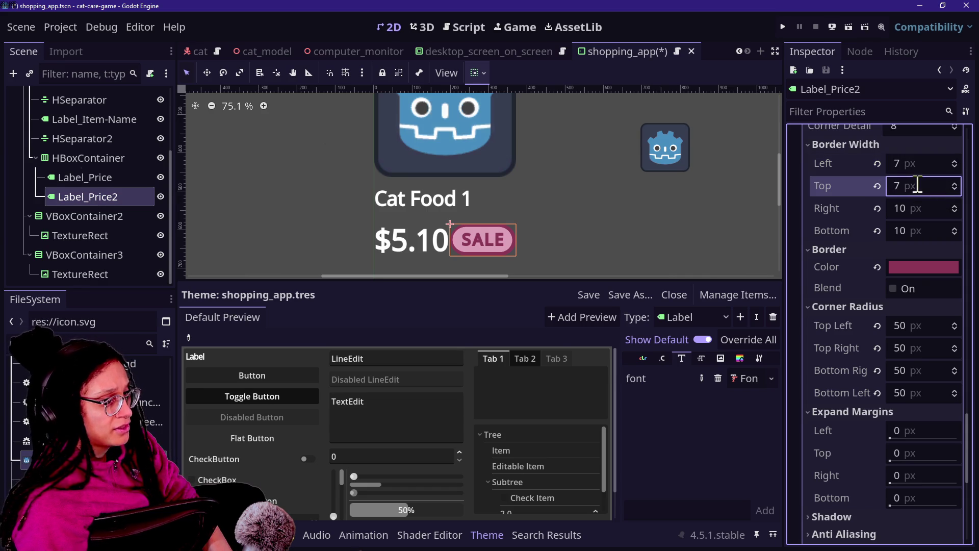
click(916, 207)
text(7)
click(919, 228)
text(7)
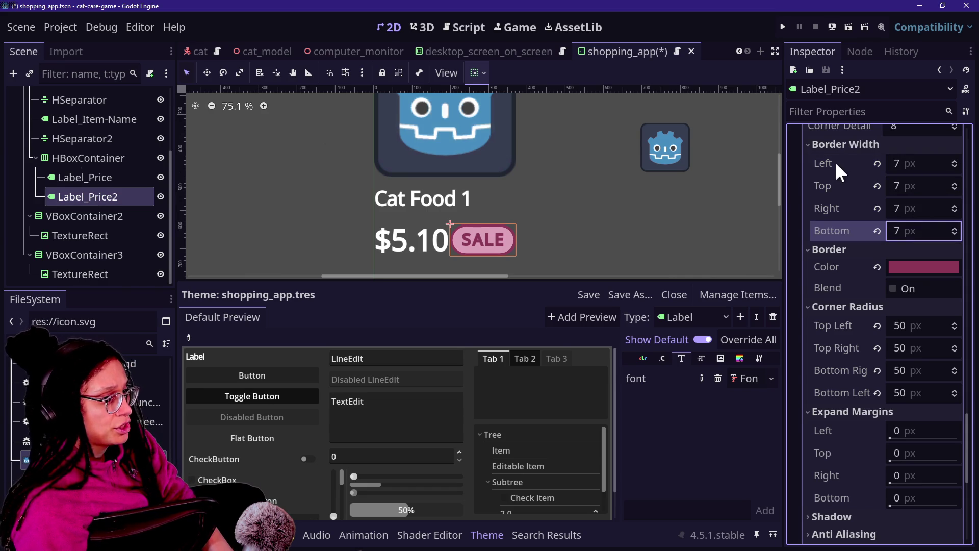
click(831, 161)
Step: Reselect Label_Price2 and change the left, top and bottom border widths to 8 px
click(102, 158)
scroll(527, 224, down, 2)
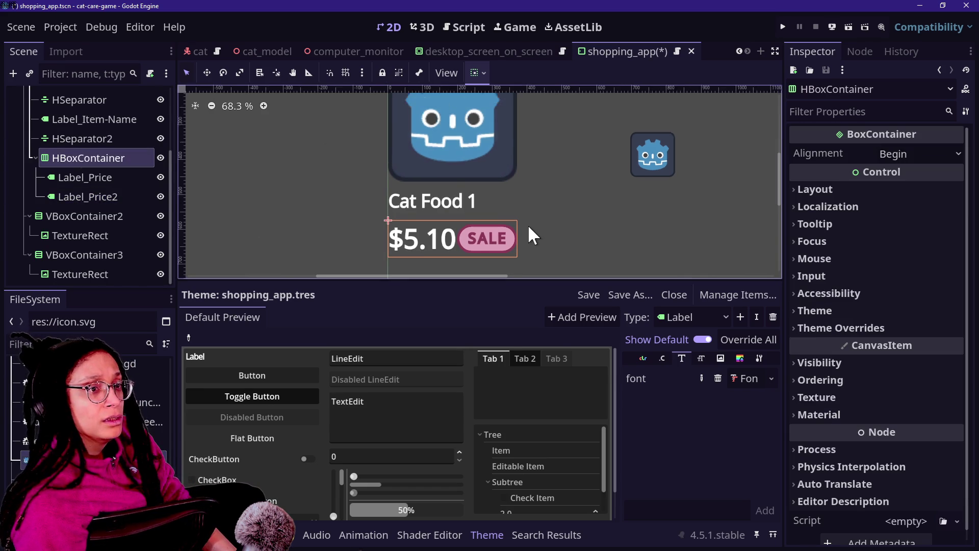
scroll(528, 224, up, 1)
click(87, 196)
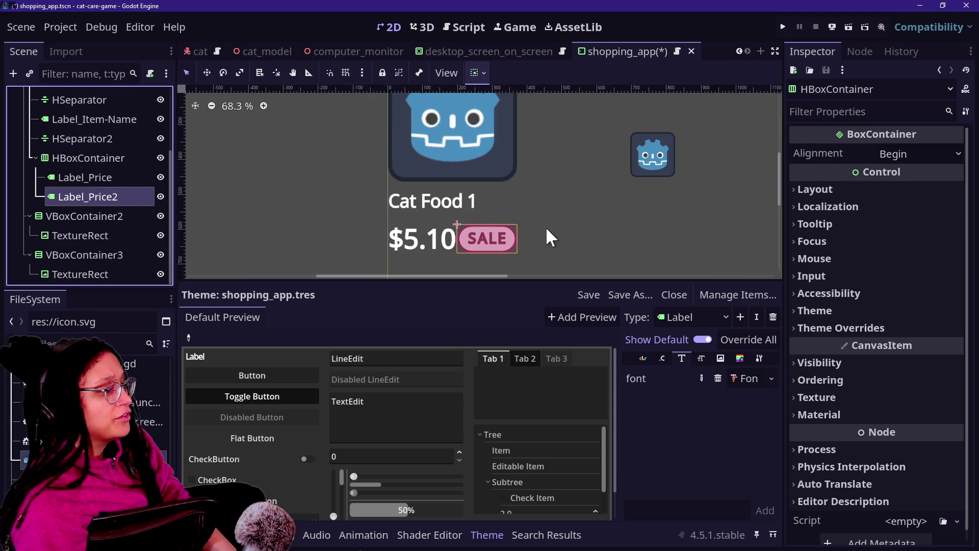
click(913, 163)
text(8)
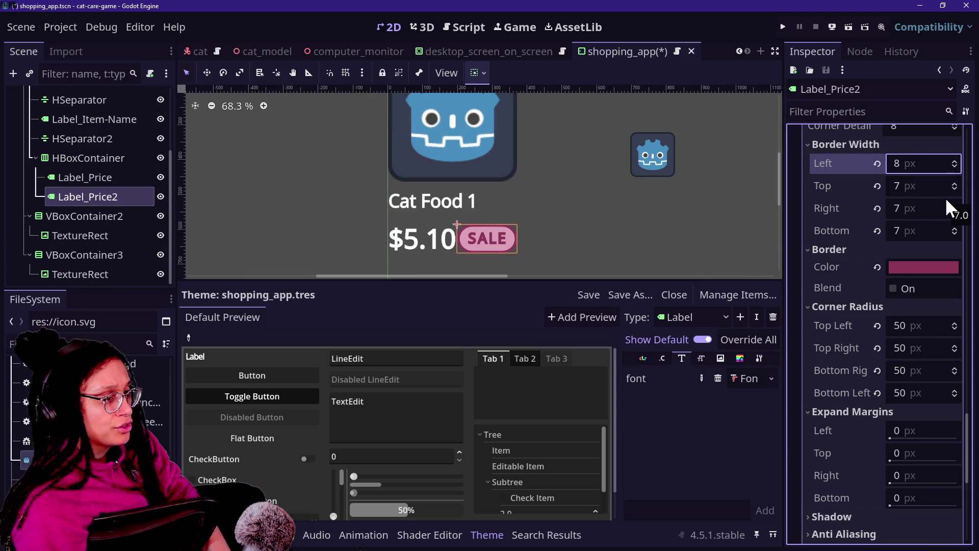
click(930, 186)
text(8)
click(929, 209)
text(8)
key(Return)
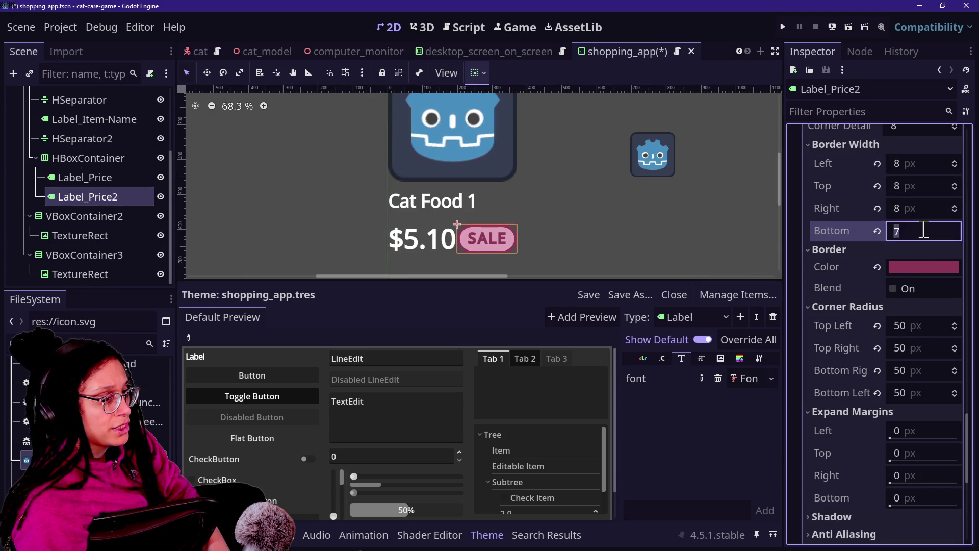
click(482, 211)
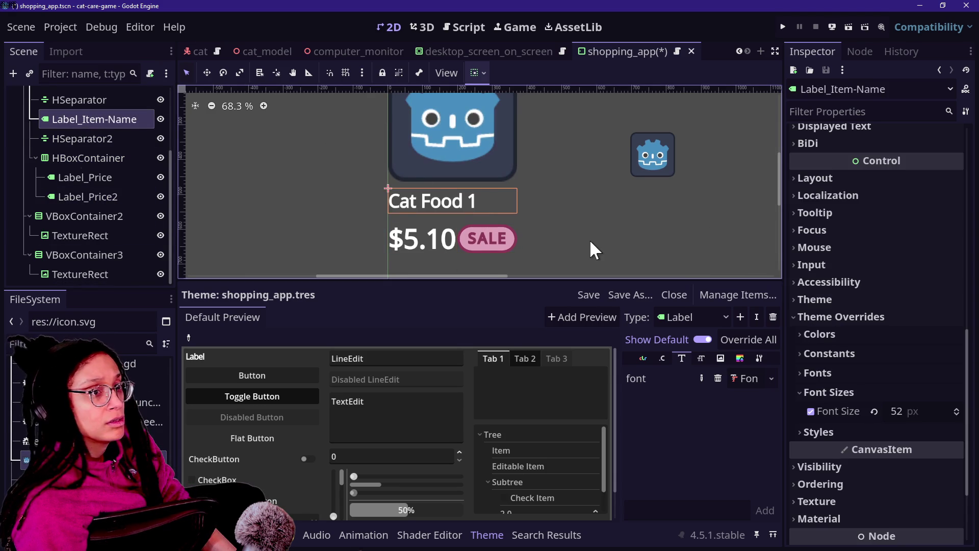
Step: Rename the Label_Price2 node to Label_Badge in the Scene tree
scroll(589, 240, up, 2)
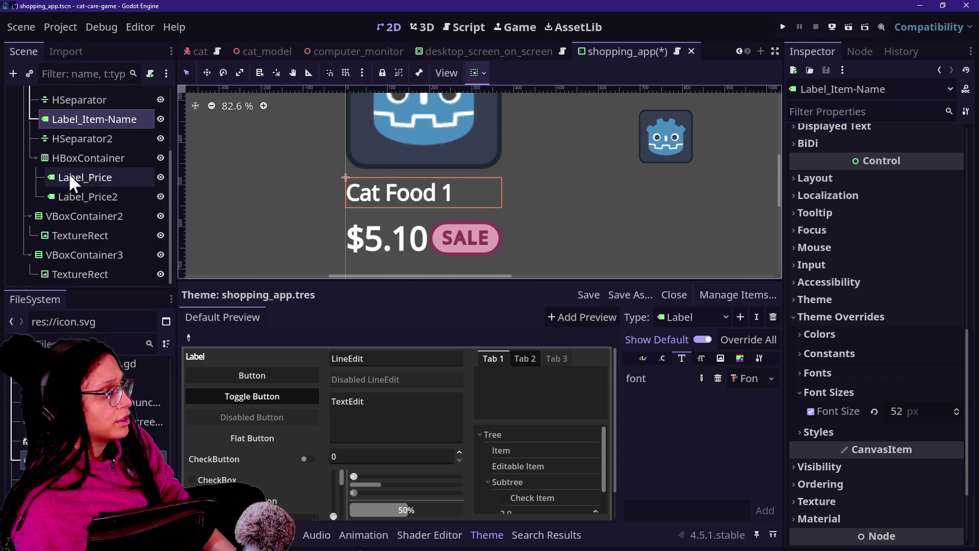
click(85, 177)
click(87, 134)
double_click(97, 198)
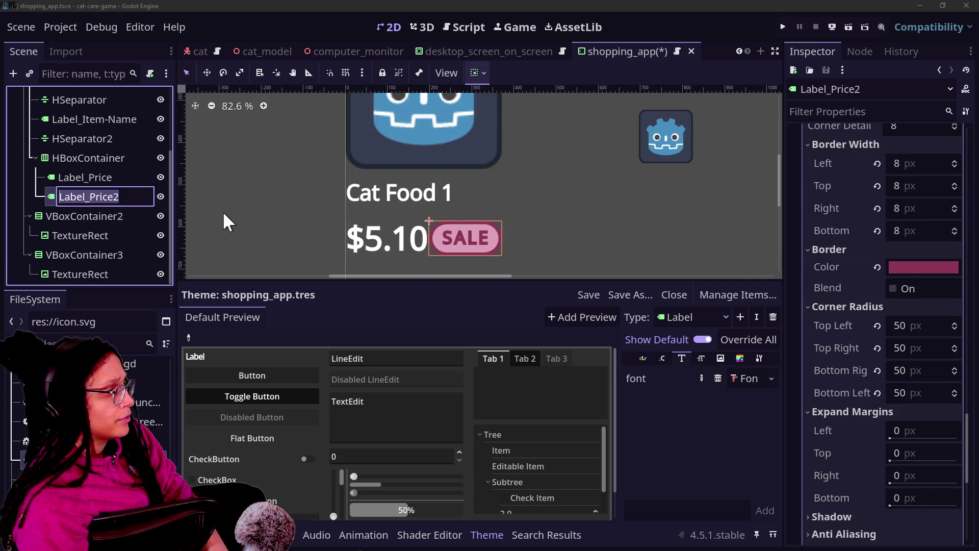
text(Label_Badge)
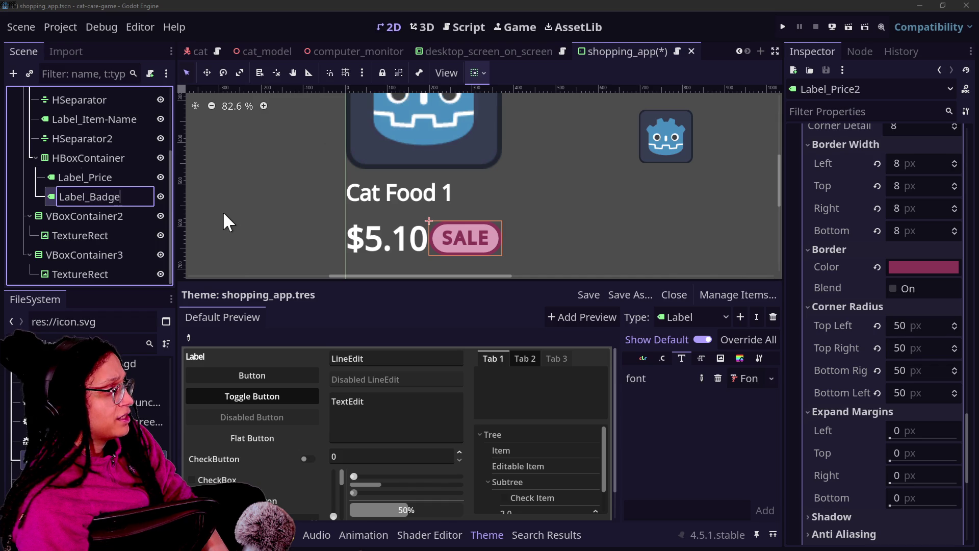
key(Return)
click(113, 178)
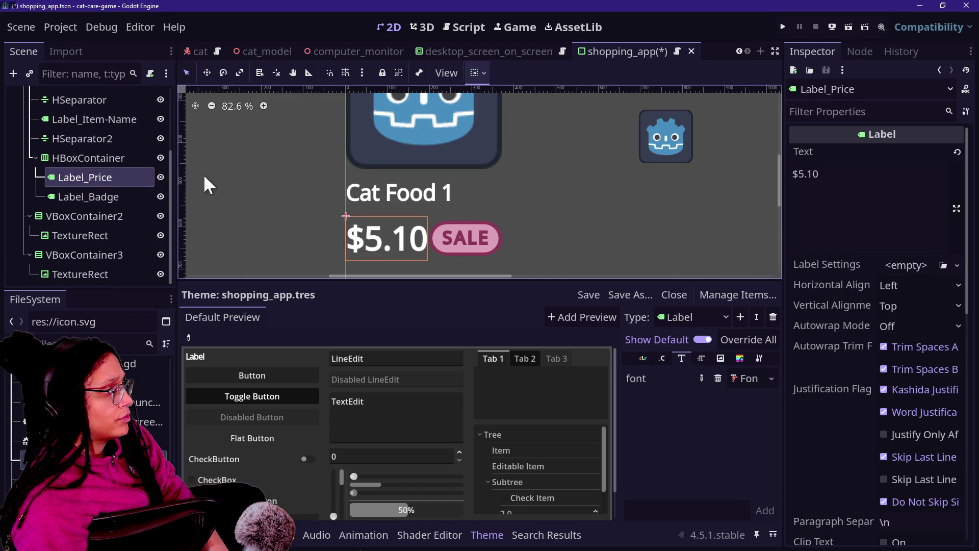
Step: Enable the HBoxContainer's Separation constant override and set it to 36
click(89, 158)
click(913, 327)
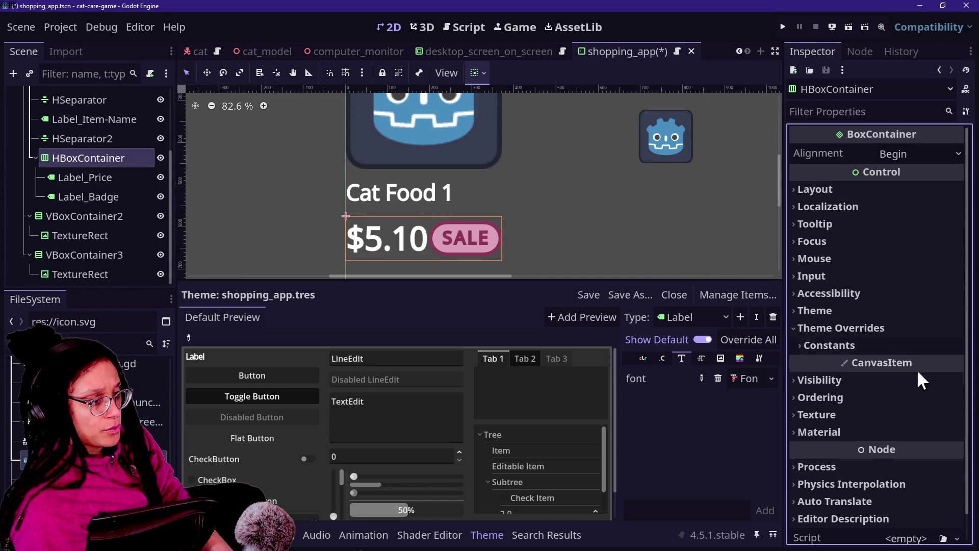
click(874, 345)
click(958, 362)
click(958, 363)
click(957, 363)
click(956, 363)
mouse_move(956, 361)
mouse_down()
mouse_move(977, 361)
mouse_move(908, 361)
mouse_move(969, 361)
mouse_move(941, 361)
mouse_up()
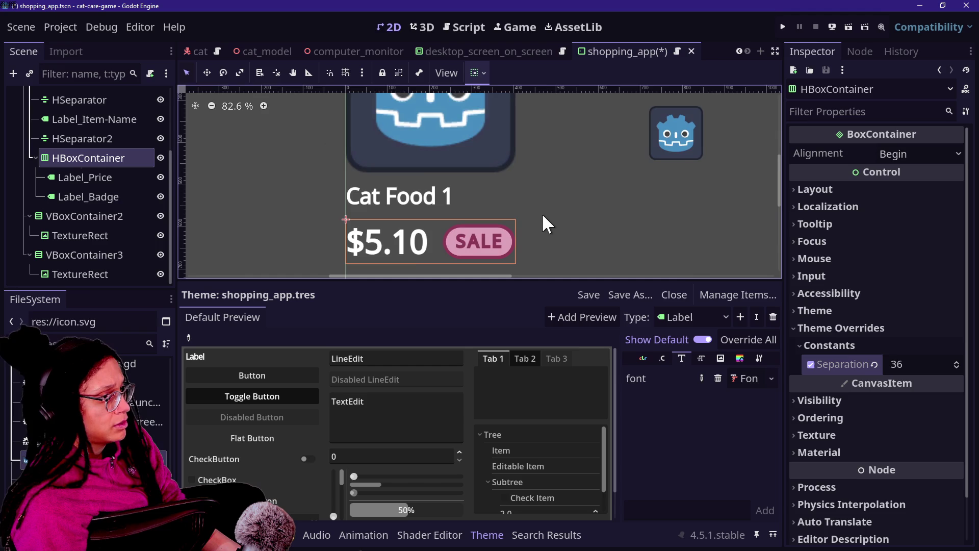
Step: Review the separator, badge and next-card image nodes, then open the root card node's context menu
scroll(543, 213, down, 3)
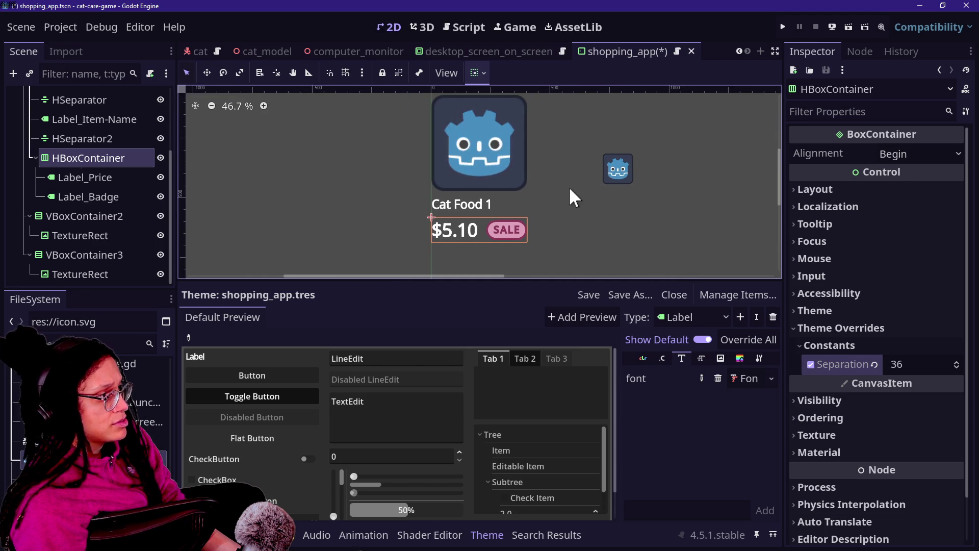
click(72, 136)
click(72, 100)
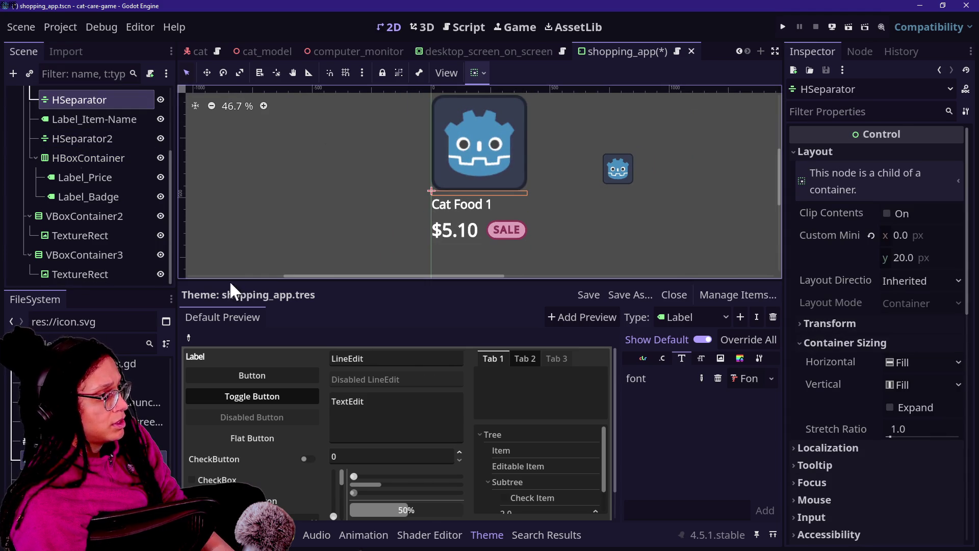
click(84, 198)
click(93, 236)
click(95, 197)
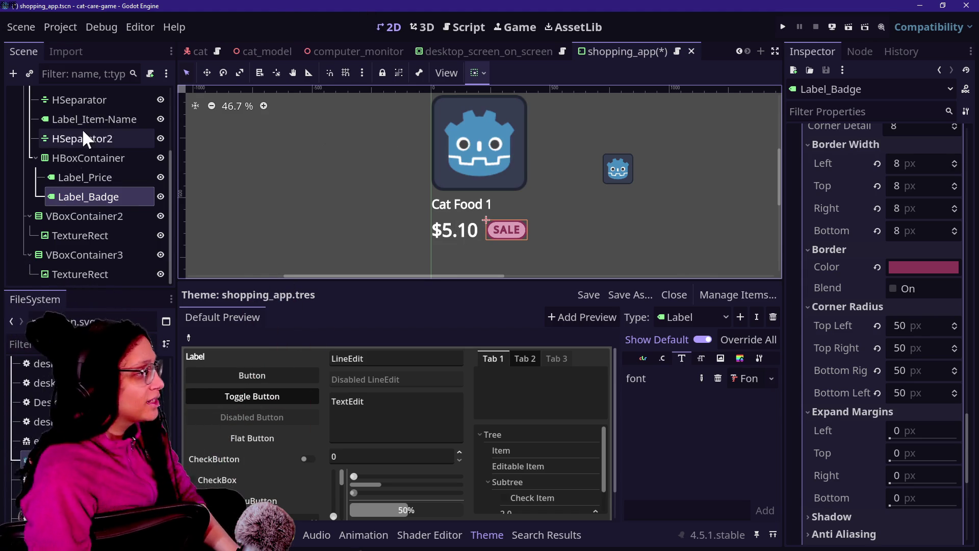
scroll(82, 127, up, 3)
right_click(69, 99)
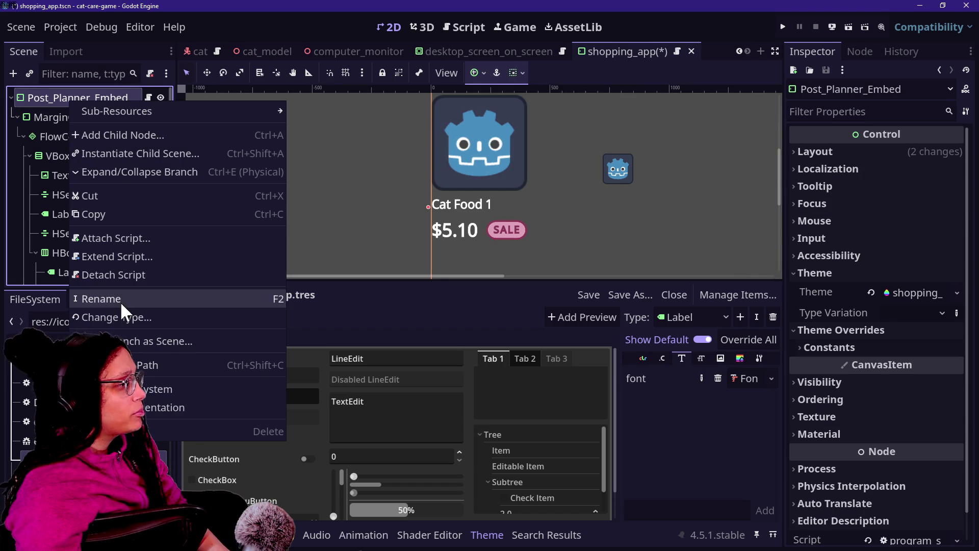
Step: Change Post_Planner_Embed's node type to PanelContainer
click(130, 318)
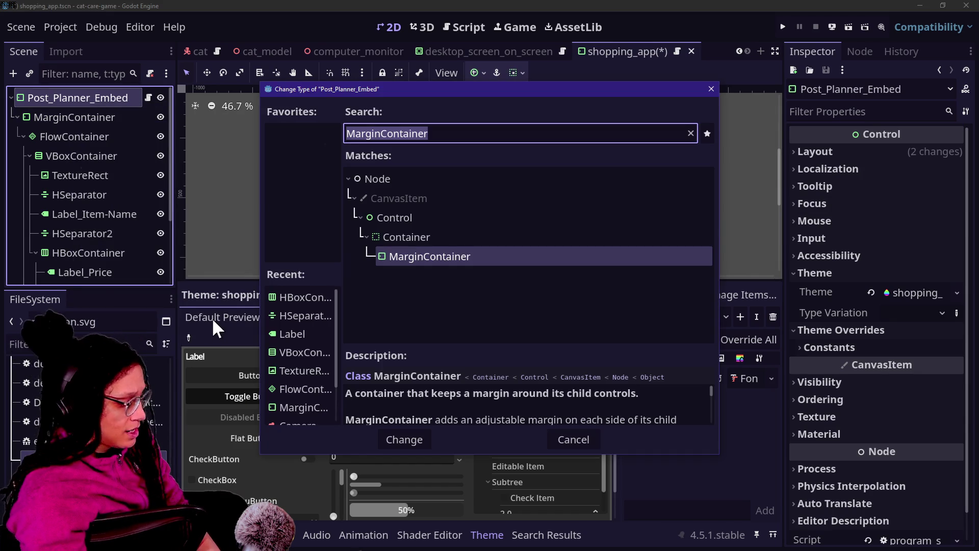
text(panel)
key(Down)
key(Down)
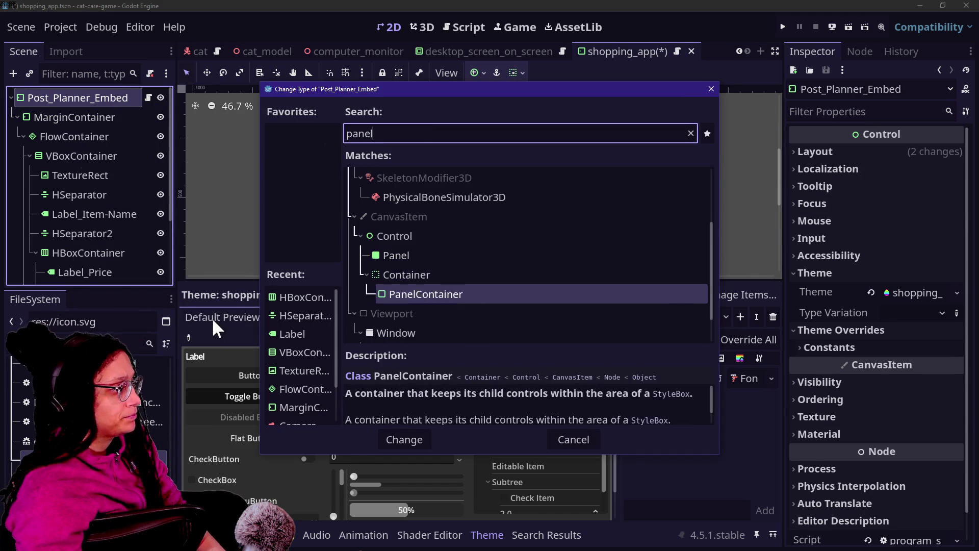
key(Return)
Step: Give the root's Theme Overrides Panel style a new StyleBoxFlat
scroll(702, 163, down, 1)
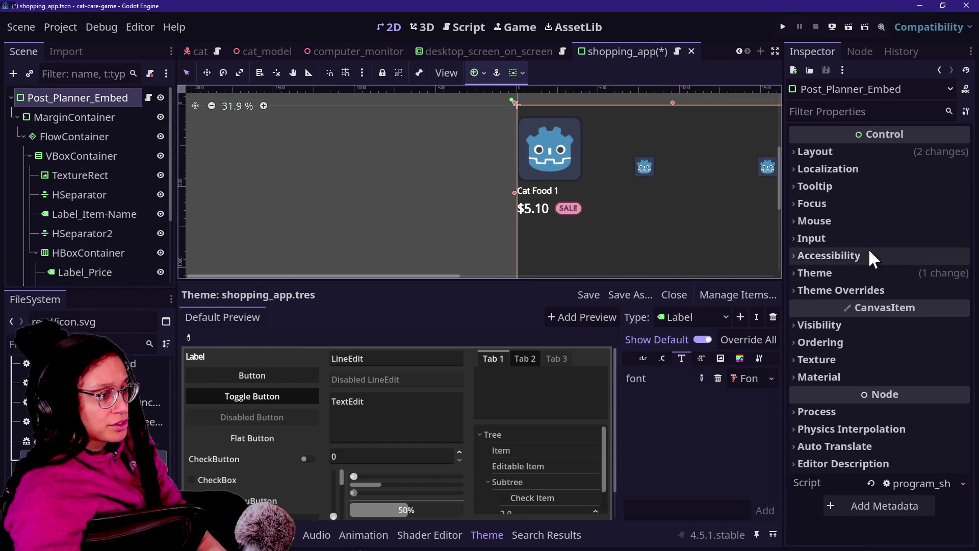
click(864, 291)
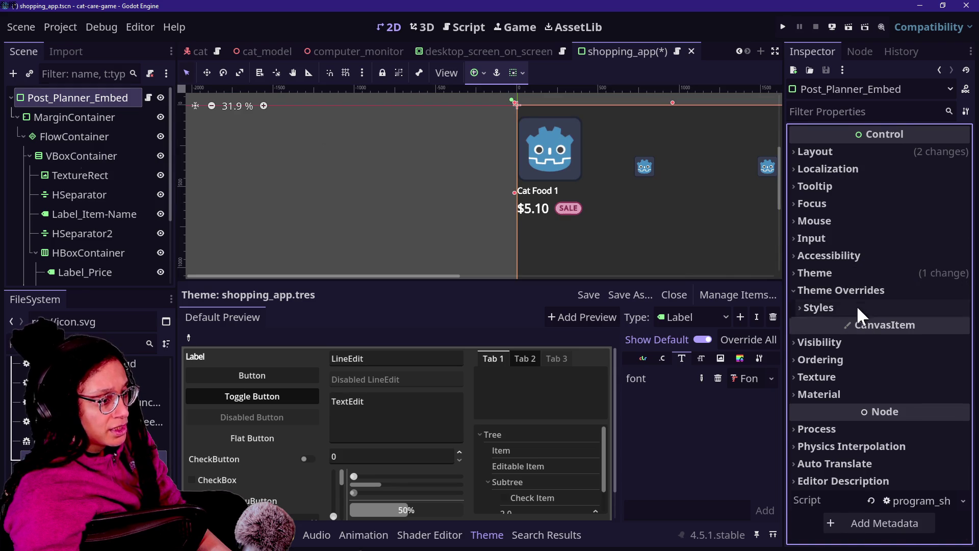
click(857, 305)
click(953, 326)
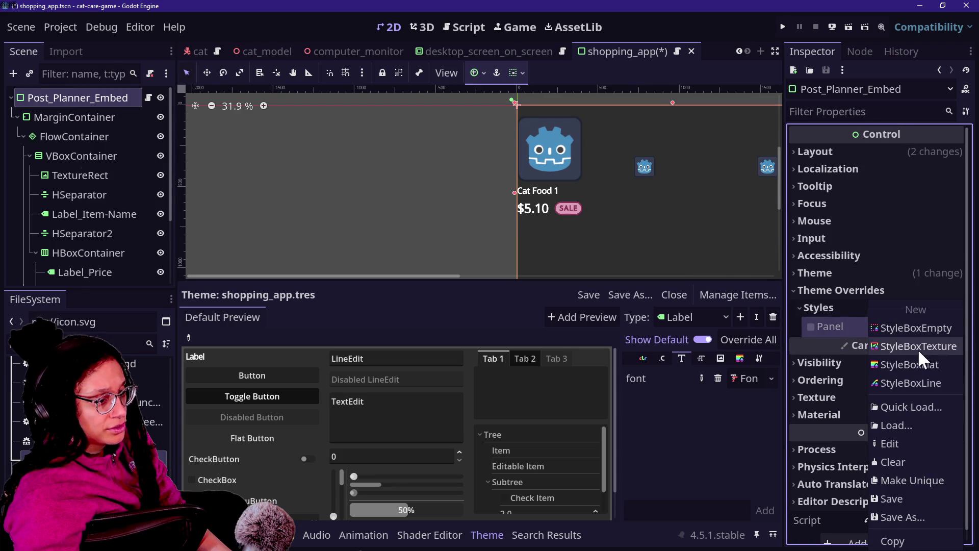
click(918, 363)
click(918, 327)
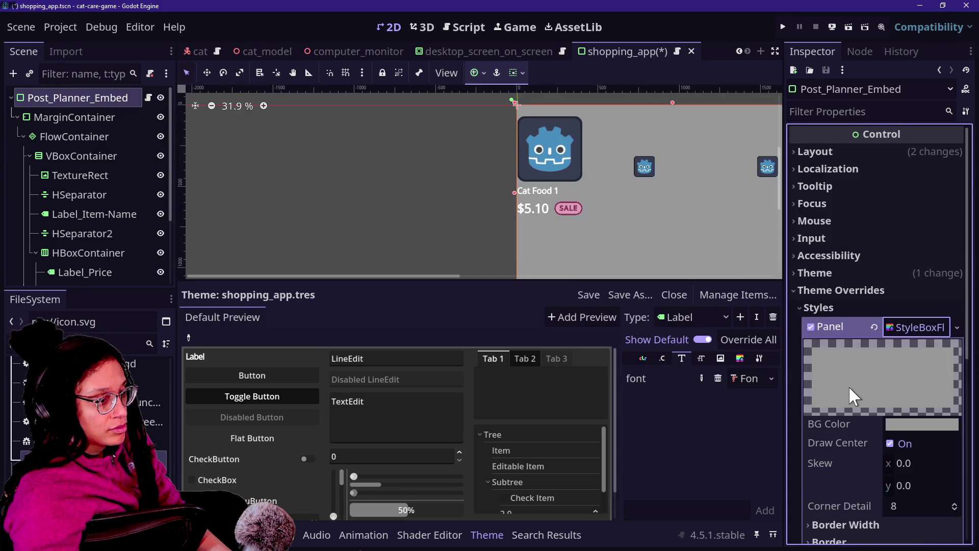
Step: Set the StyleBoxFlat background colour to dark navy 17152c
scroll(848, 386, down, 5)
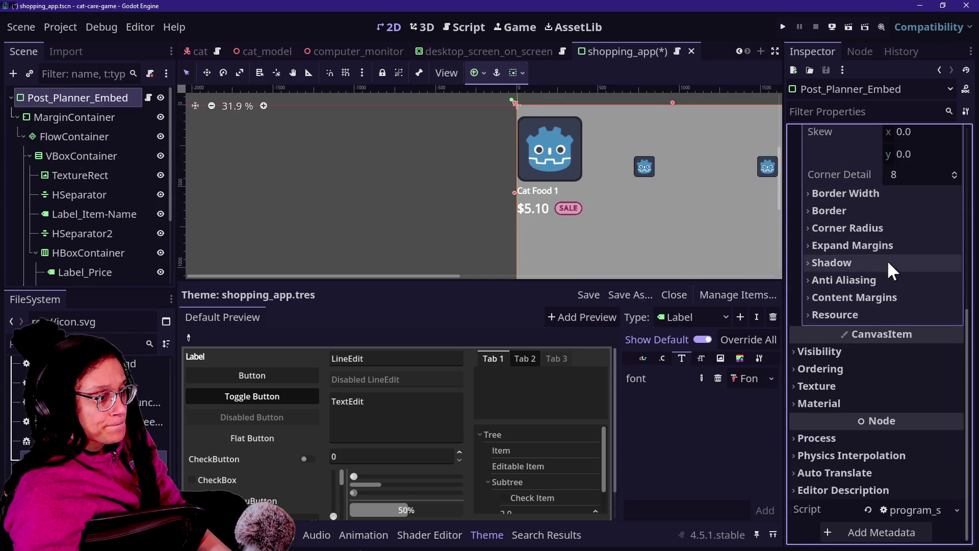
scroll(868, 286, up, 3)
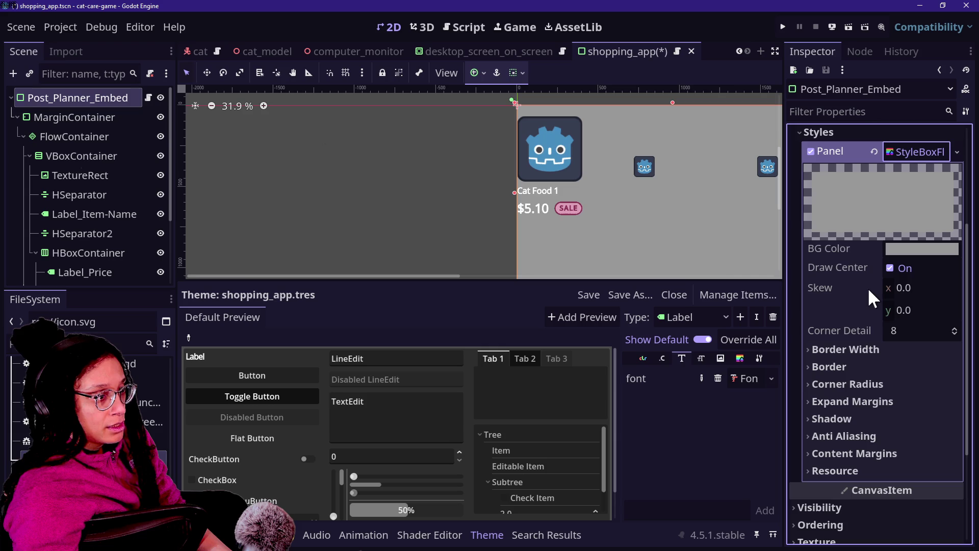
click(898, 249)
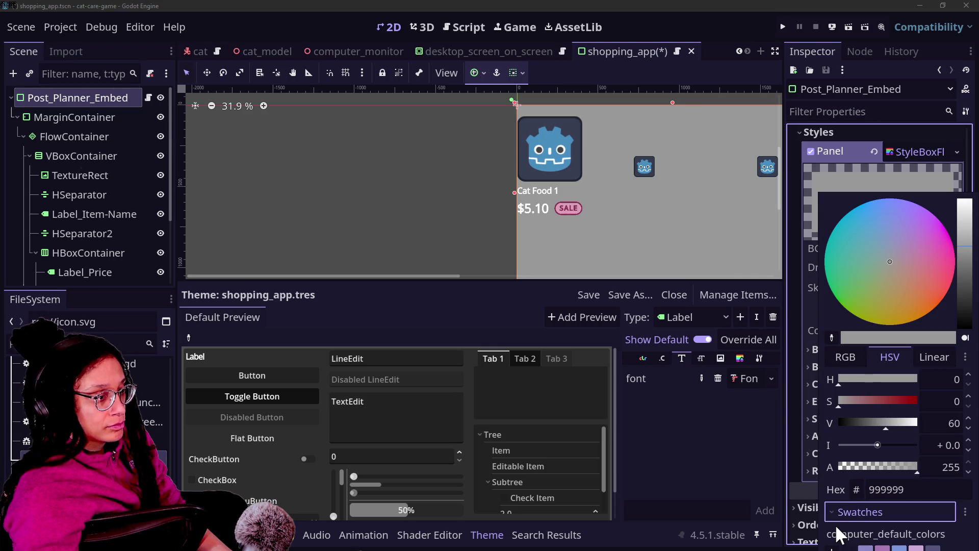
click(804, 340)
drag(967, 248, 964, 285)
click(916, 160)
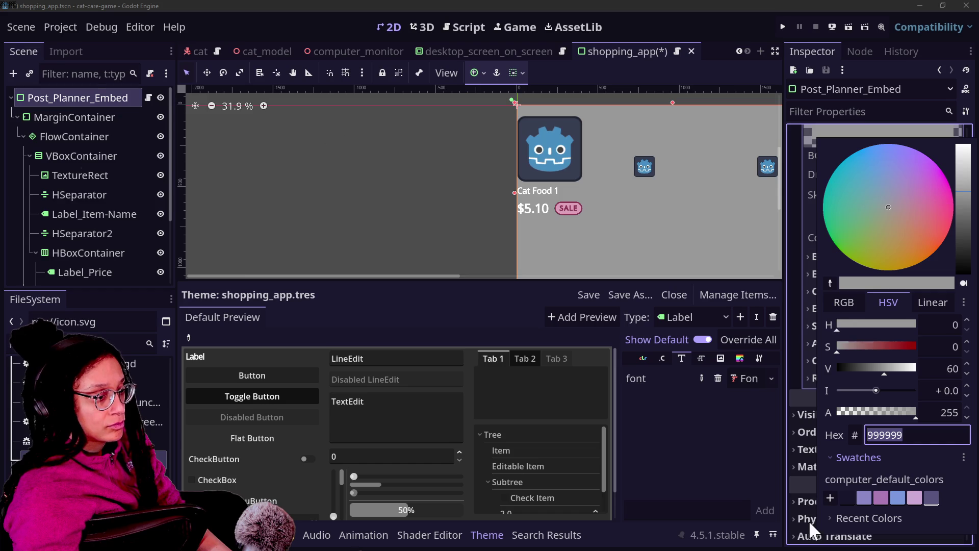
click(847, 498)
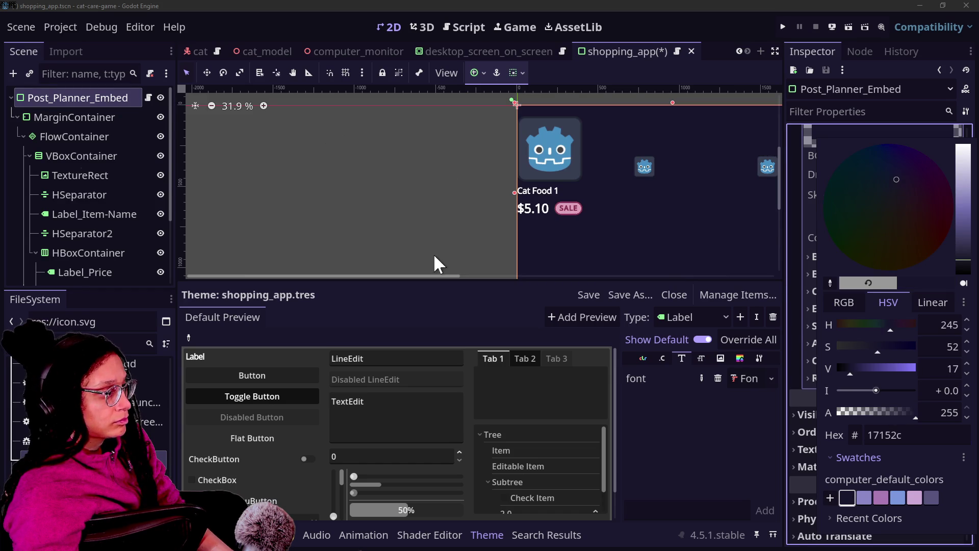
click(439, 276)
mouse_move(439, 276)
mouse_down()
mouse_move(584, 284)
mouse_move(563, 284)
mouse_up()
mouse_move(777, 162)
mouse_down()
mouse_move(769, 218)
mouse_move(776, 148)
mouse_move(770, 166)
mouse_up()
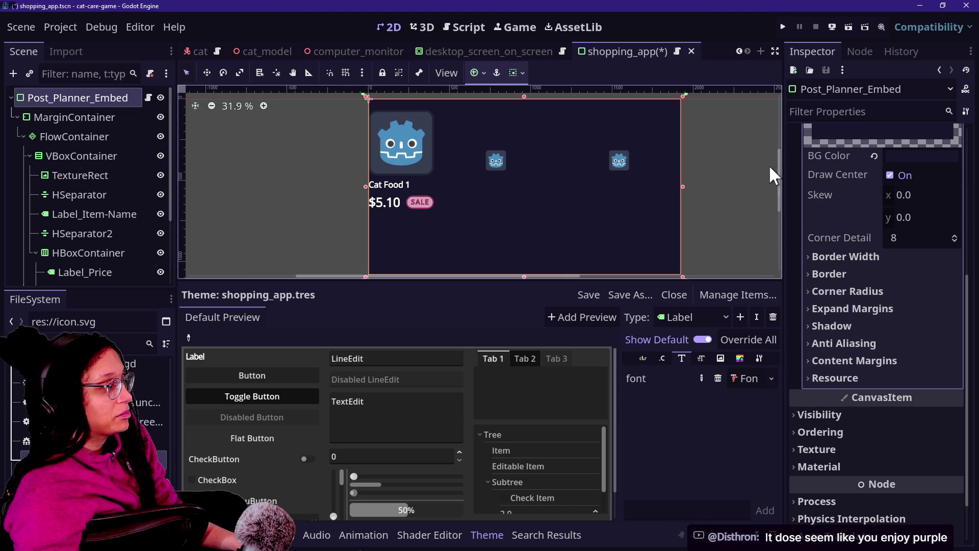
click(72, 115)
Step: Select the MarginContainer and save the scene
click(71, 99)
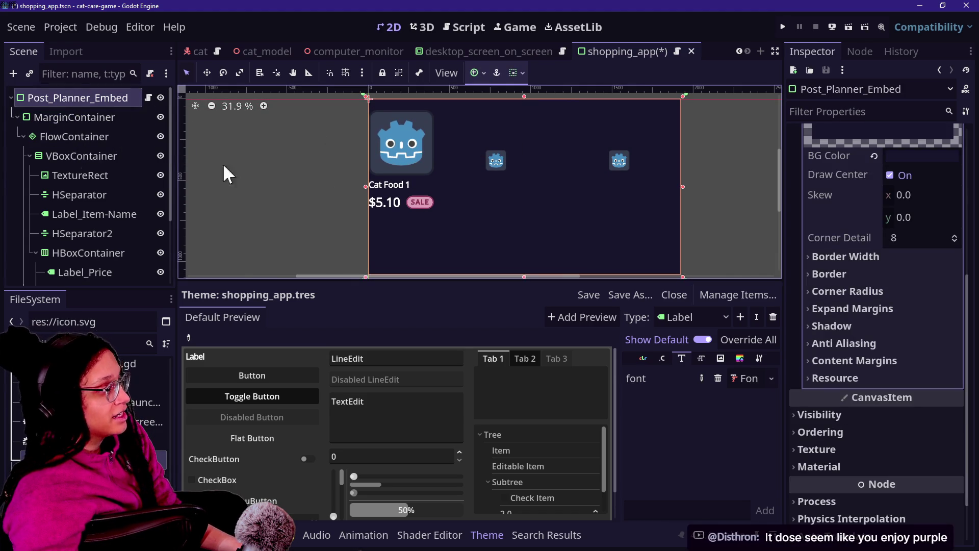
click(90, 118)
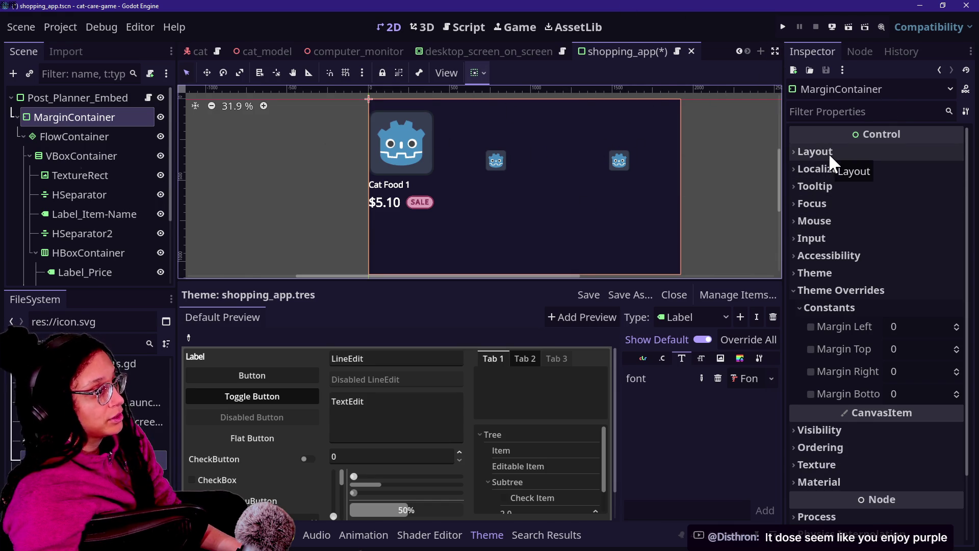
key(ctrl+s)
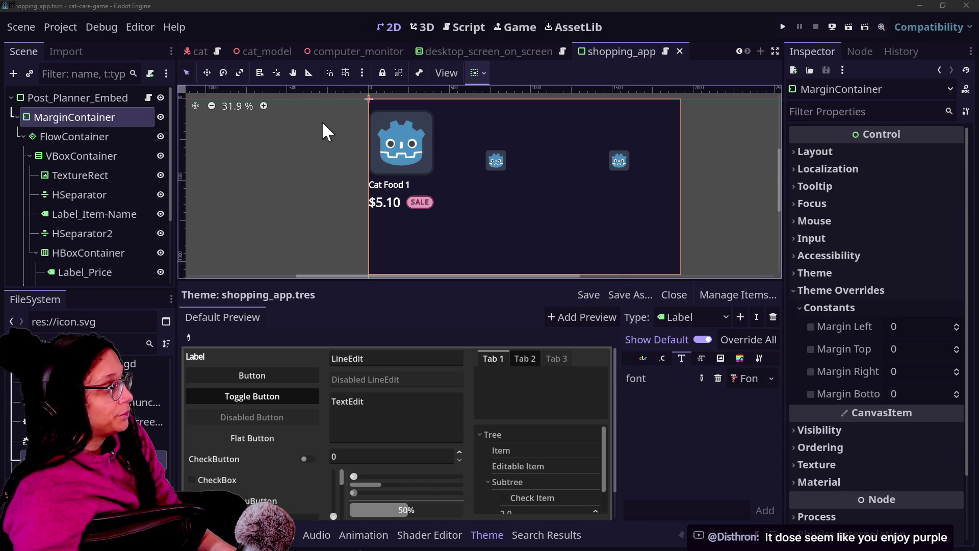
Step: Set the MarginContainer's margin overrides to 100 left and right, 50 top and bottom
click(907, 328)
mouse_move(906, 326)
mouse_down()
mouse_move(938, 325)
mouse_move(924, 326)
mouse_up()
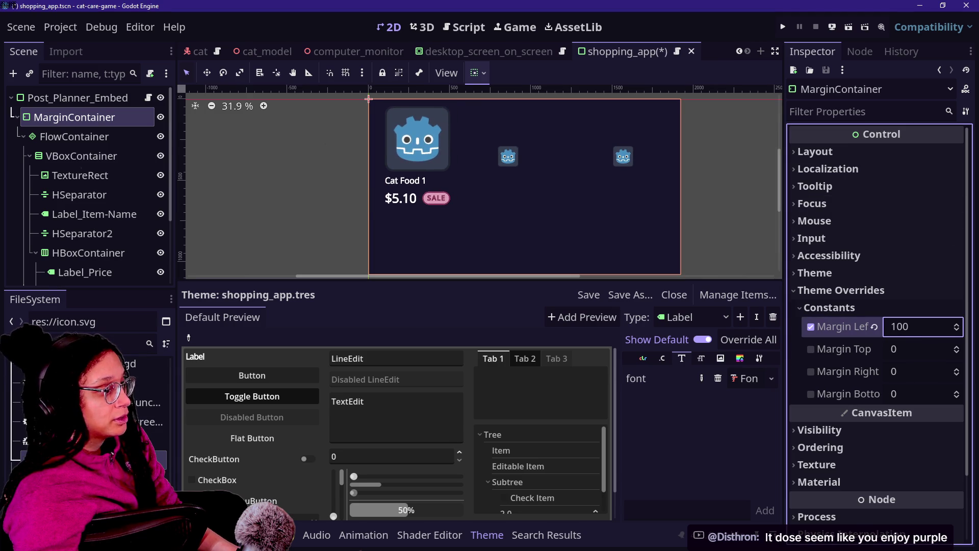
drag(910, 369, 956, 370)
text(100)
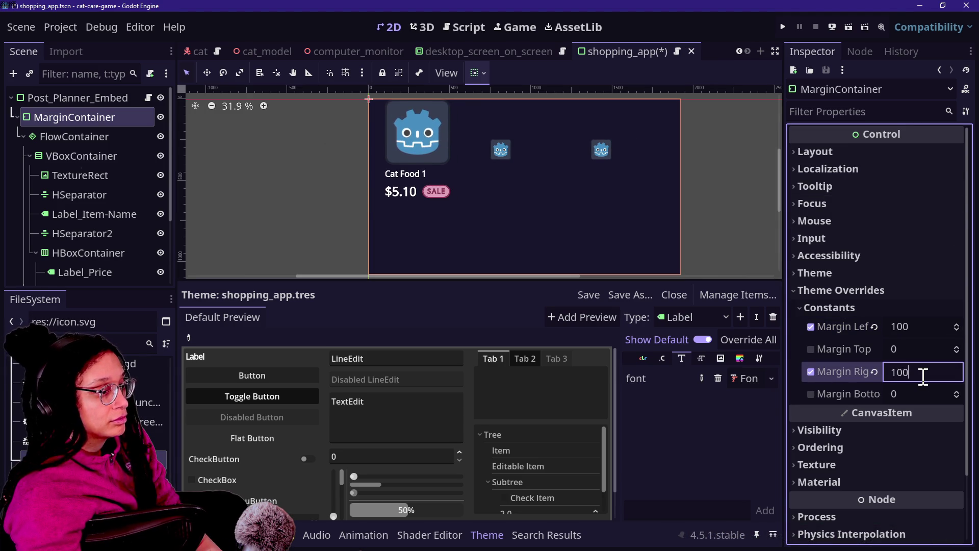
key(Return)
click(914, 351)
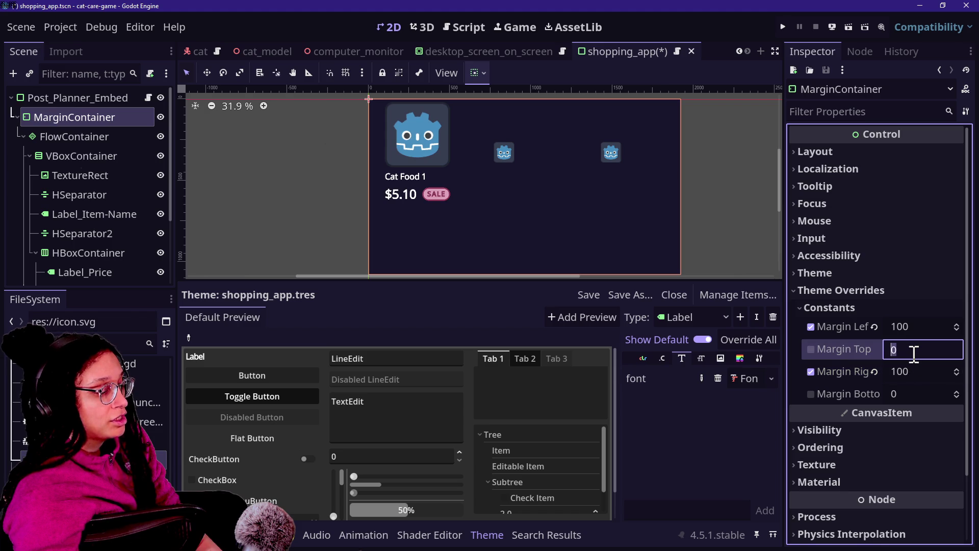
text(50)
key(Return)
click(912, 395)
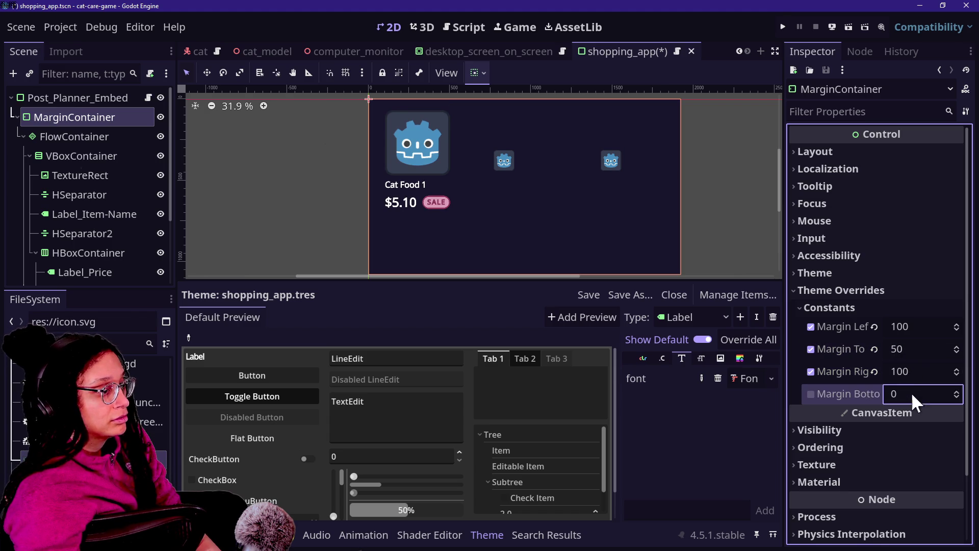
text(50)
key(Return)
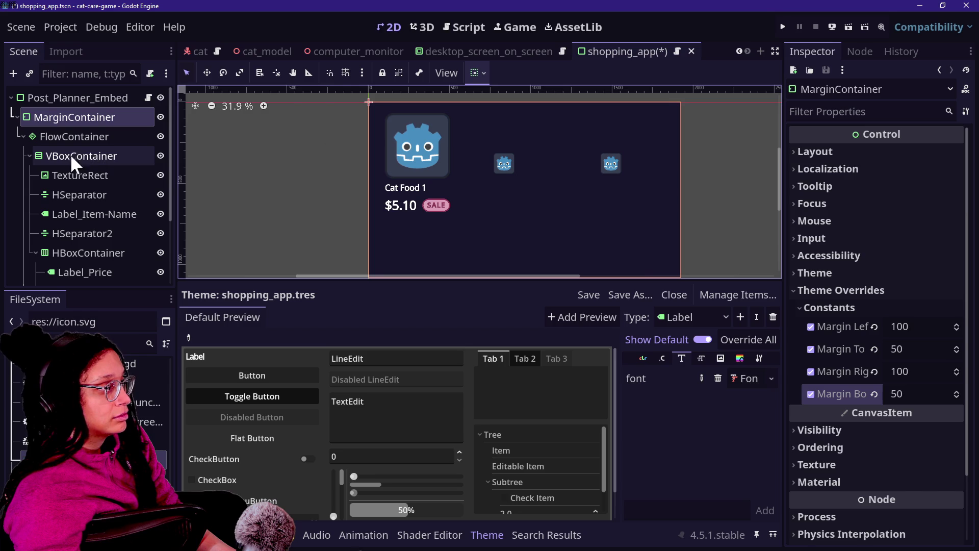
Step: Inspect the $5.10 price label and the row holding the price and badge
click(107, 266)
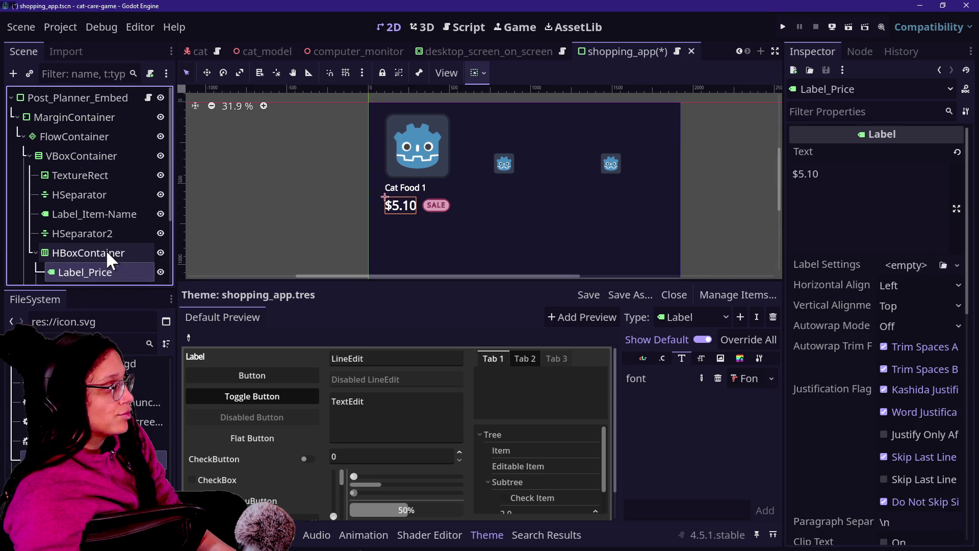
scroll(106, 250, down, 1)
click(143, 265)
click(116, 228)
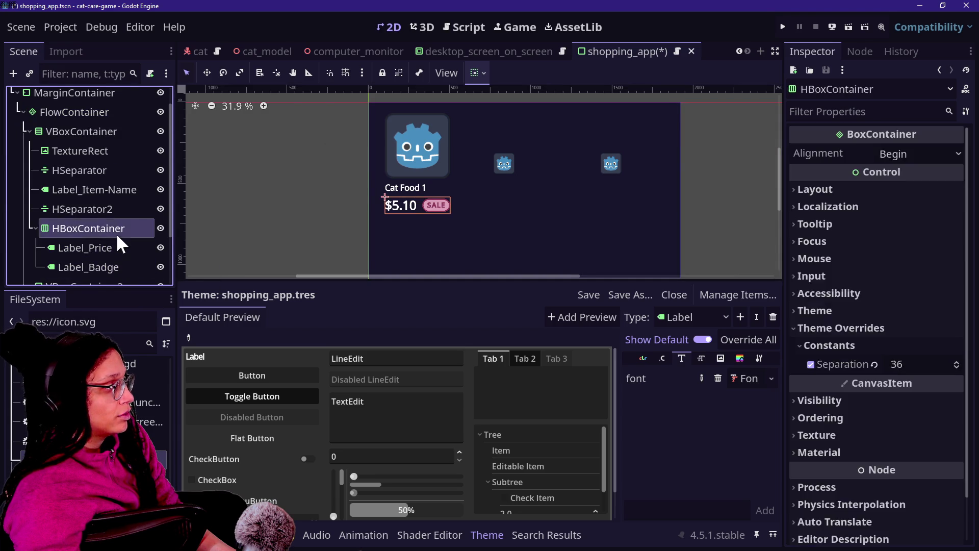
click(115, 240)
scroll(115, 238, down, 2)
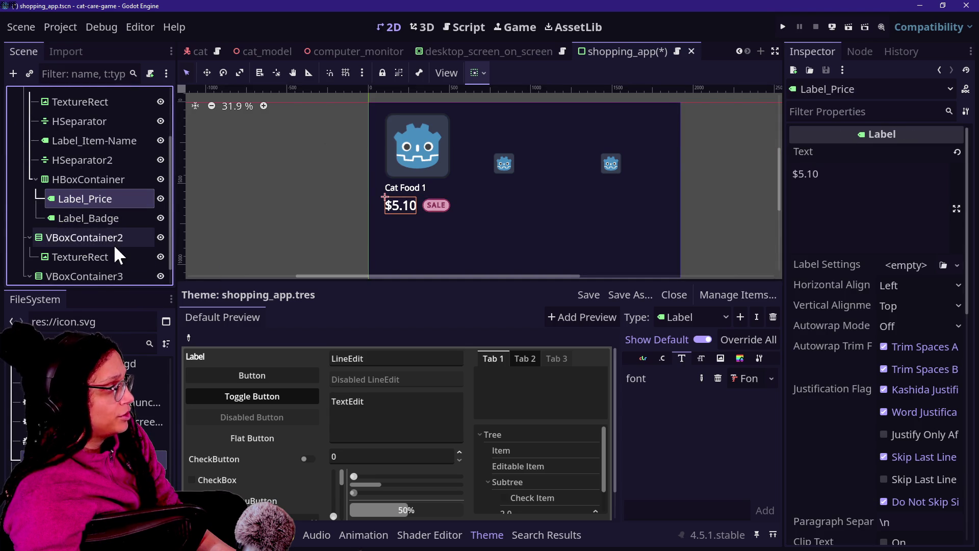
scroll(112, 149, up, 2)
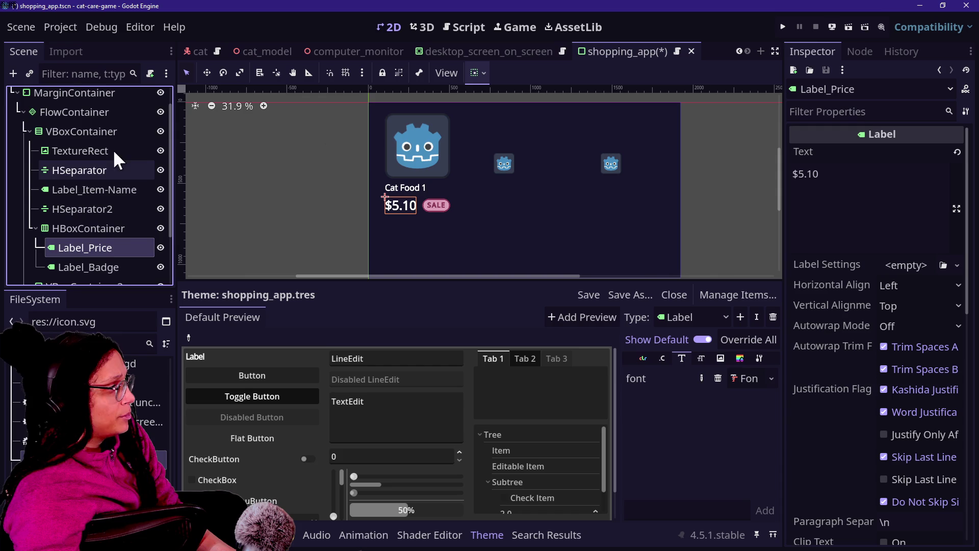
Step: Raise the Cat Food 1 item-name label's Font Size override from 52 to 63 px
click(91, 190)
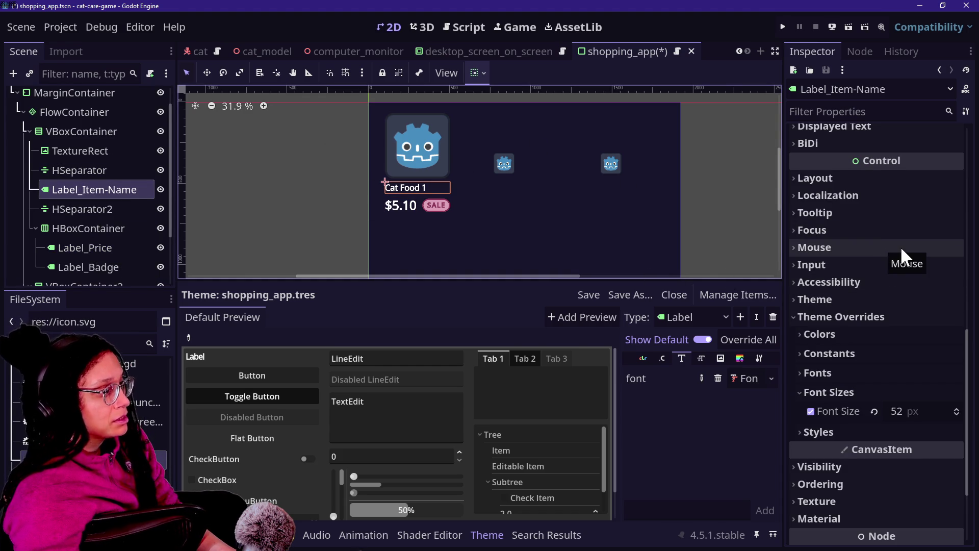
scroll(902, 261, down, 4)
scroll(889, 256, up, 2)
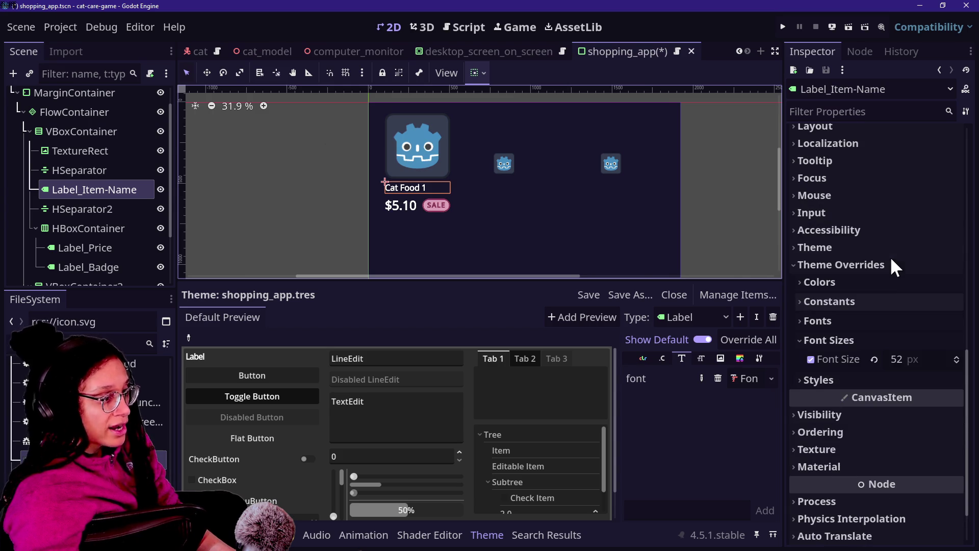
drag(955, 356, 957, 358)
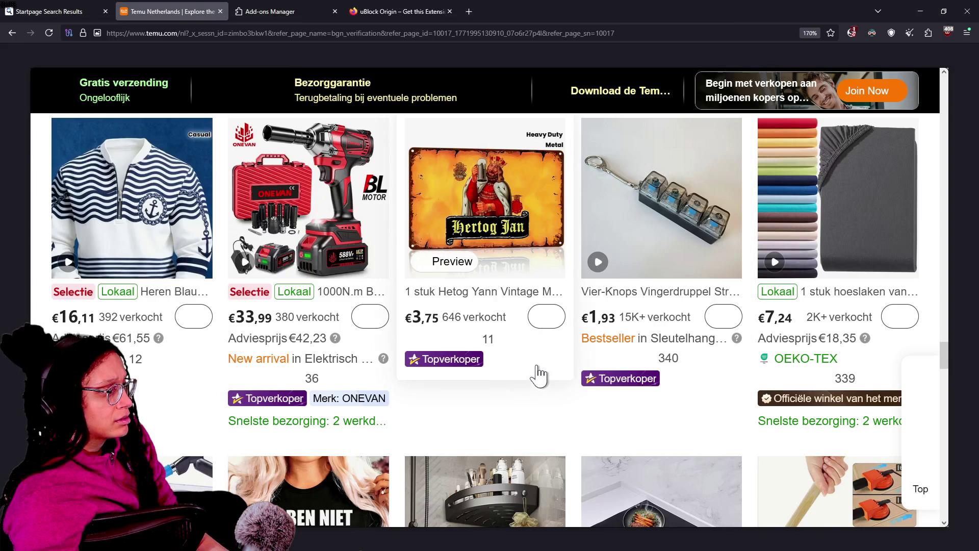
scroll(511, 321, up, 2)
scroll(512, 321, up, 5)
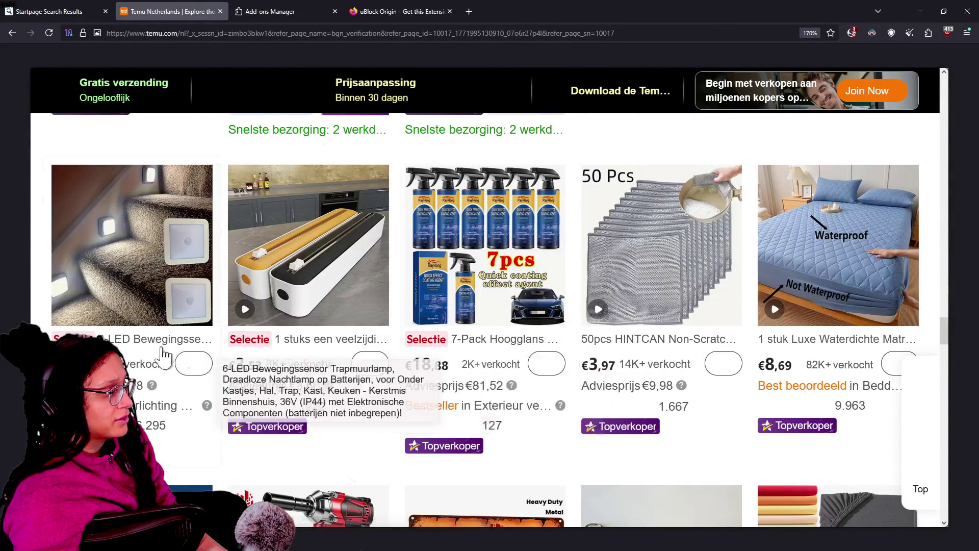
scroll(367, 352, down, 15)
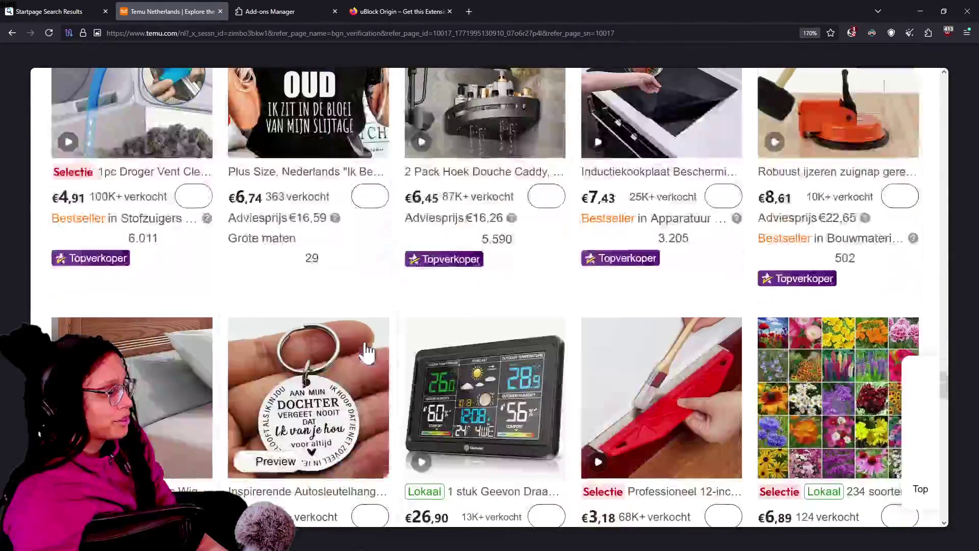
scroll(561, 314, down, 4)
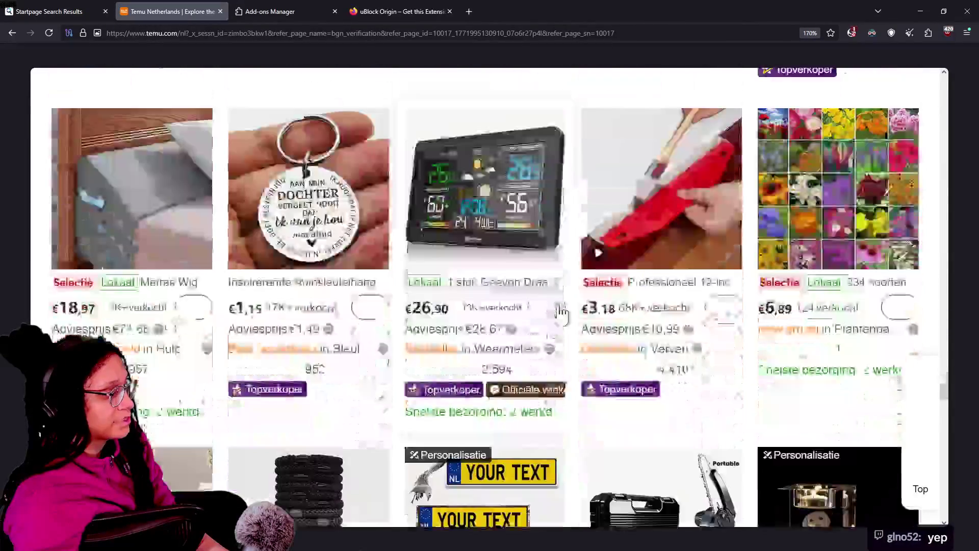
scroll(477, 324, down, 6)
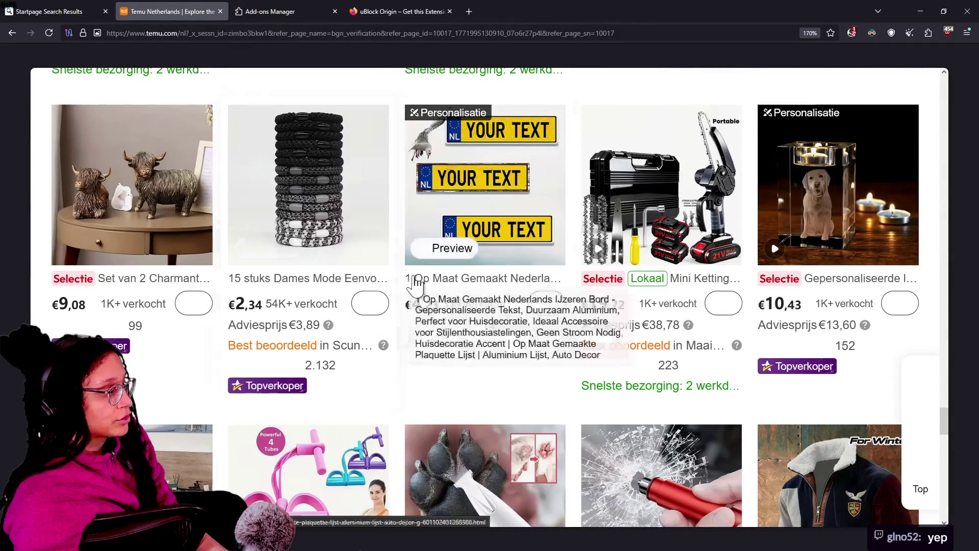
scroll(413, 290, down, 5)
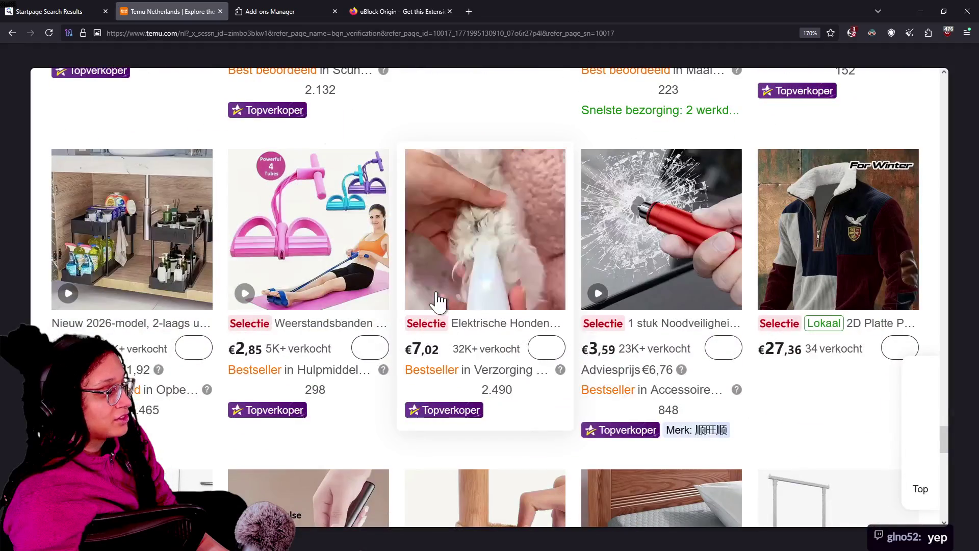
scroll(438, 300, down, 2)
scroll(462, 301, down, 5)
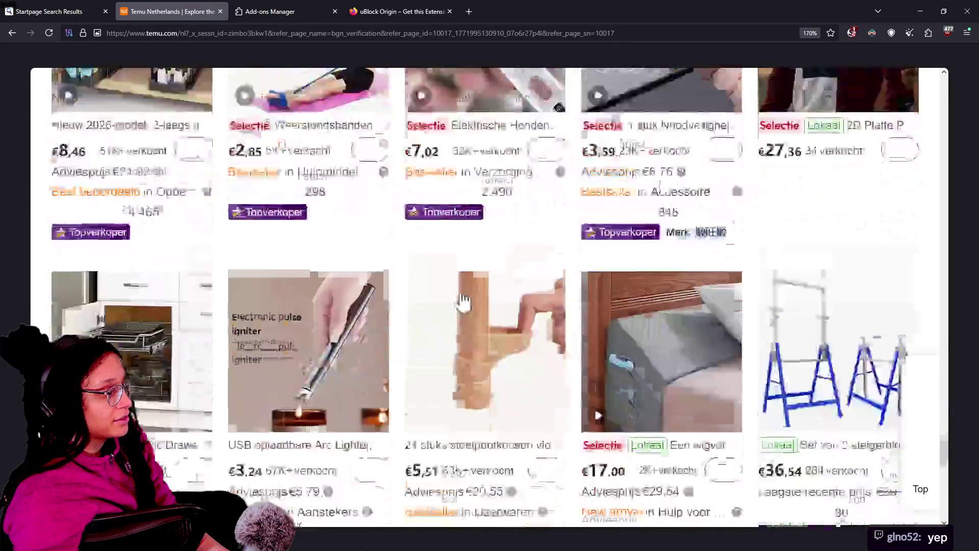
scroll(351, 295, down, 5)
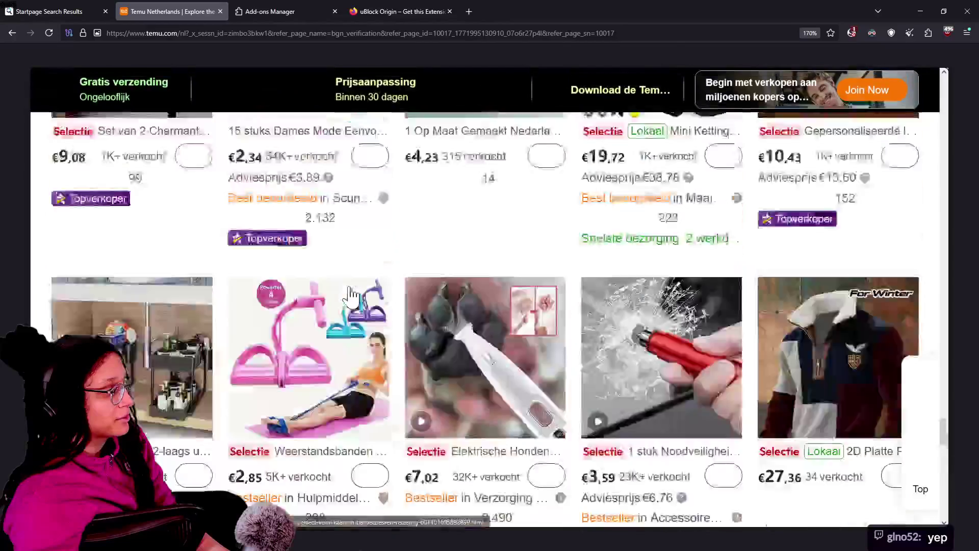
scroll(235, 293, up, 18)
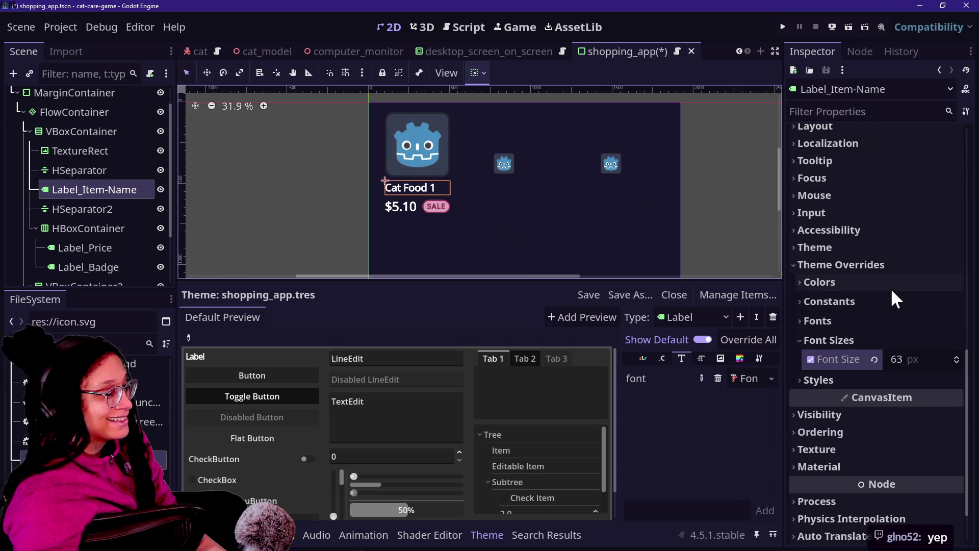
Step: Replace the label text with 'KittyYum Paw Patrol Healthy Colorful Flavor Good For Diet'
scroll(891, 292, up, 5)
click(893, 200)
key(BackSpace)
key(BackSpace)
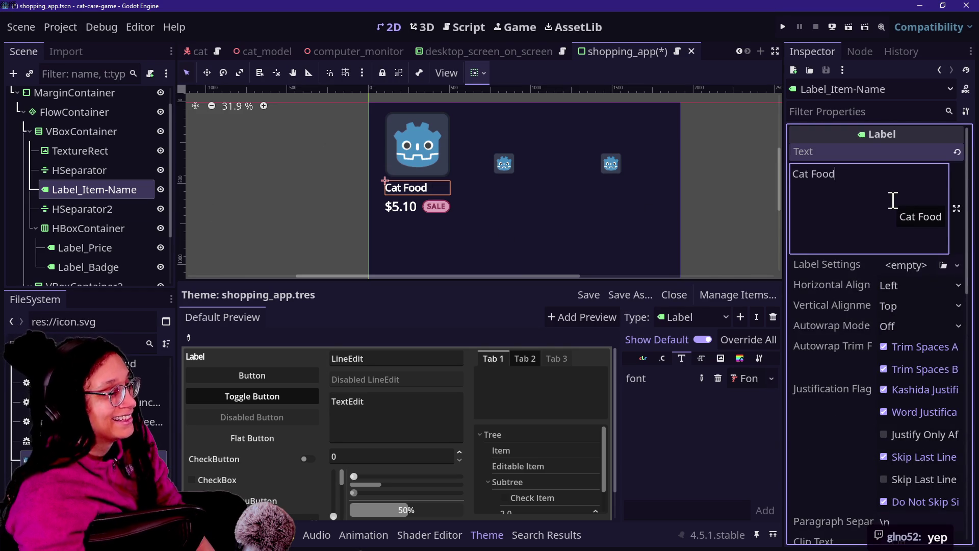
key(ctrl+a)
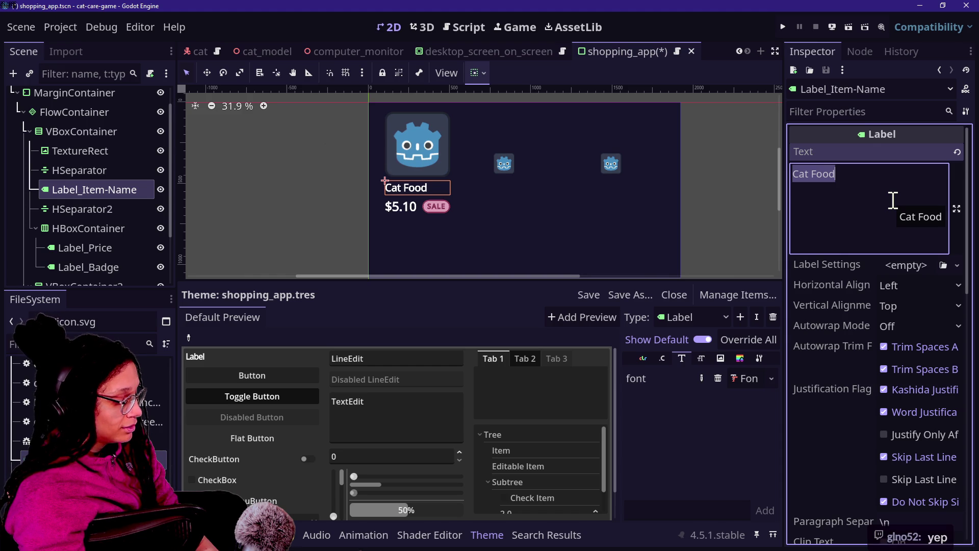
text(C)
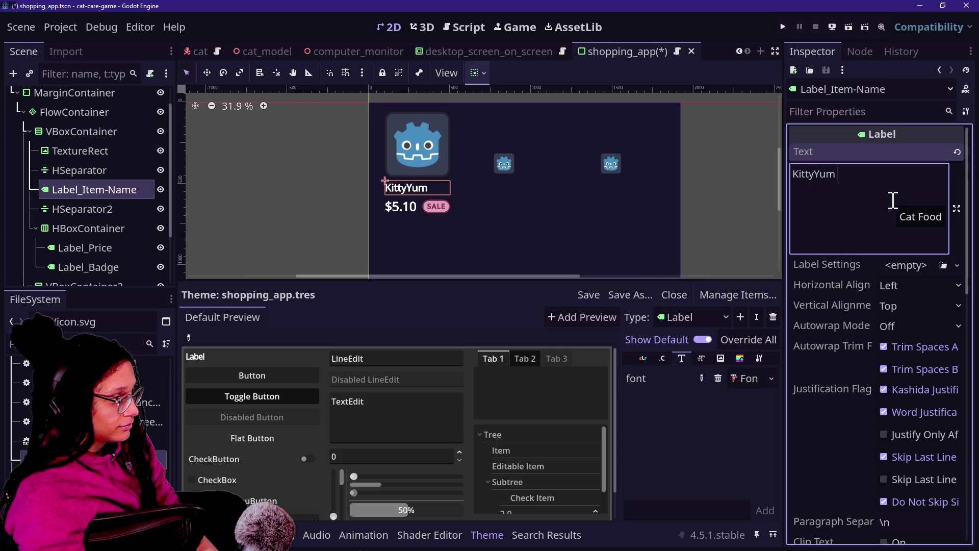
text(w Patrol)
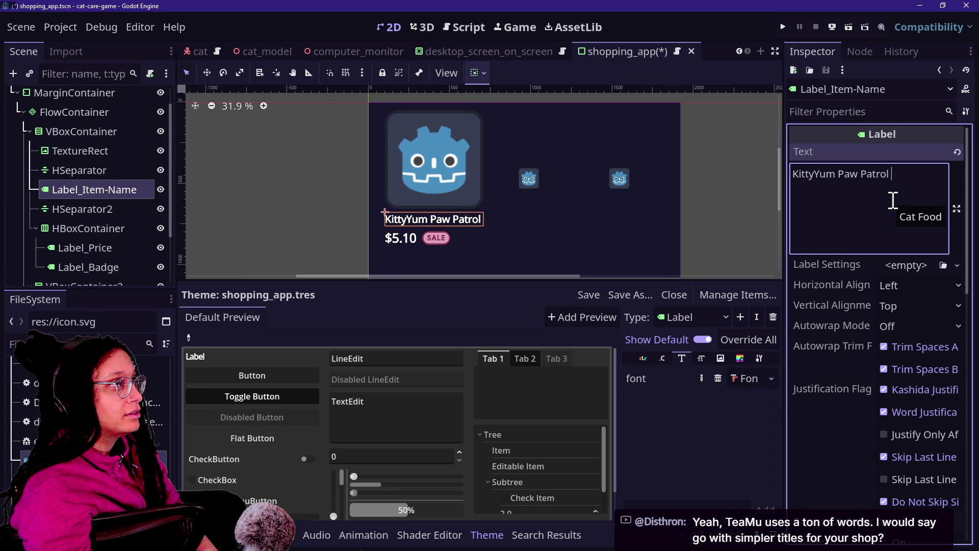
text(Health)
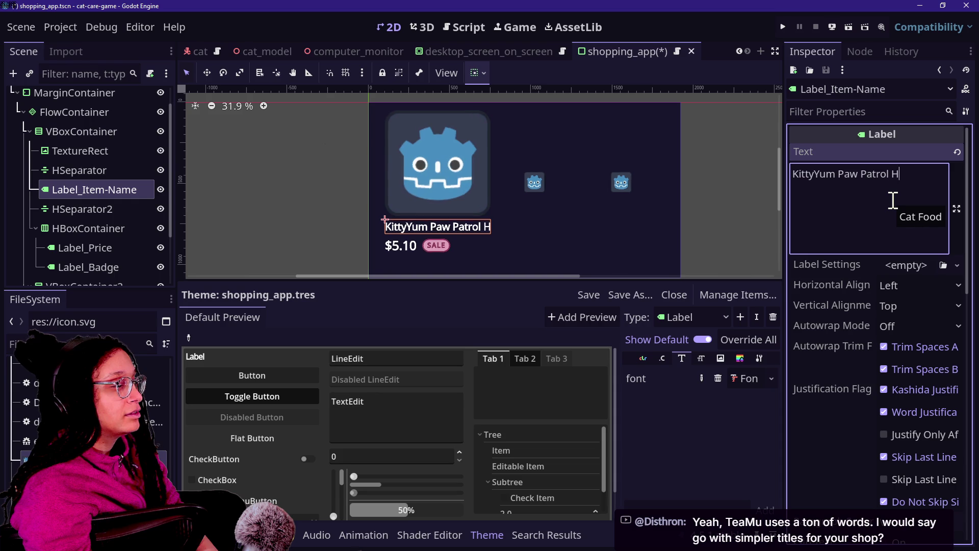
key(BackSpace)
key(BackSpace)
key(BackSpace)
text(lthy)
key(BackSpace)
key(BackSpace)
key(BackSpace)
text(lthy Fo)
key(BackSpace)
key(BackSpace)
text(Colorful Fl)
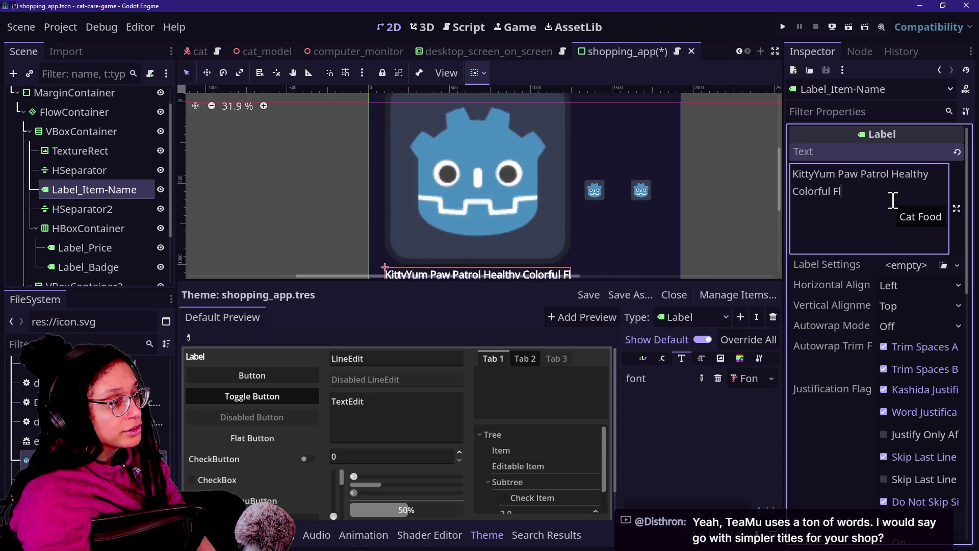
text(avor)
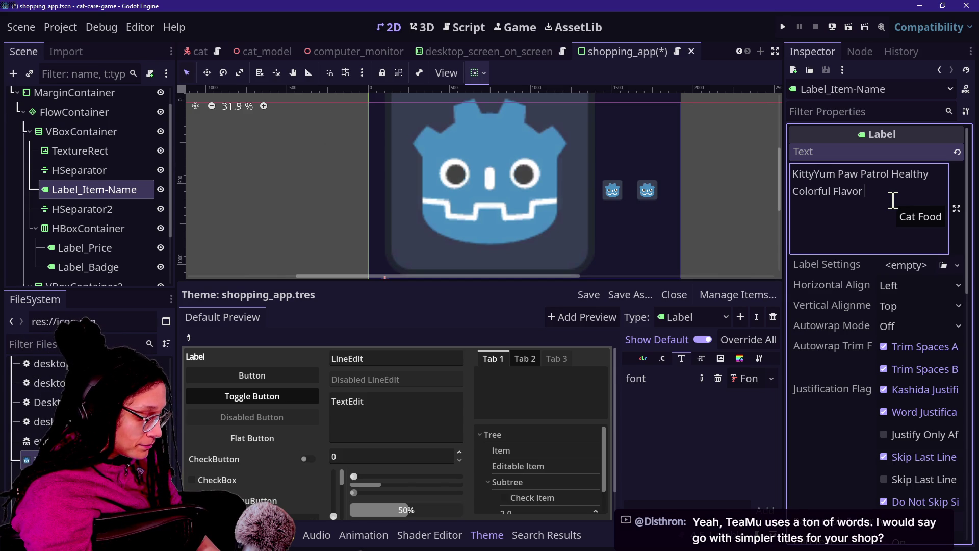
text(Good For Diet)
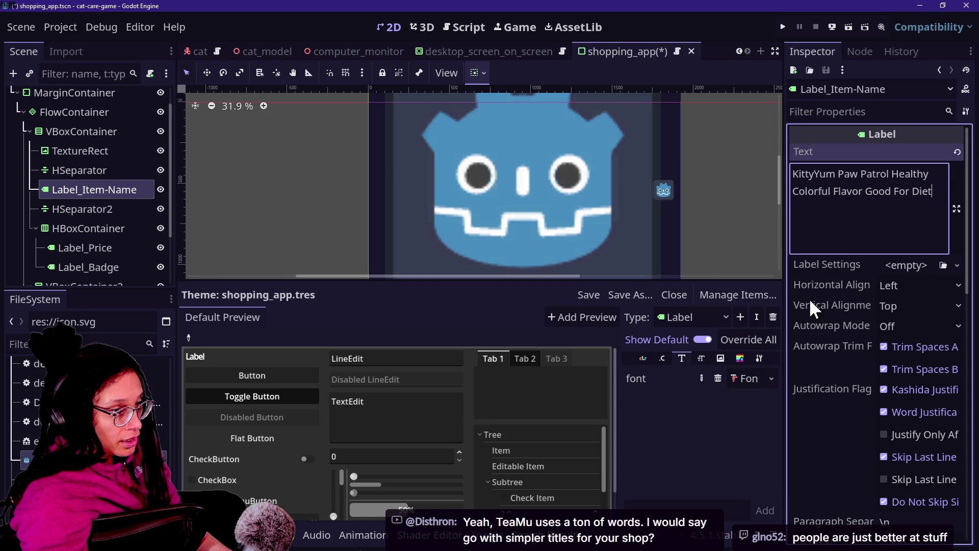
Step: Keep autowrap off, enable Clip Text and set Text Overrun to Ellipsis (6+ Characters)
click(889, 330)
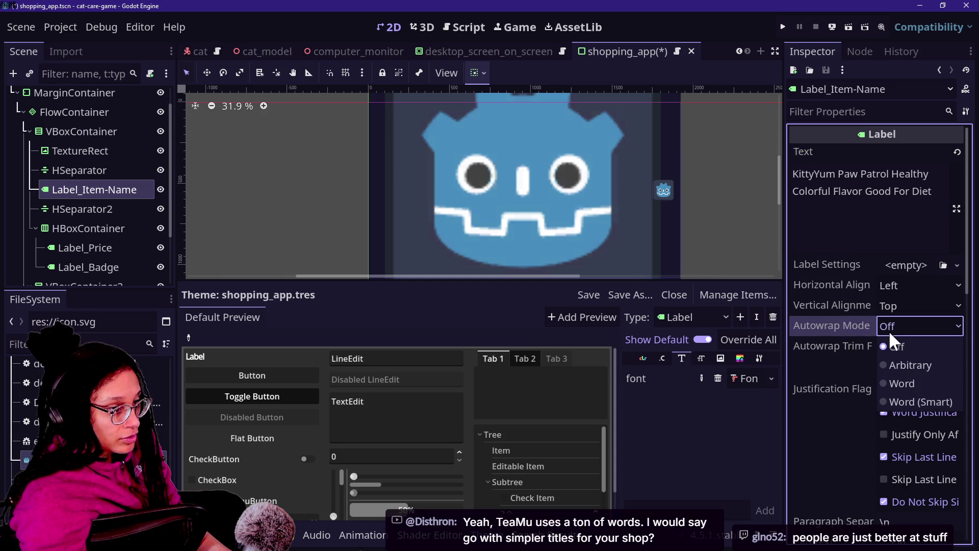
click(875, 363)
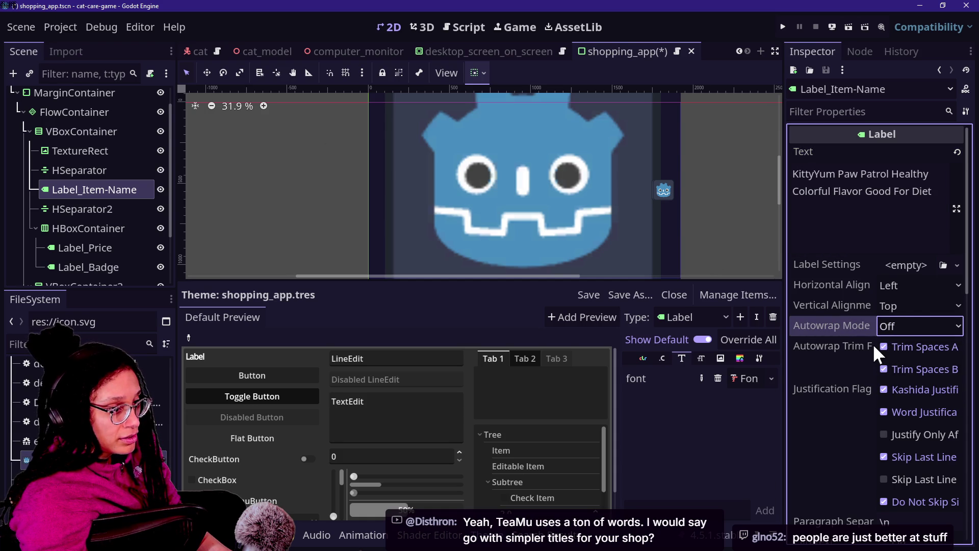
scroll(839, 374, down, 2)
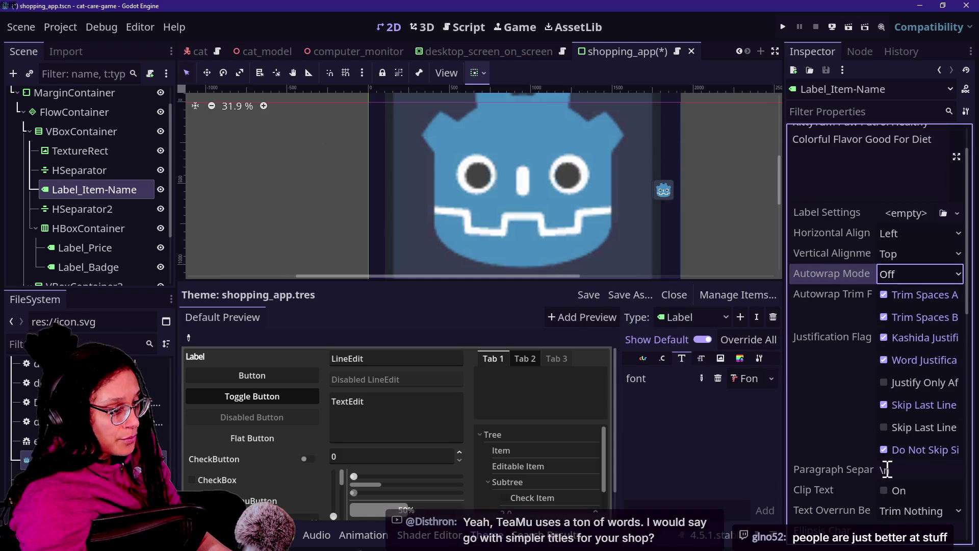
click(884, 491)
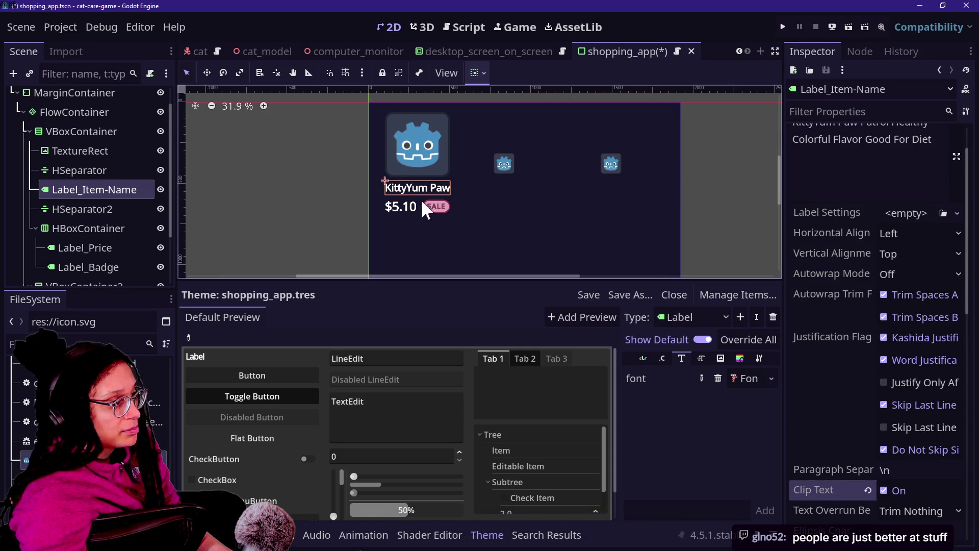
scroll(854, 459, down, 6)
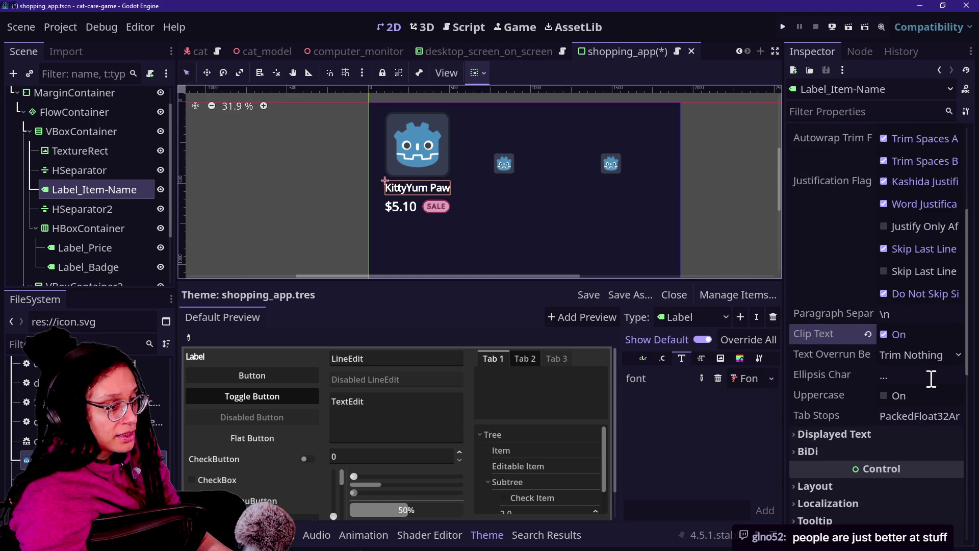
click(908, 355)
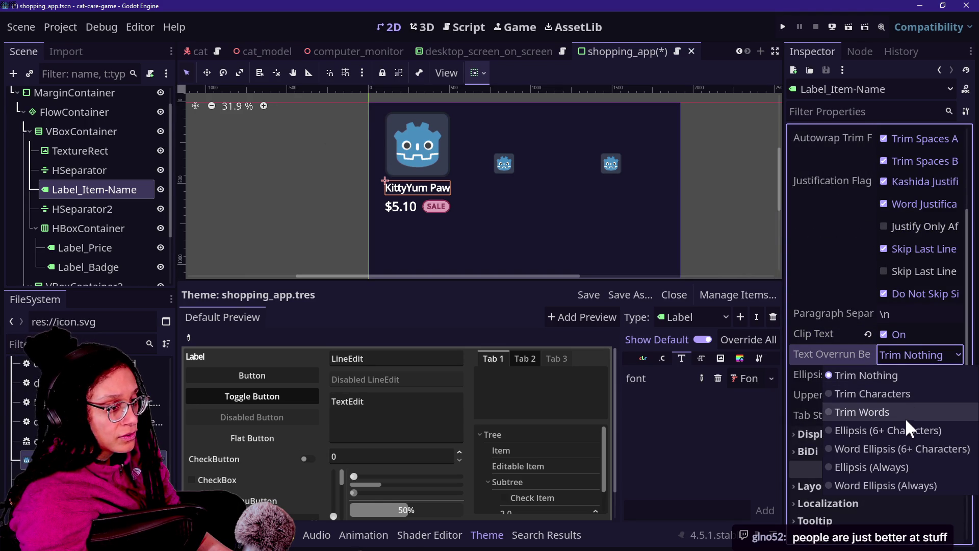
click(907, 431)
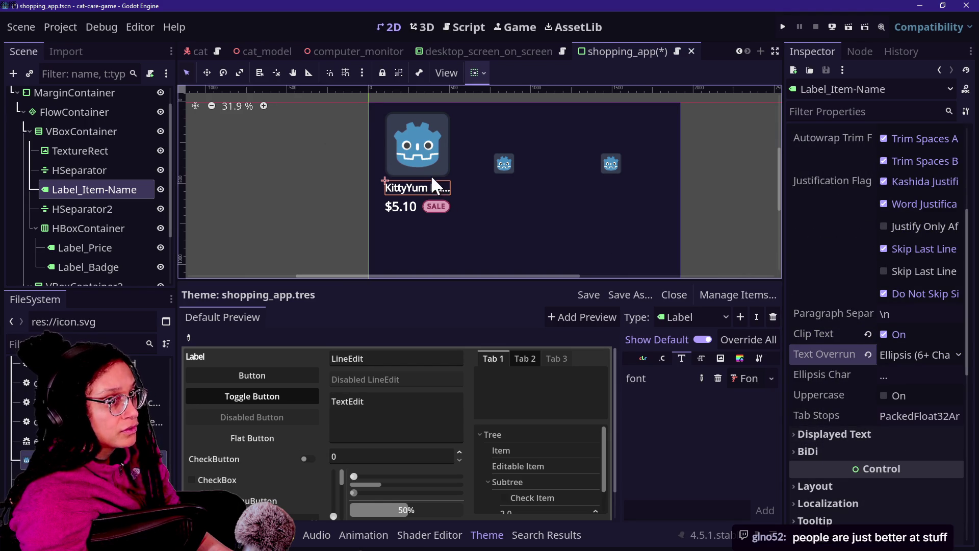
scroll(432, 178, up, 5)
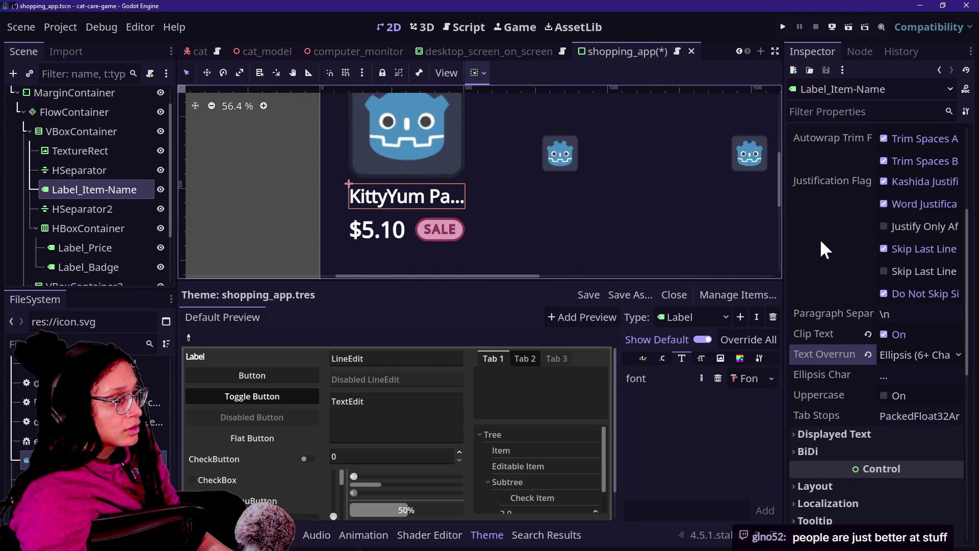
scroll(575, 233, down, 4)
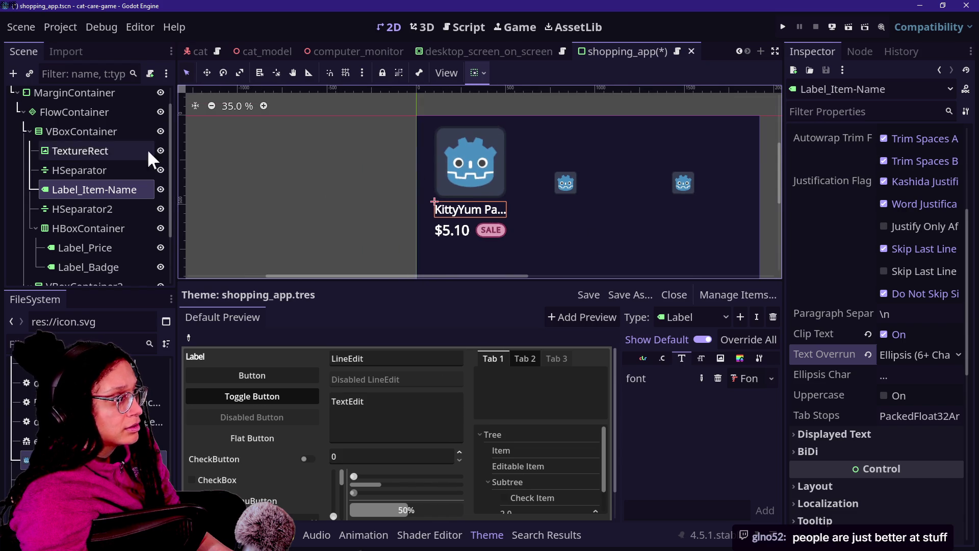
Step: Inspect the card's VBoxContainer, FlowContainer, HSeparator, price-and-badge row and SALE badge
click(76, 131)
click(72, 112)
click(77, 170)
click(79, 189)
click(82, 228)
click(78, 265)
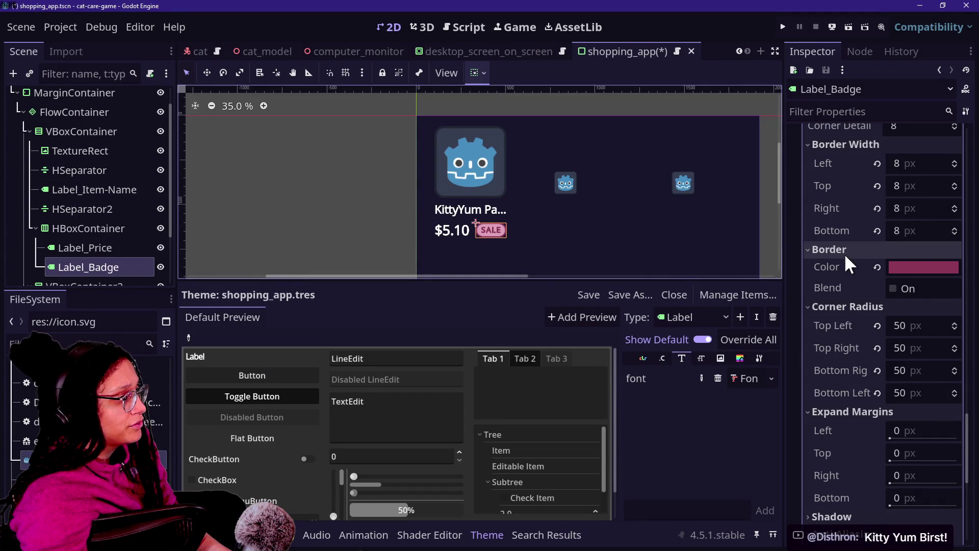
Step: Insert 'BURST -' after KittyYum in the item title and save the scene
scroll(844, 253, up, 10)
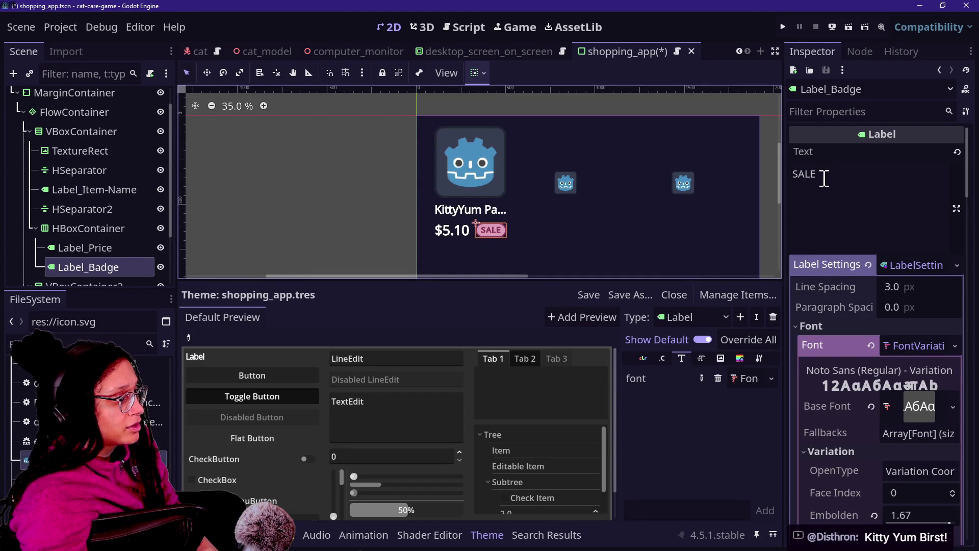
click(80, 194)
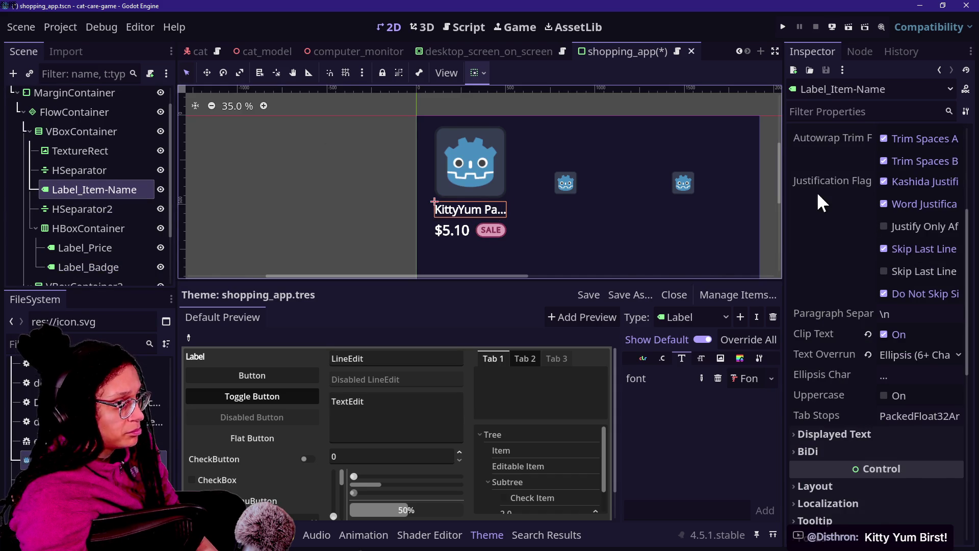
scroll(816, 191, up, 5)
click(836, 174)
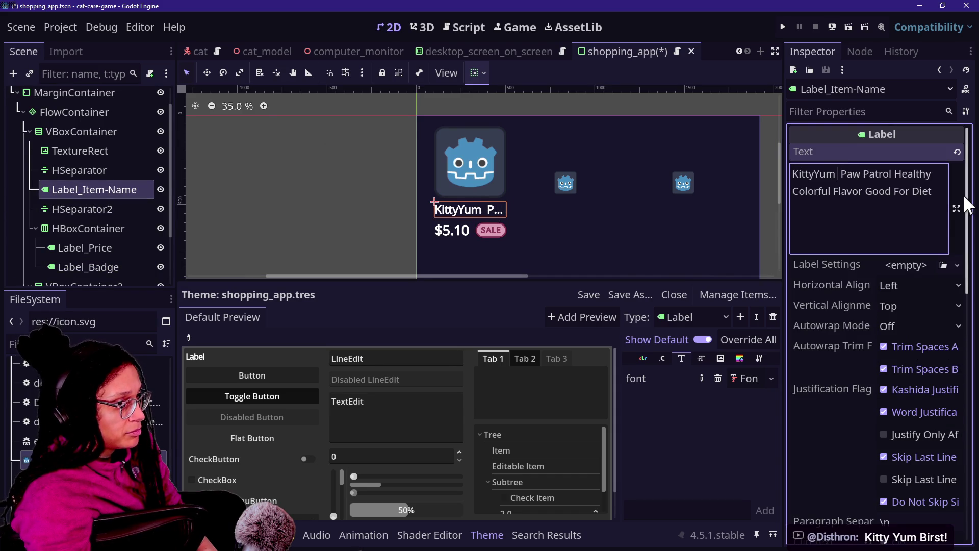
text(BURST -)
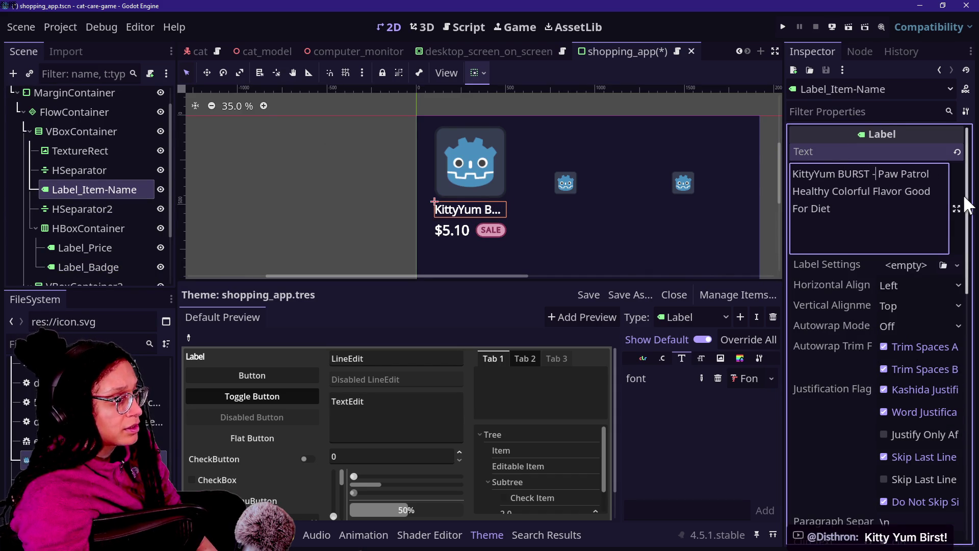
click(77, 190)
key(ctrl+s)
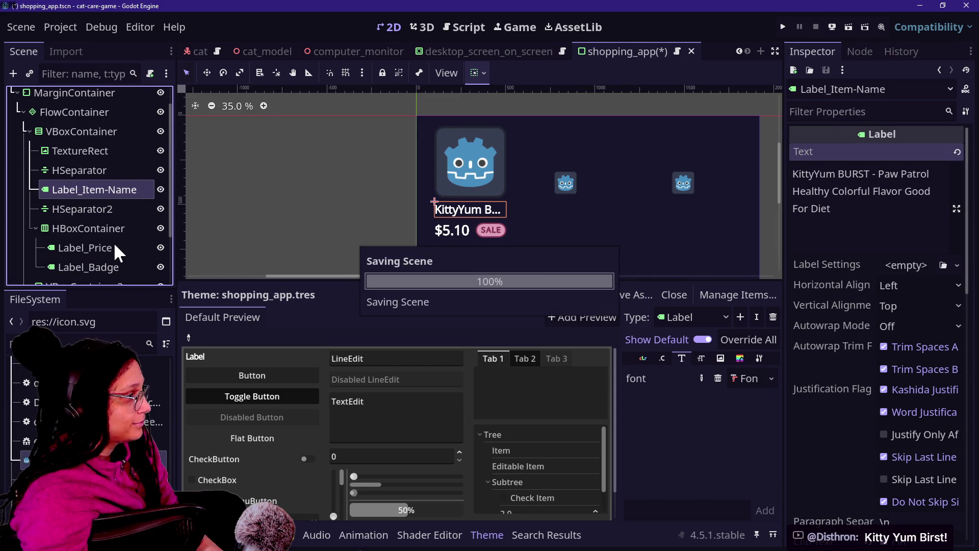
key(Up)
key(Down)
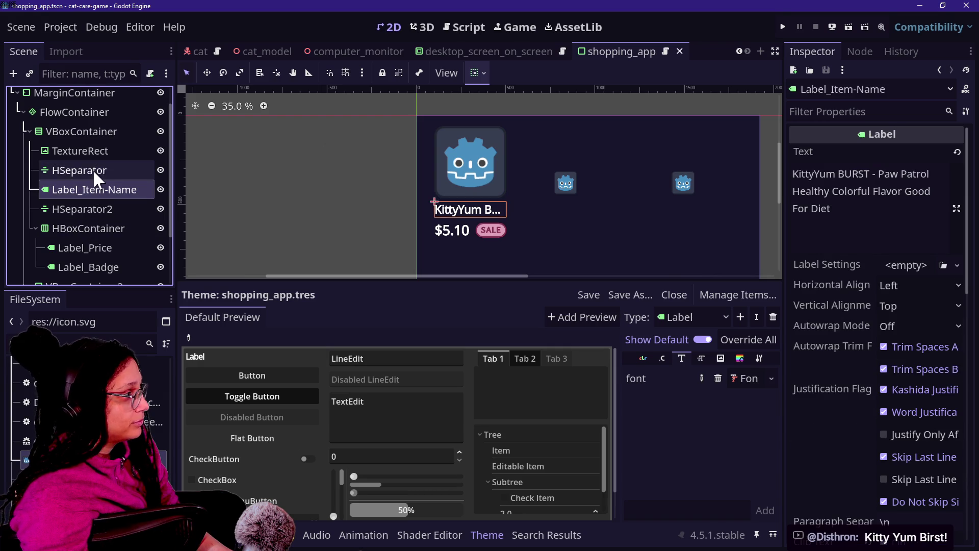
Step: Browse the item-name label's Theme Overrides and font override group
scroll(829, 335, down, 10)
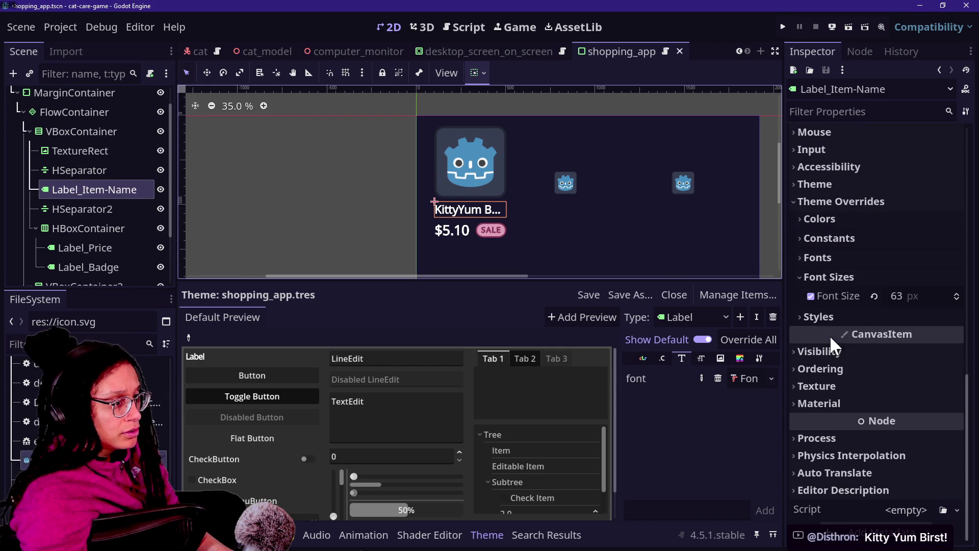
scroll(840, 323, up, 2)
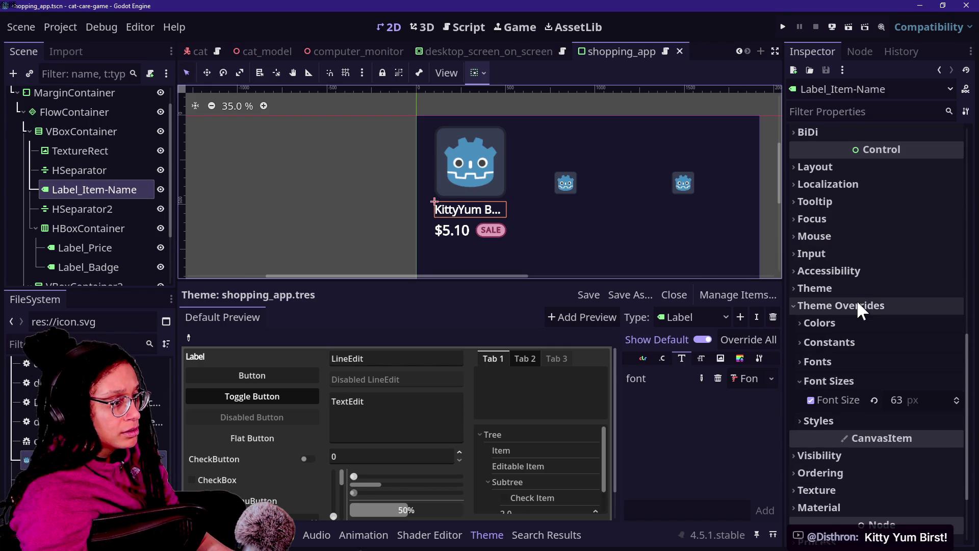
click(857, 302)
click(859, 317)
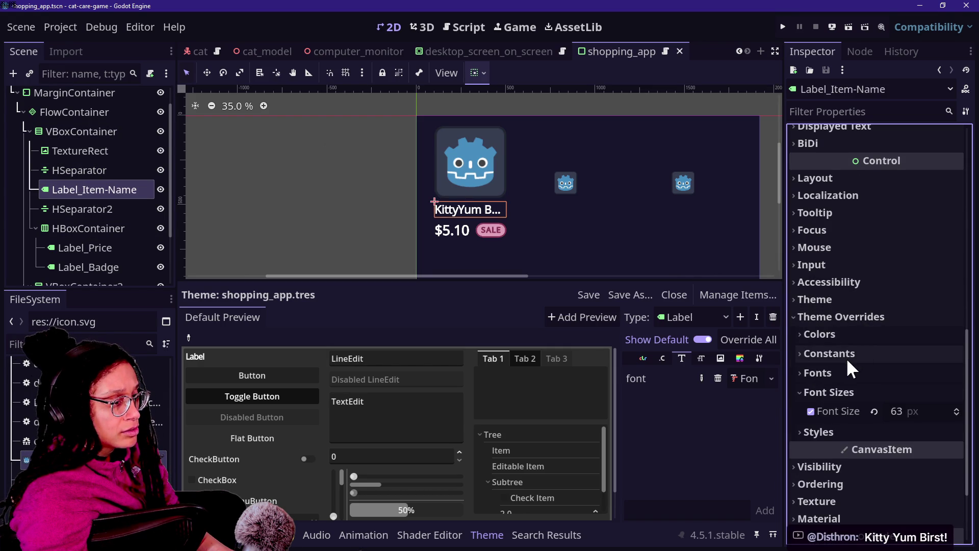
click(859, 372)
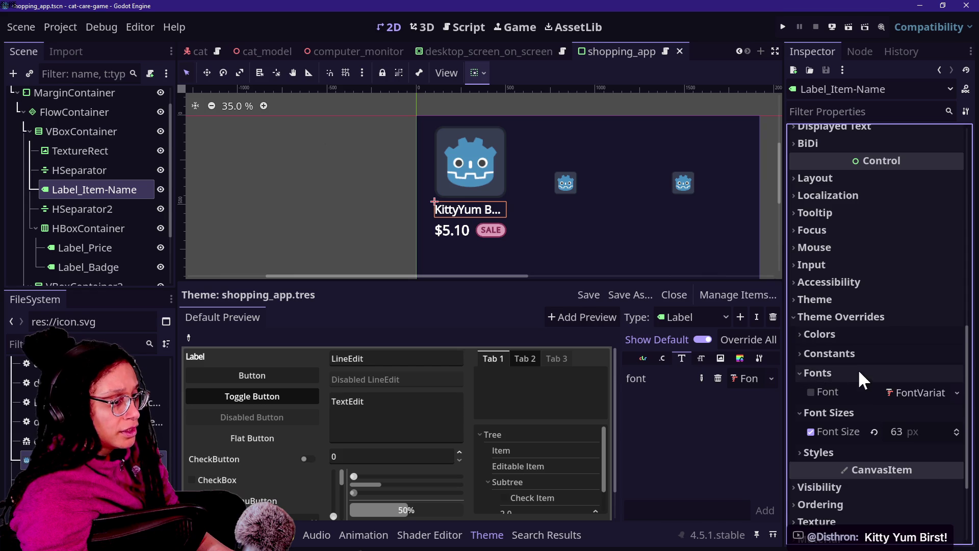
click(858, 372)
scroll(870, 301, up, 8)
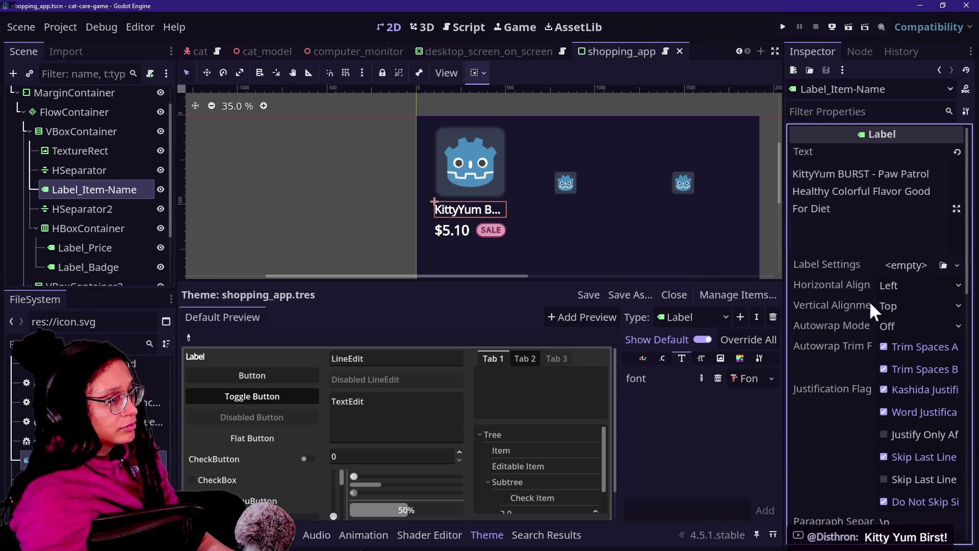
Step: Give the item-name label a new LabelSettings resource and expand its Font group
click(954, 265)
click(921, 290)
click(908, 263)
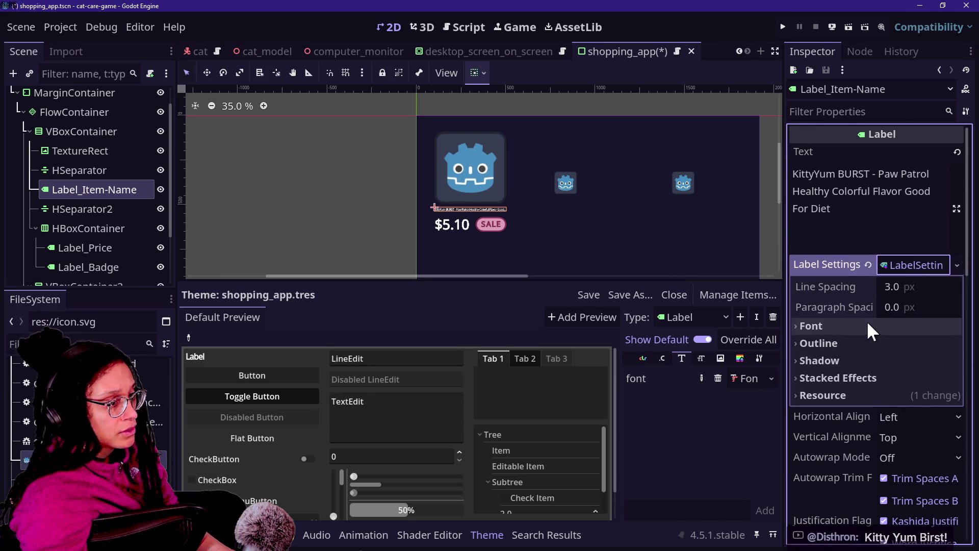
click(852, 327)
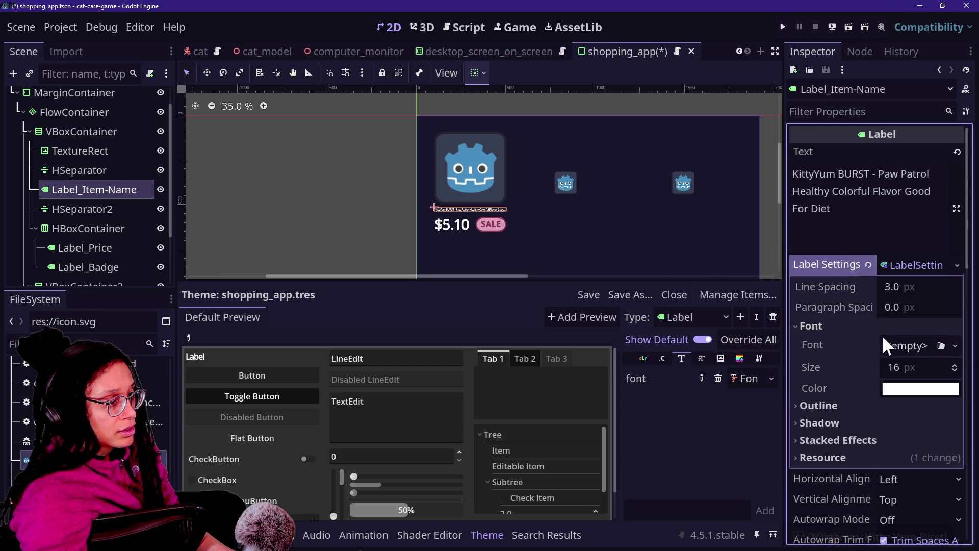
click(952, 345)
click(801, 352)
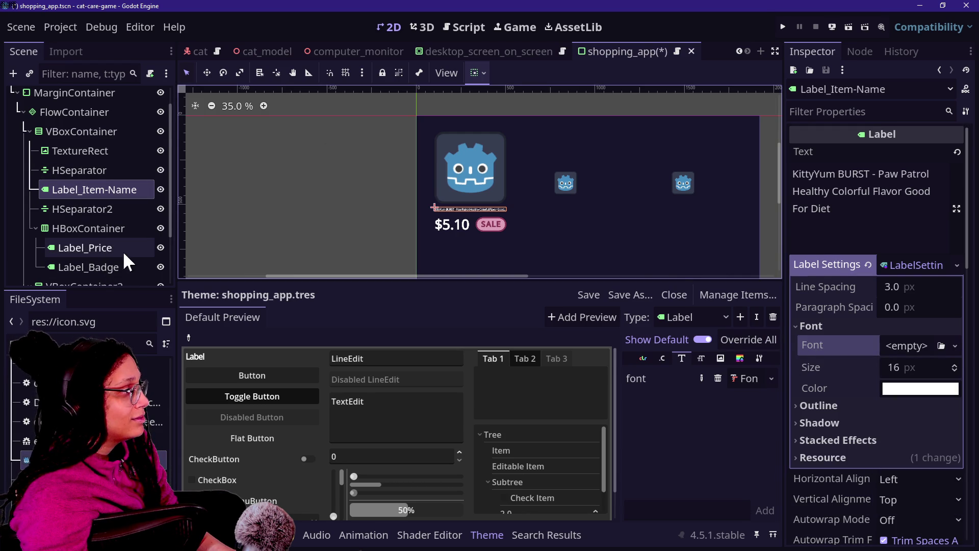
Step: Set the LabelSettings font to a new FontVariation based on NotoSans at 56 px
click(955, 347)
click(916, 404)
click(907, 345)
scroll(899, 391, down, 1)
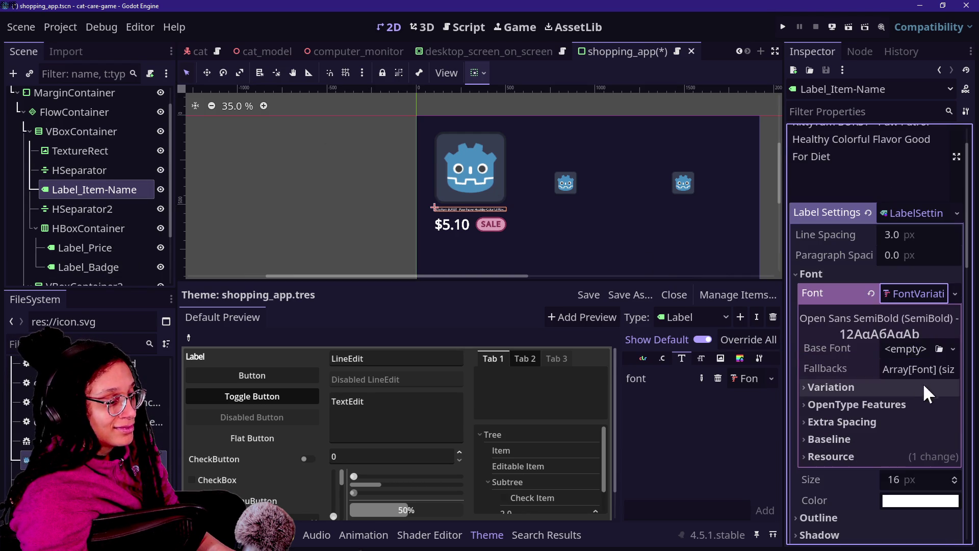
click(952, 349)
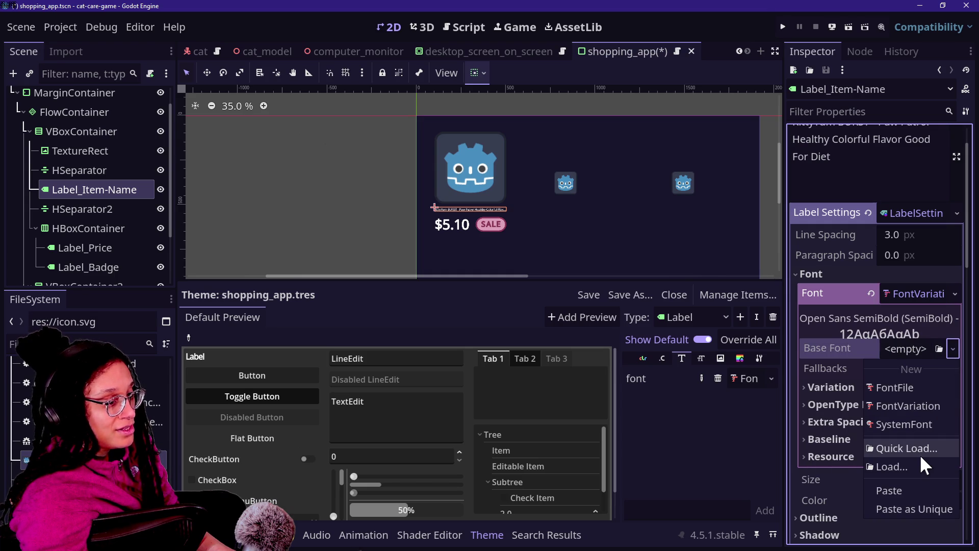
click(918, 450)
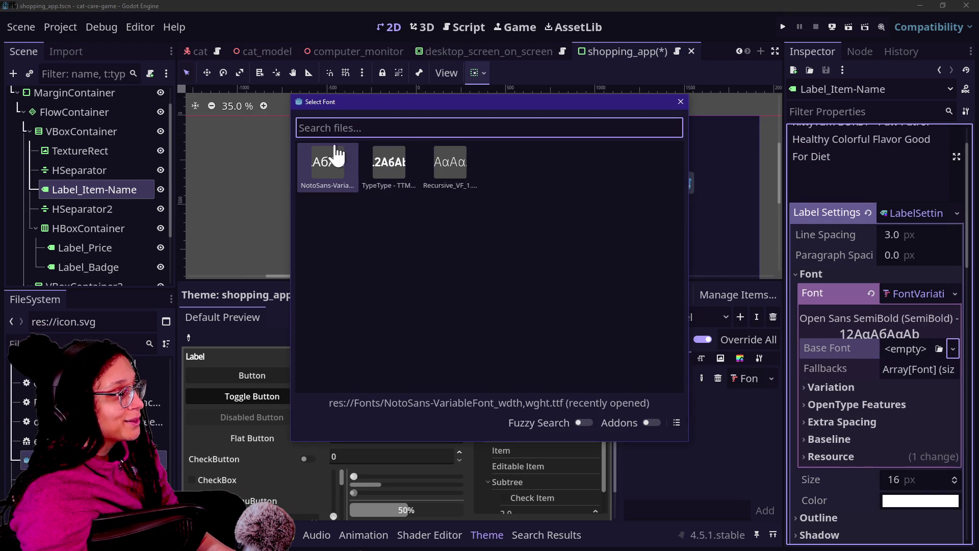
double_click(329, 161)
scroll(842, 393, down, 1)
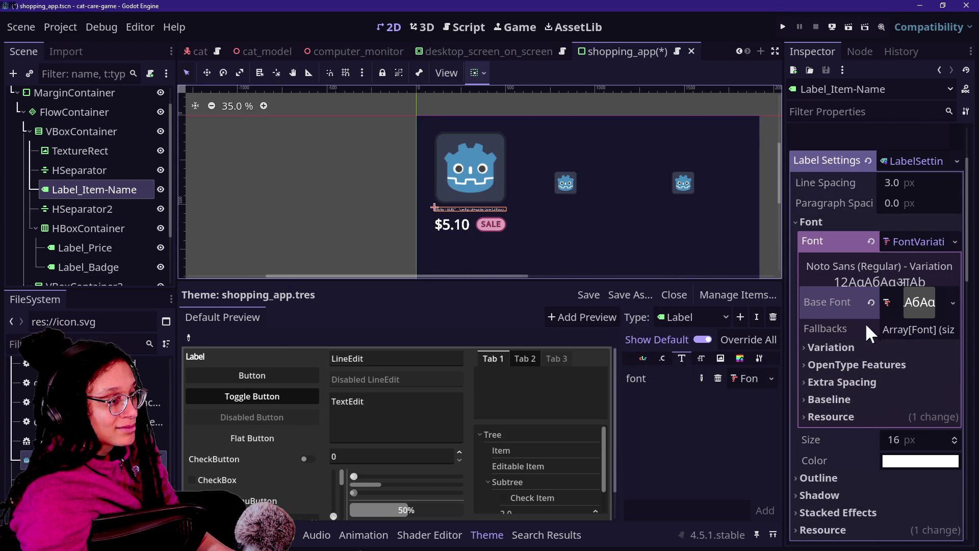
mouse_move(895, 440)
mouse_down()
mouse_move(946, 439)
mouse_move(889, 442)
mouse_move(915, 439)
mouse_up()
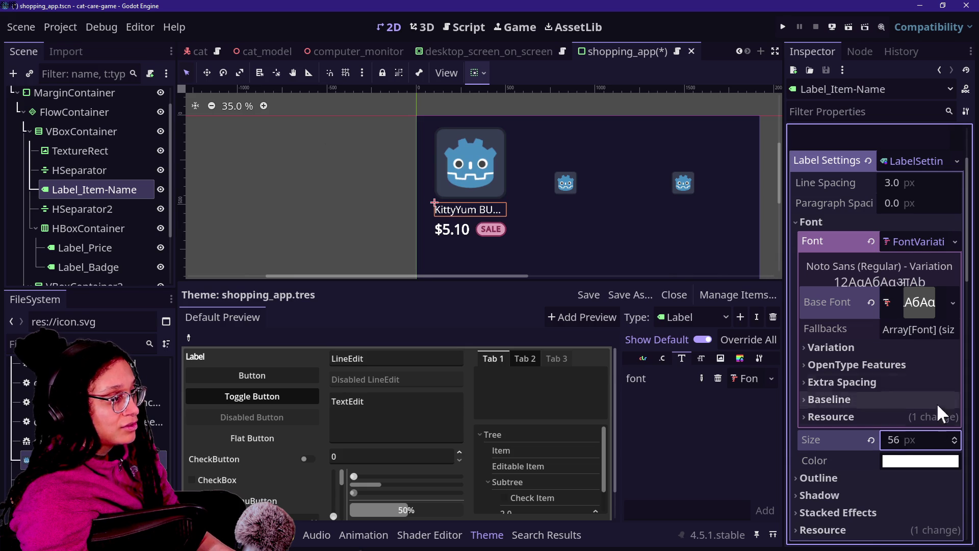
scroll(760, 218, down, 5)
scroll(759, 217, up, 6)
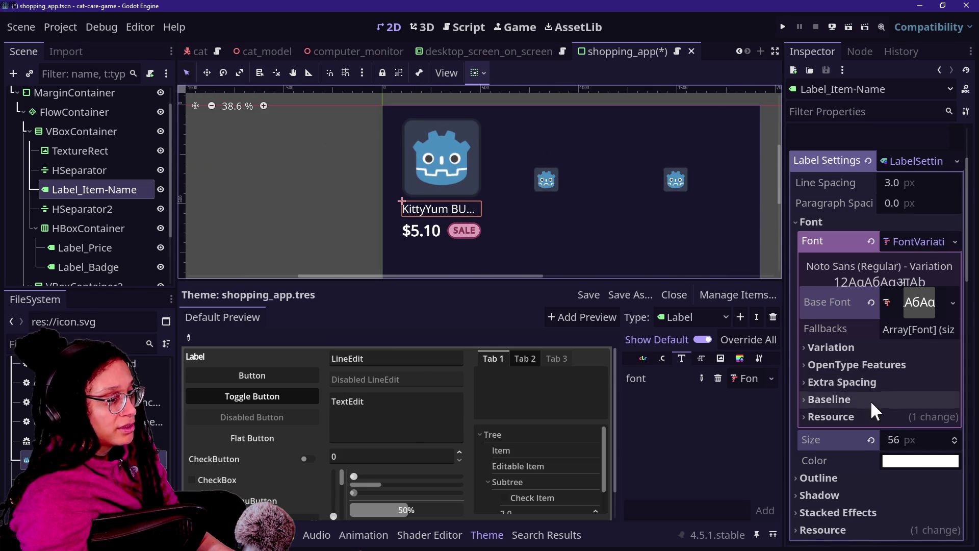
click(89, 147)
click(85, 112)
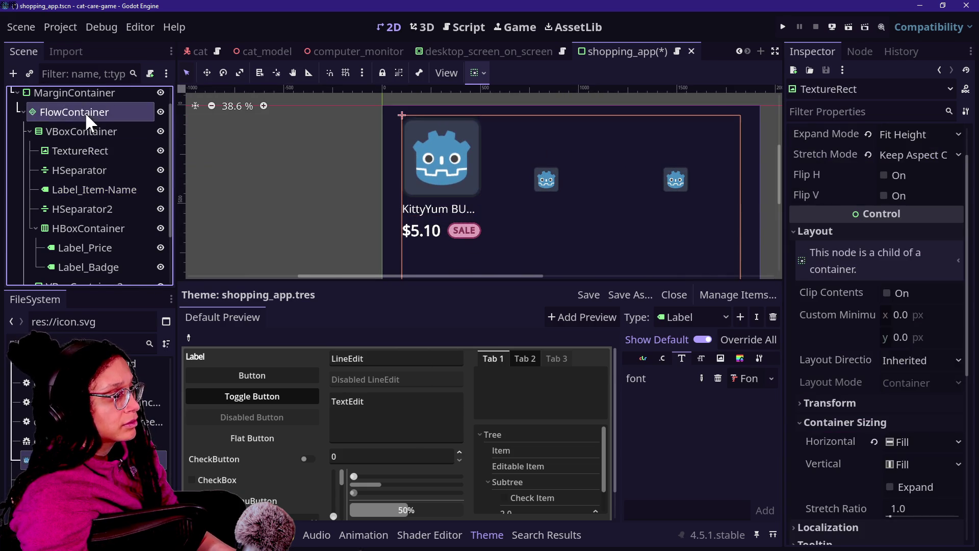
click(76, 204)
click(75, 225)
click(75, 244)
click(76, 170)
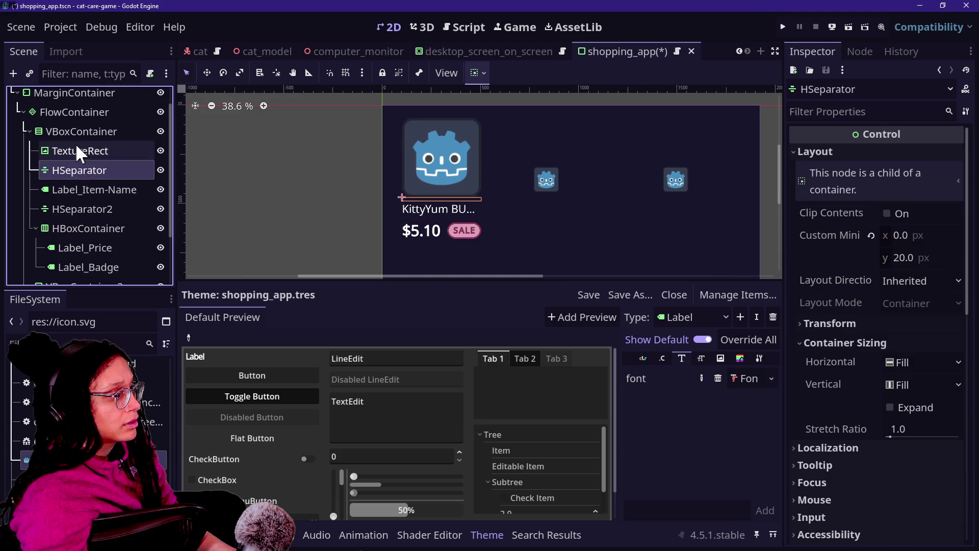
click(72, 132)
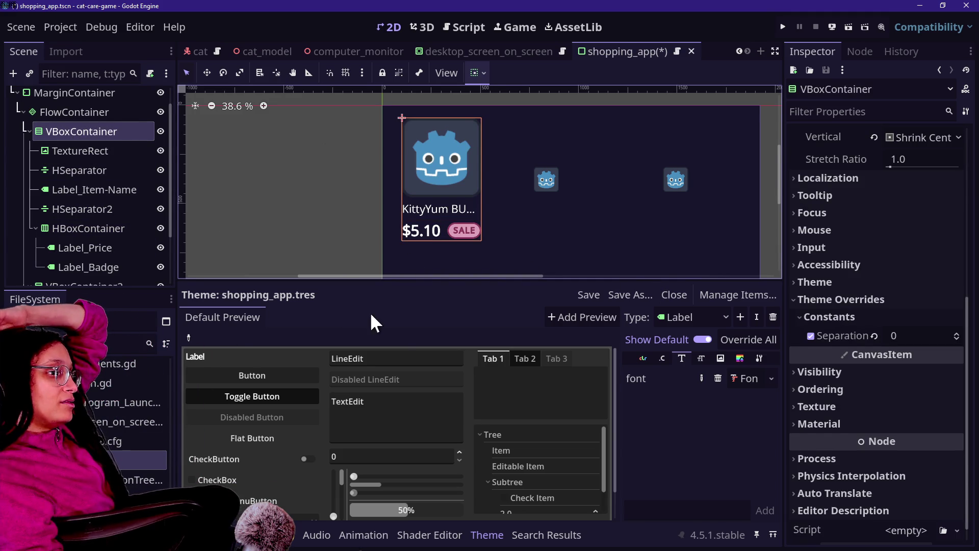
click(97, 196)
click(102, 208)
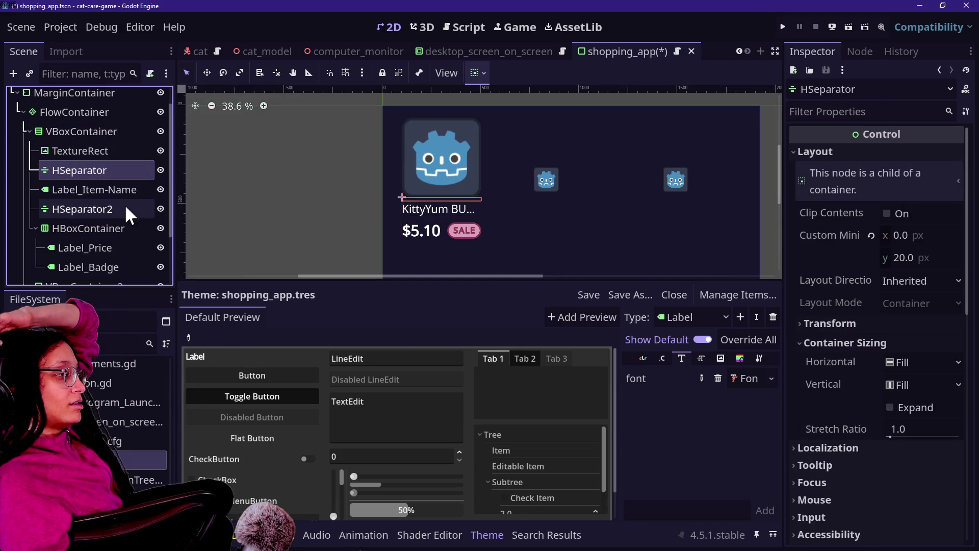
click(108, 229)
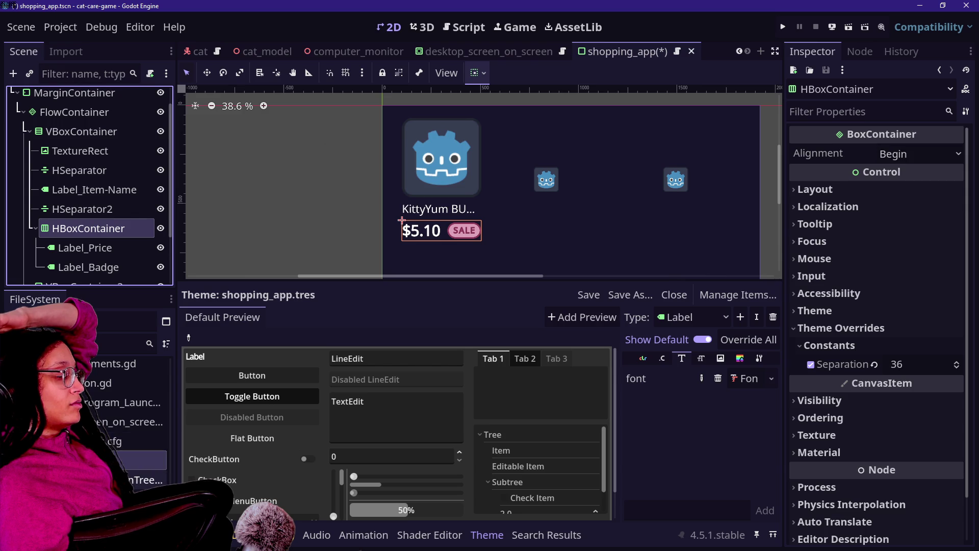
scroll(135, 454, down, 2)
scroll(138, 410, down, 2)
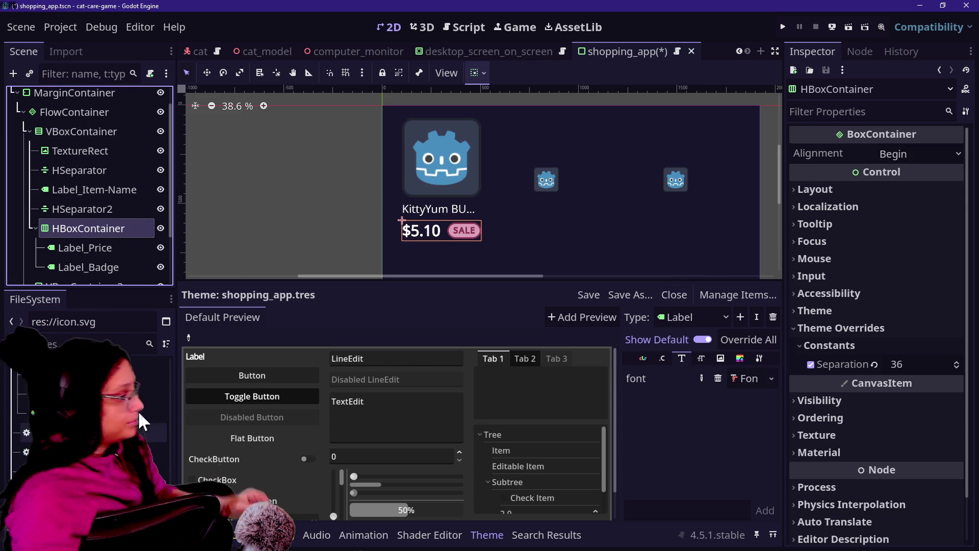
scroll(102, 408, up, 1)
click(77, 344)
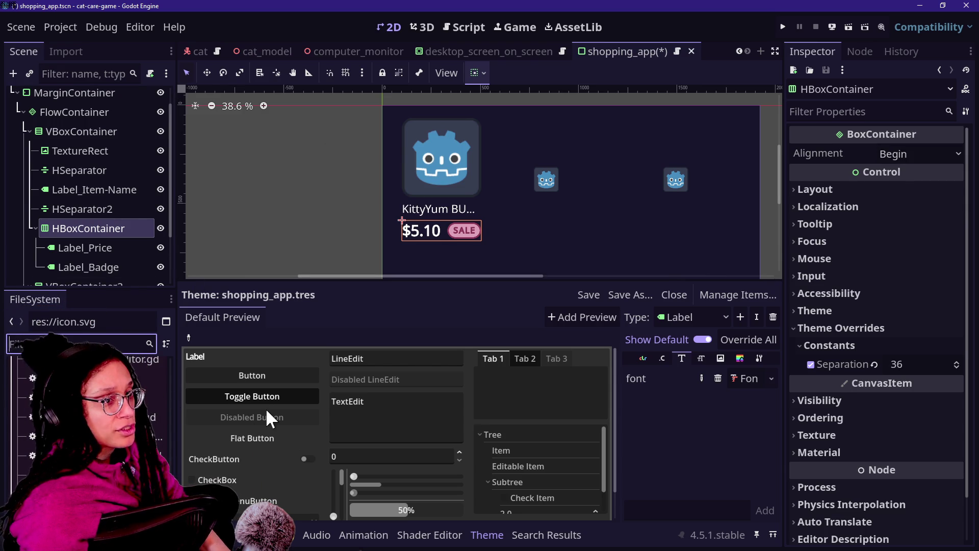
Step: In File Explorer, browse into Documents\roguelike\embed_post_planner\Spritesheets
key(super+e)
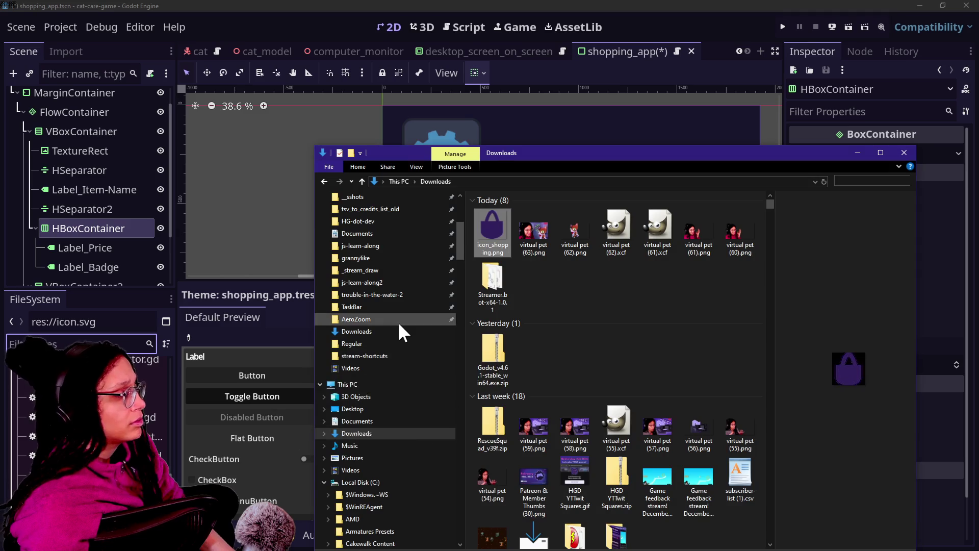
scroll(398, 322, up, 3)
scroll(398, 321, up, 3)
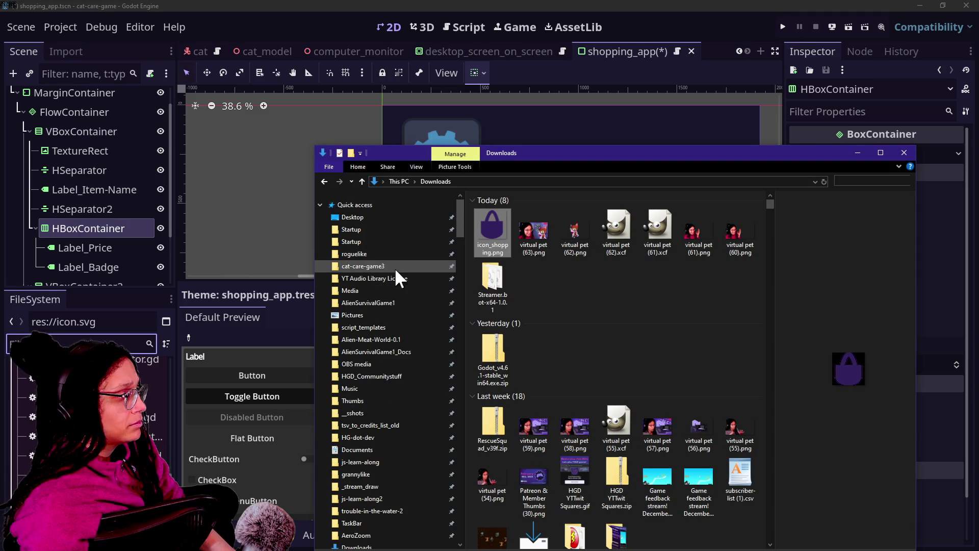
click(396, 252)
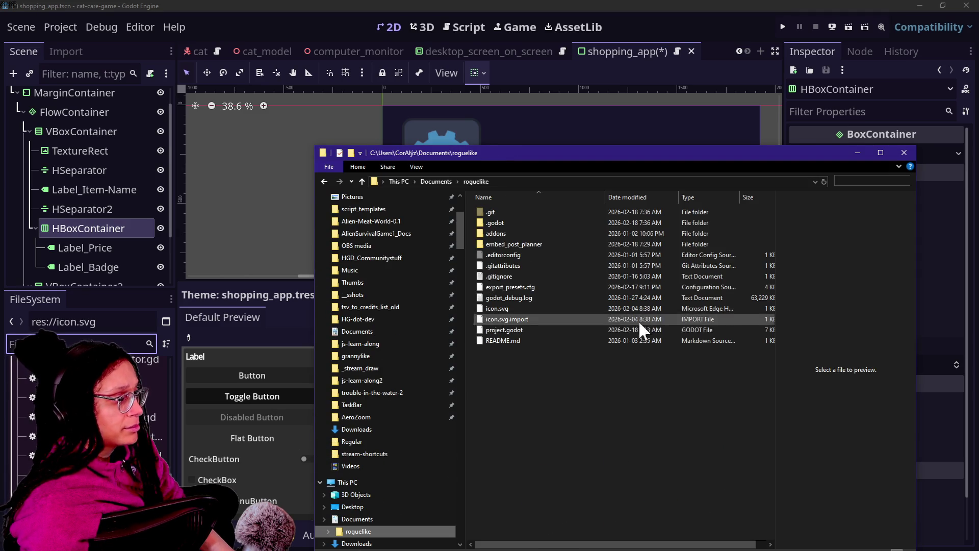
double_click(534, 244)
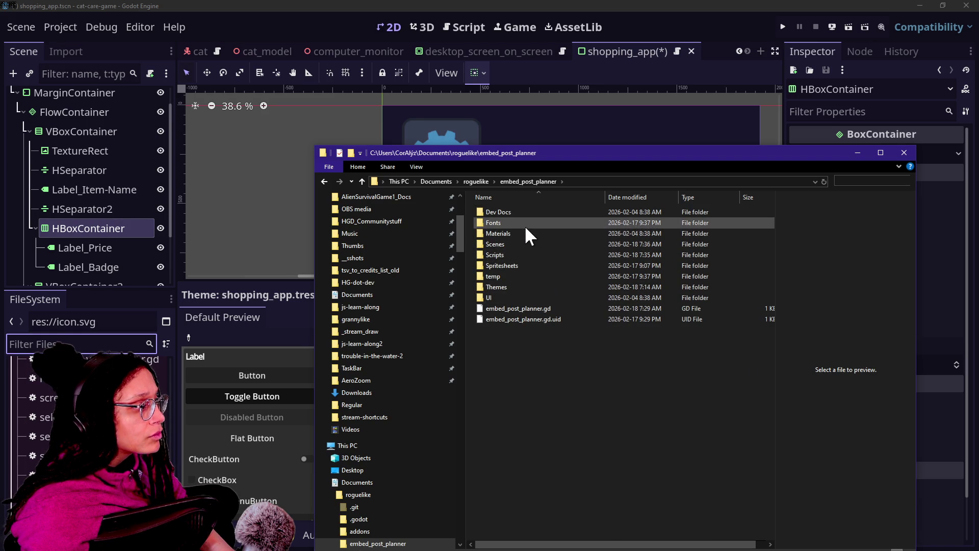
double_click(524, 265)
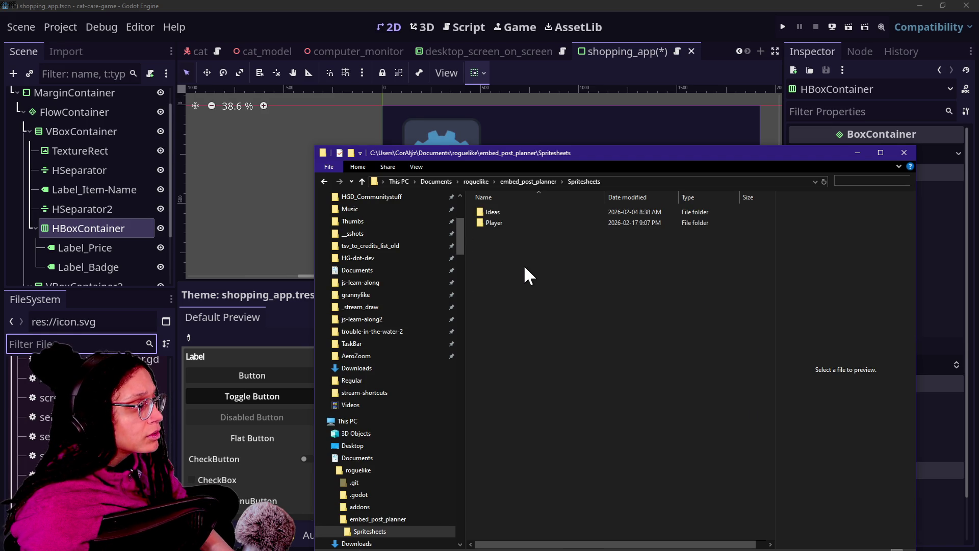
double_click(506, 221)
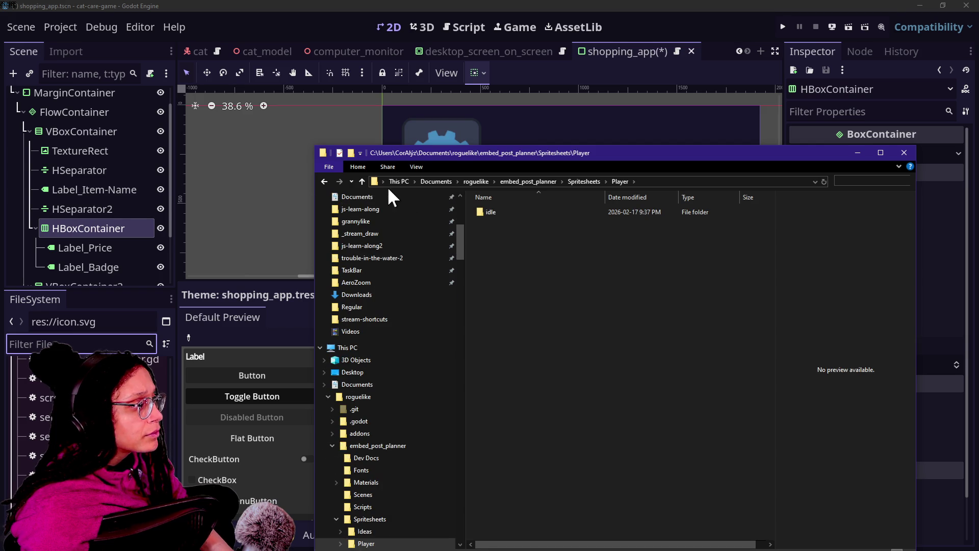
Step: Open the Spritesheets\Ideas\Cat Food folder and select idle_1.png
click(363, 181)
double_click(482, 211)
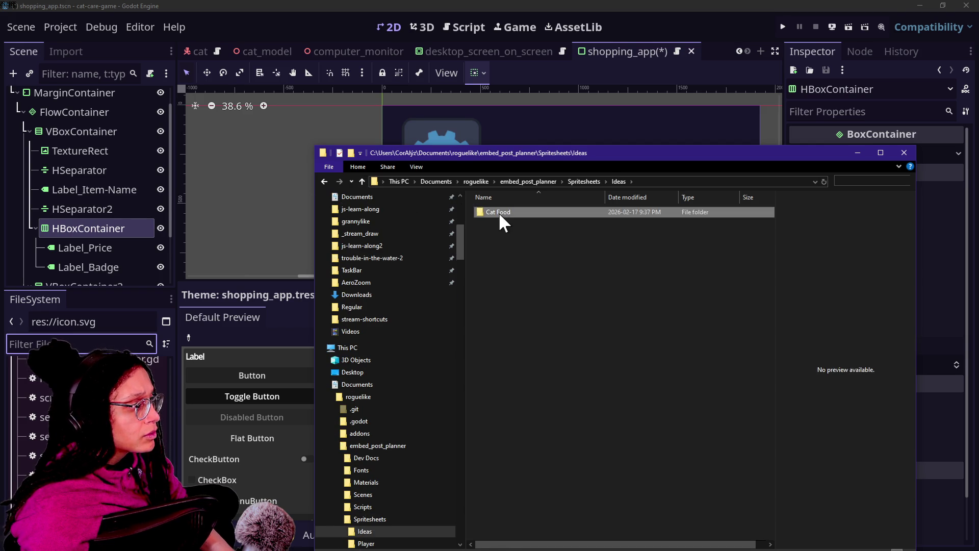
double_click(499, 212)
click(520, 212)
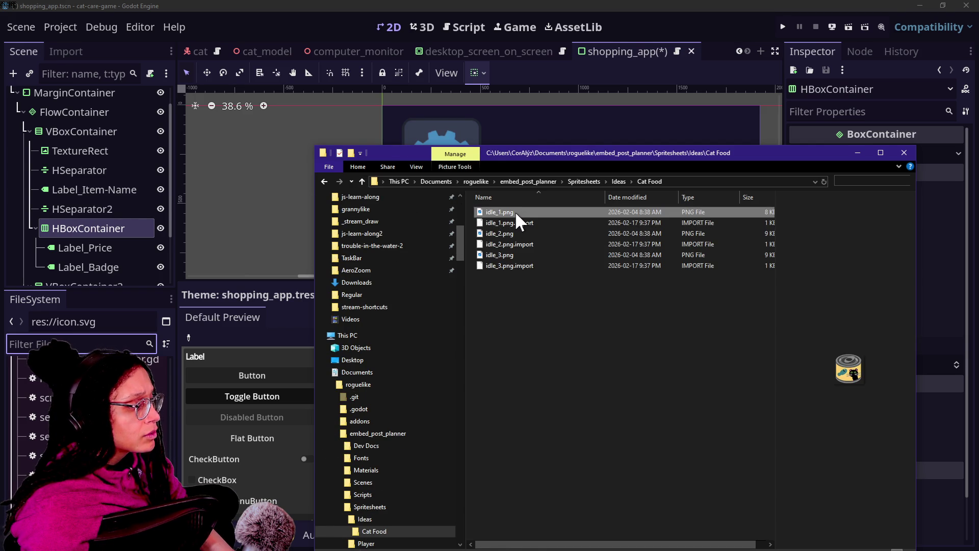
scroll(108, 385, up, 5)
scroll(108, 386, down, 5)
scroll(108, 387, up, 15)
scroll(74, 416, down, 1)
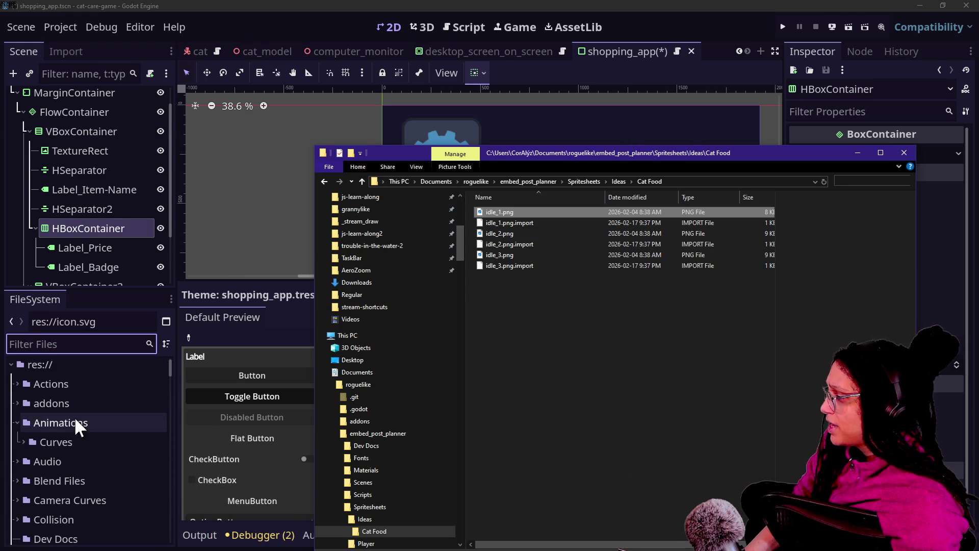
scroll(74, 416, down, 3)
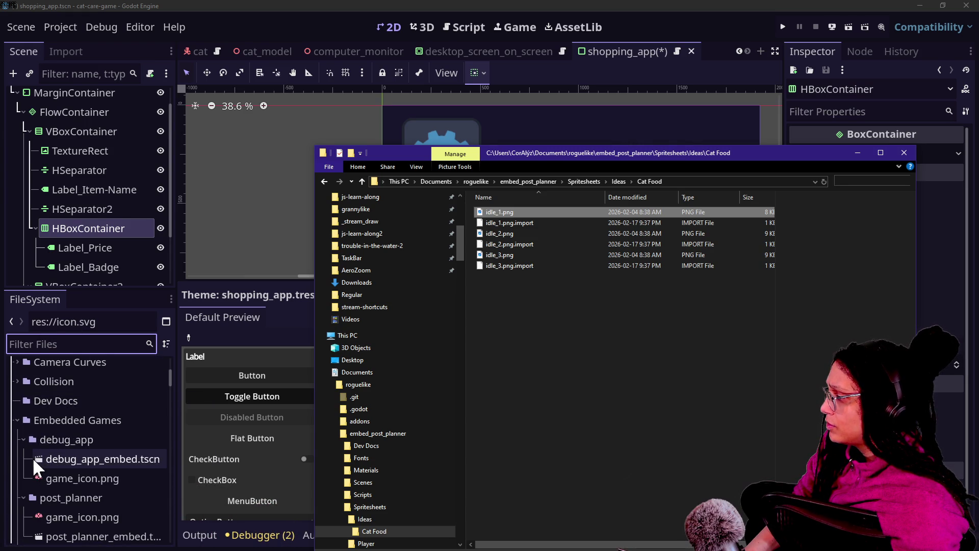
click(15, 418)
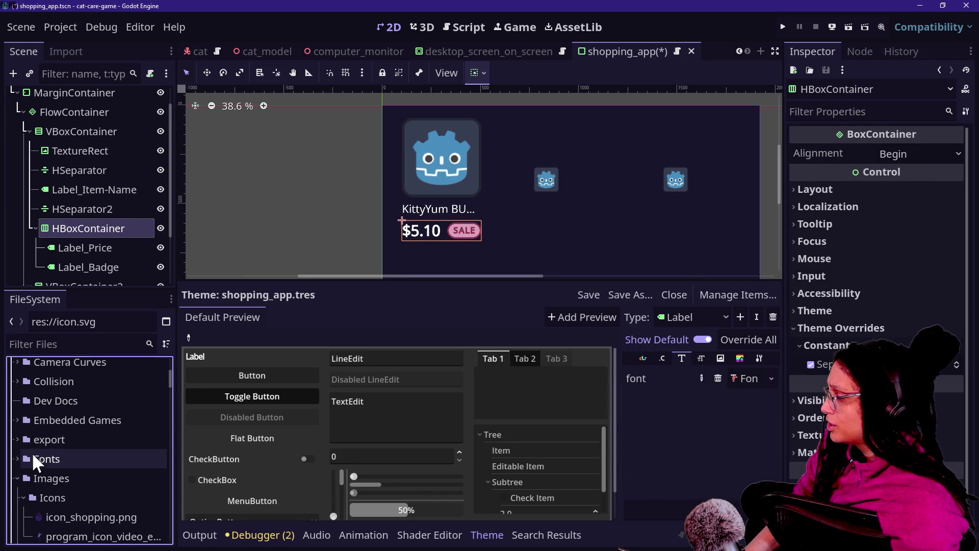
Step: Import idle_1.png into Images, rename it item_cat-food-1.png, and move it into Icons
scroll(24, 428, down, 3)
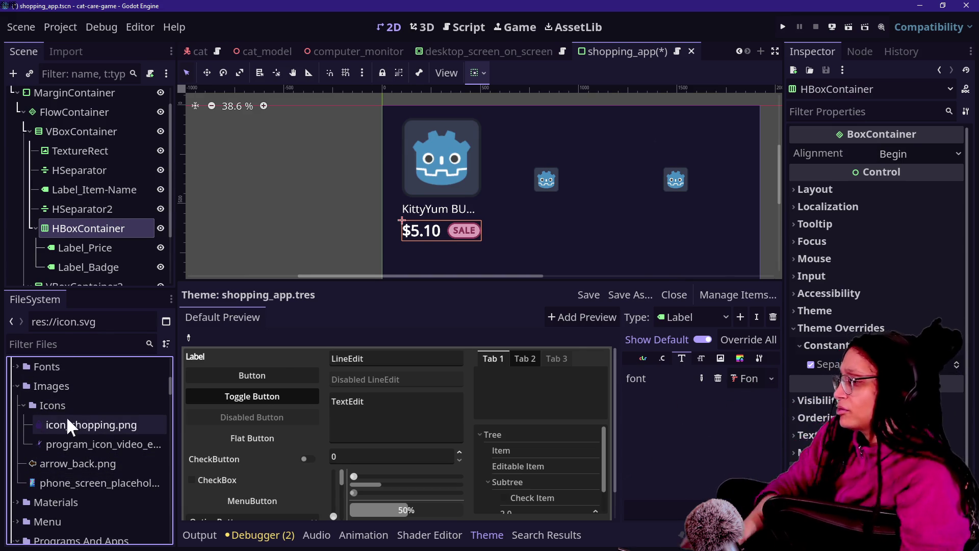
key(alt+Tab)
drag(501, 211, 50, 480)
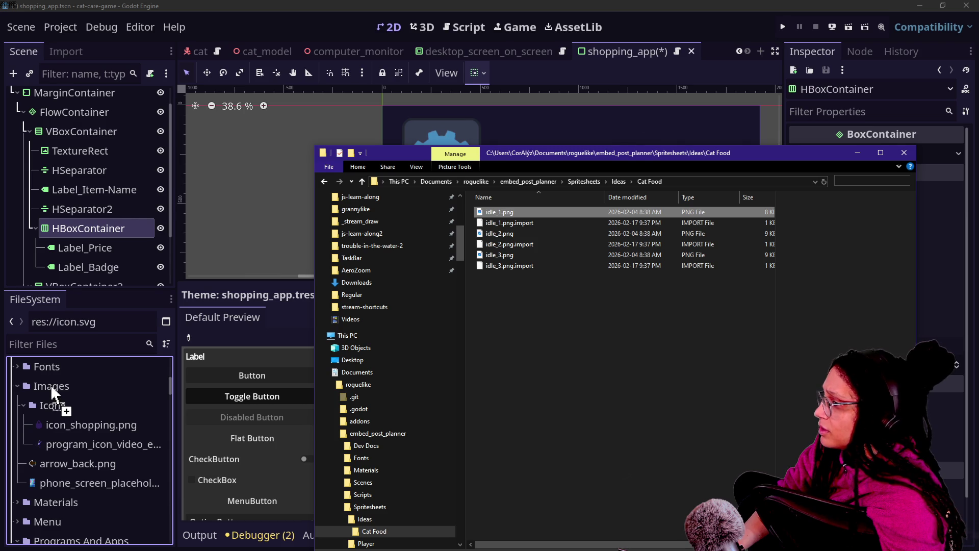
drag(57, 388, 62, 478)
click(56, 482)
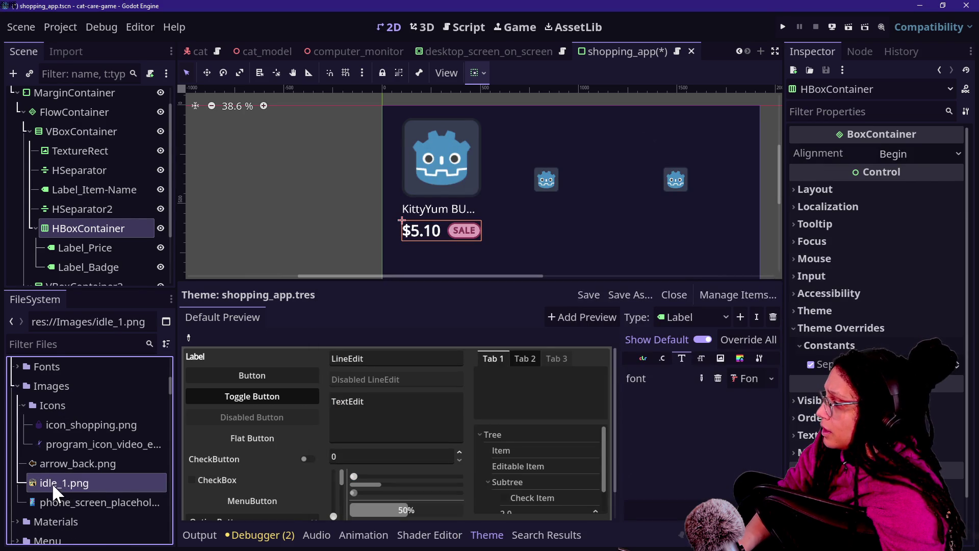
right_click(57, 481)
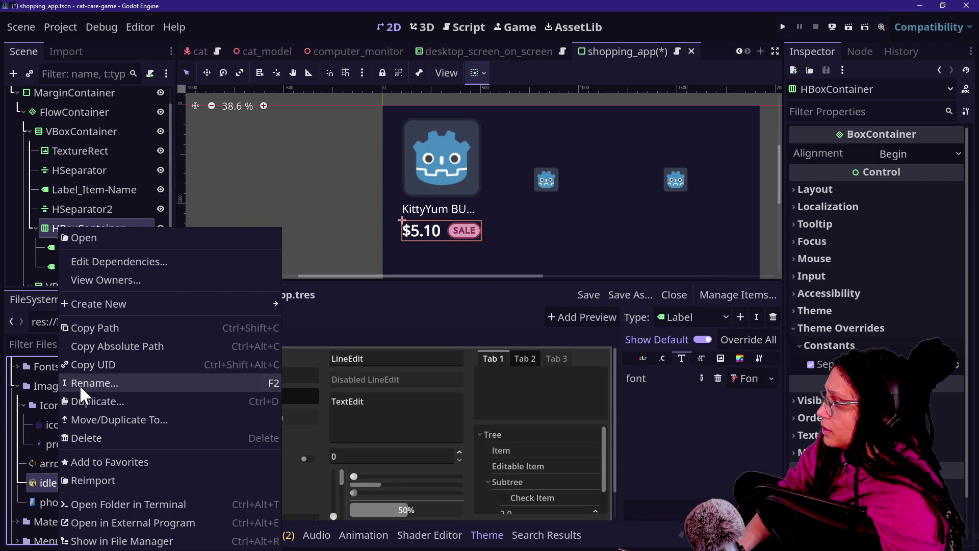
click(81, 390)
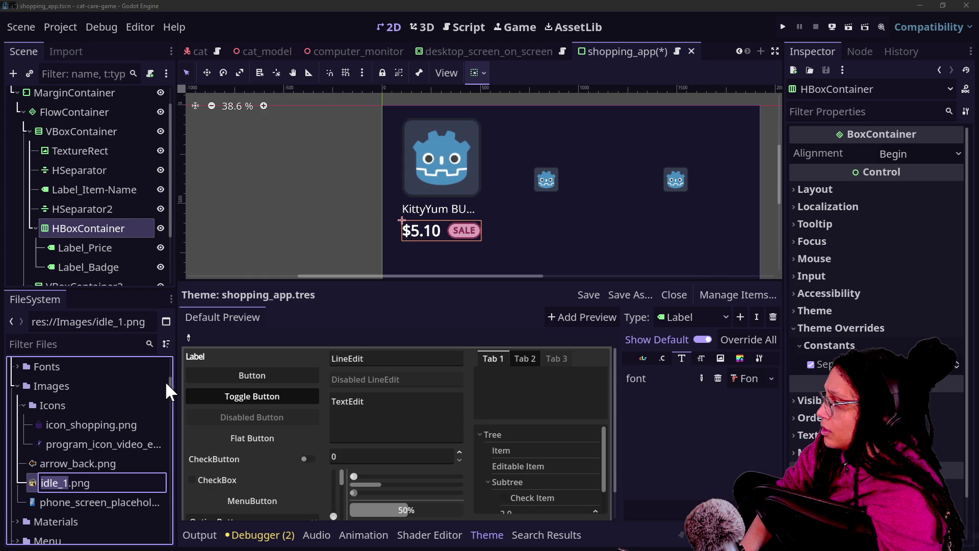
text(item_ca)
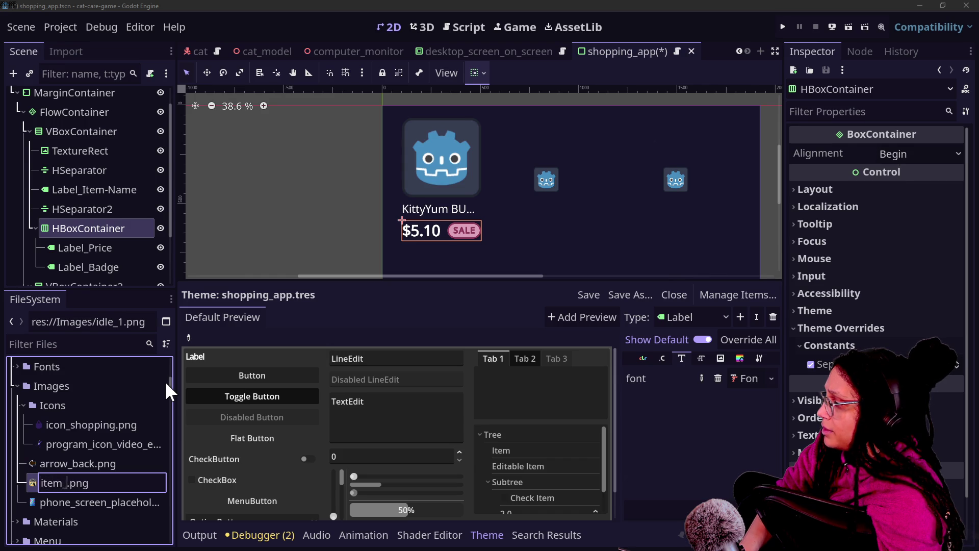
text(t-fo)
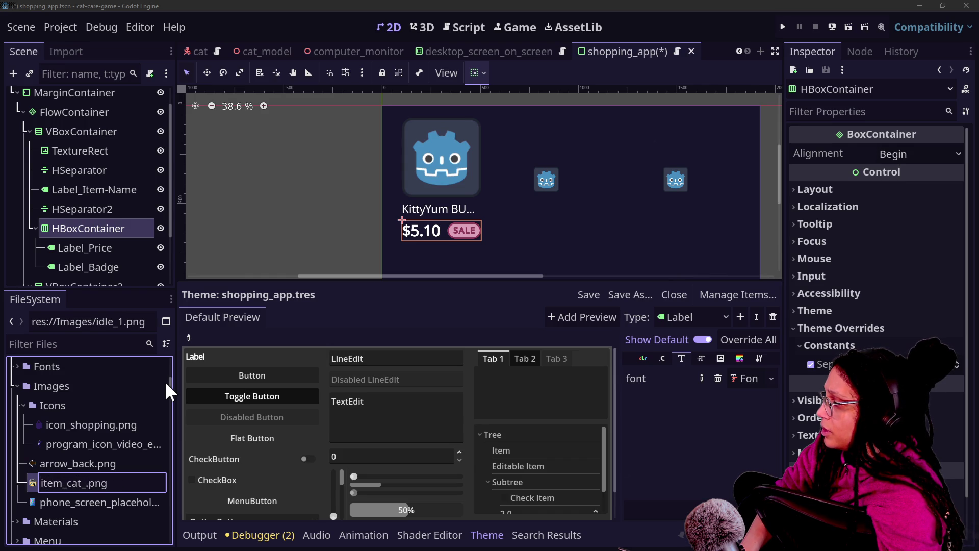
text(od-1)
key(Return)
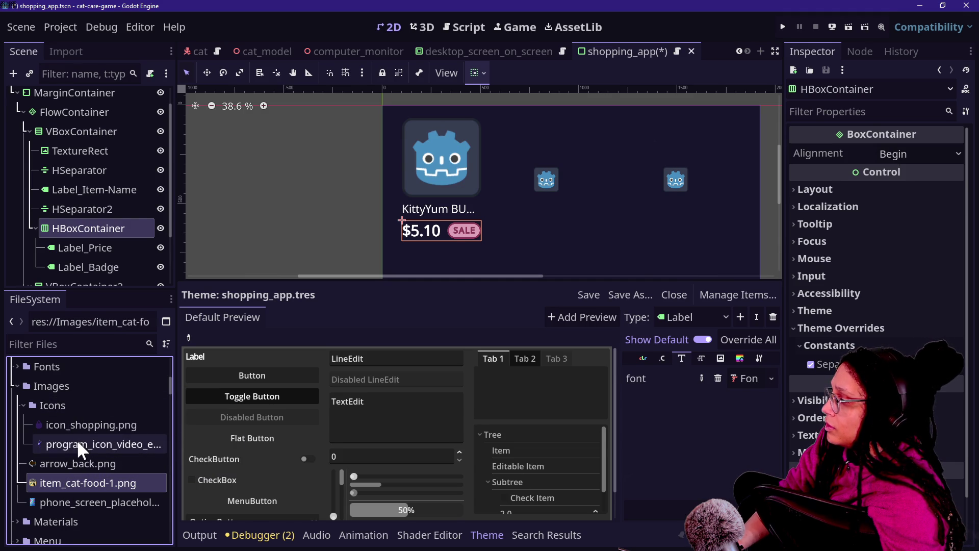
drag(71, 412, 69, 414)
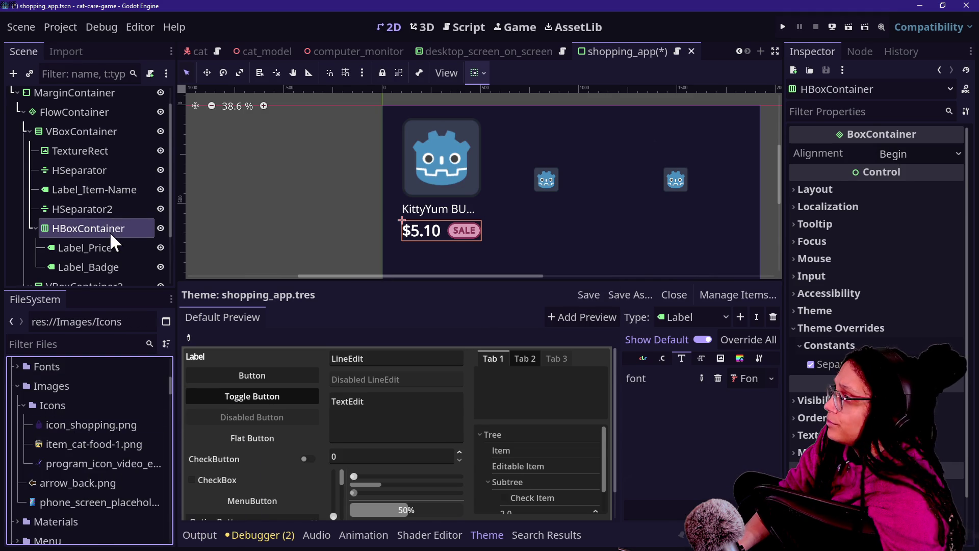
Step: Browse the card's nodes (Label_Price, Label_Badge, separators, containers) in the Scene dock to find the TextureRect
click(101, 243)
click(94, 208)
scroll(103, 231, down, 1)
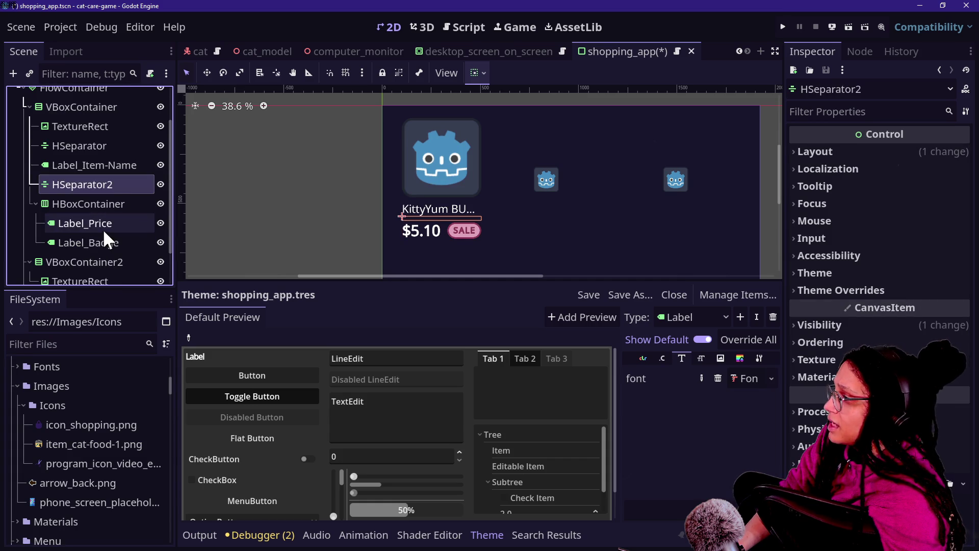
click(108, 244)
click(102, 261)
click(102, 184)
click(109, 204)
click(92, 146)
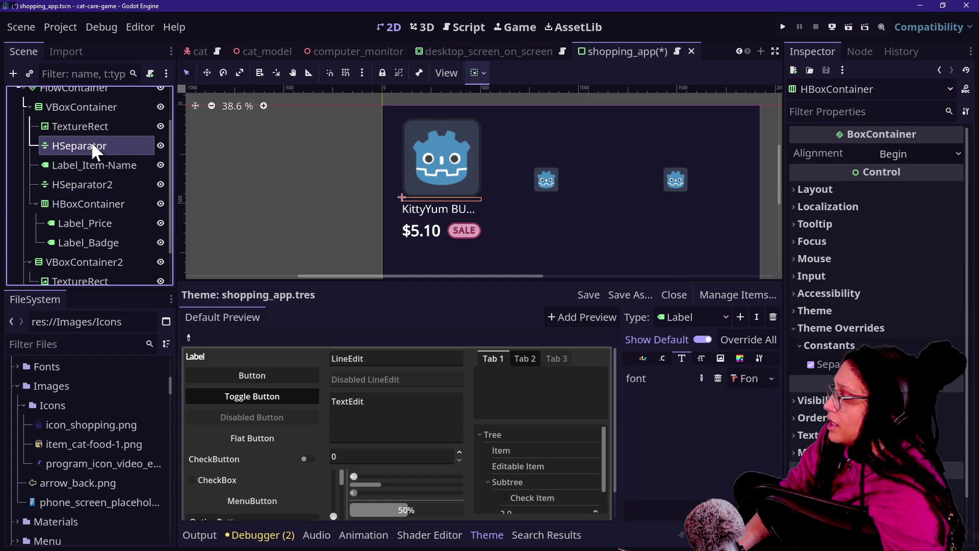
click(99, 276)
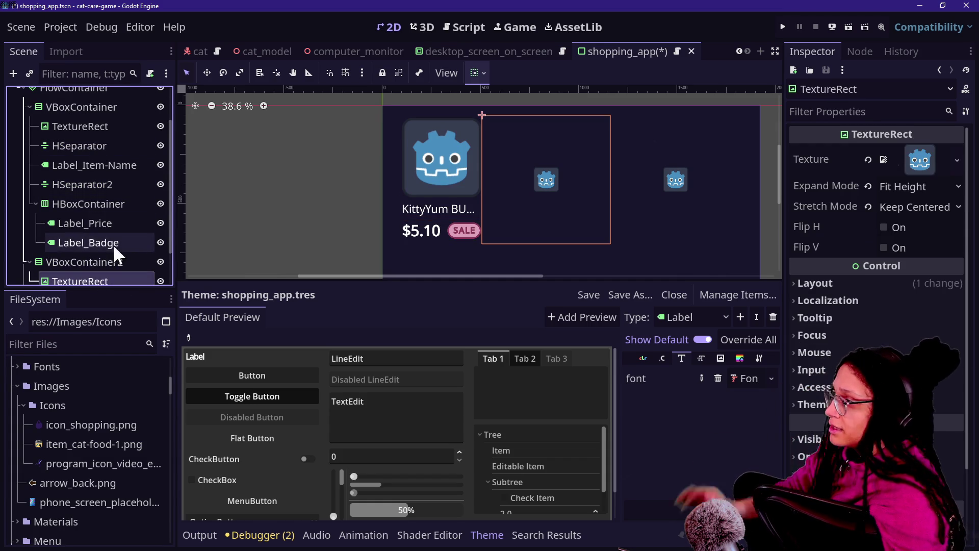
scroll(94, 210, up, 1)
click(87, 169)
Step: Assign item_cat-food-1.png as the Texture of the first card's TextureRect
click(69, 150)
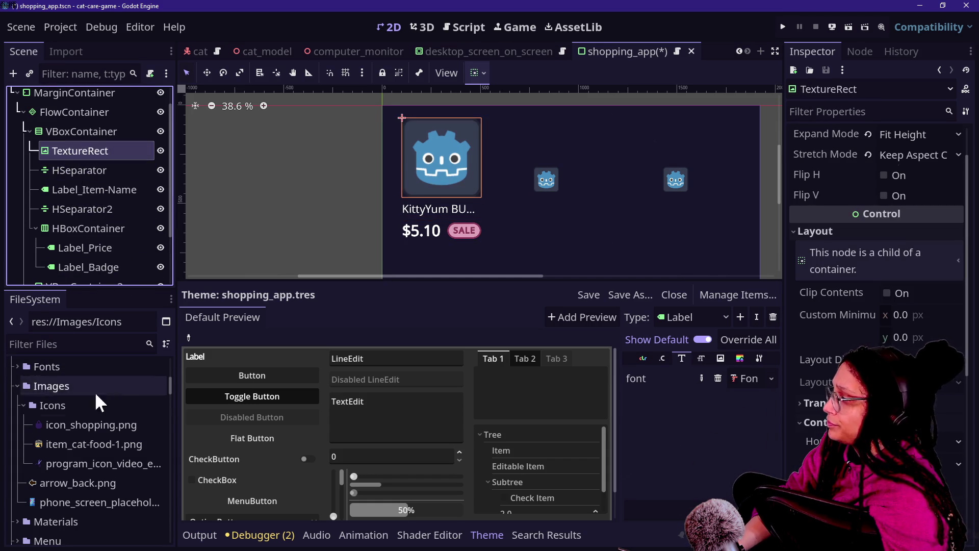
mouse_move(110, 445)
mouse_down()
mouse_move(601, 195)
mouse_move(803, 129)
mouse_move(849, 173)
mouse_up()
scroll(848, 174, up, 2)
mouse_move(74, 449)
mouse_down()
mouse_move(494, 276)
mouse_move(913, 158)
mouse_up()
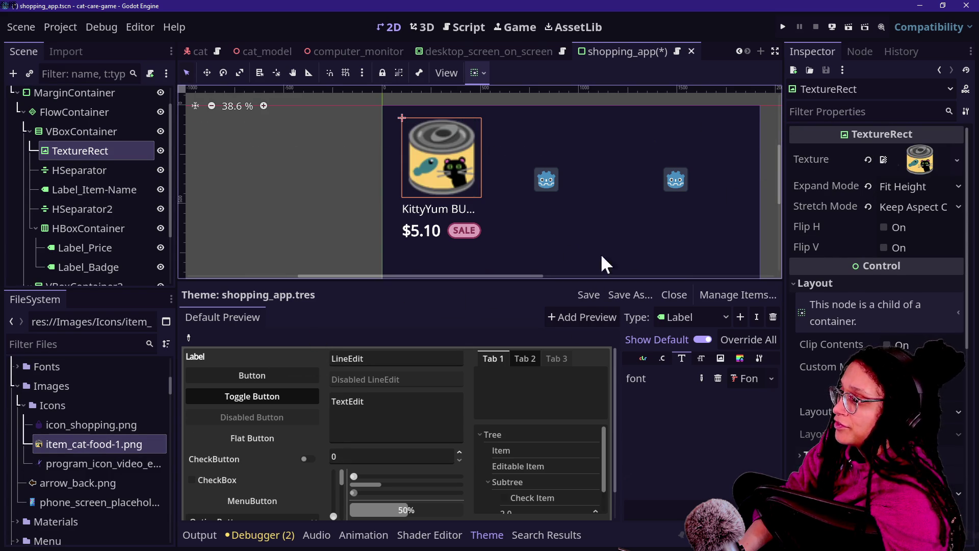
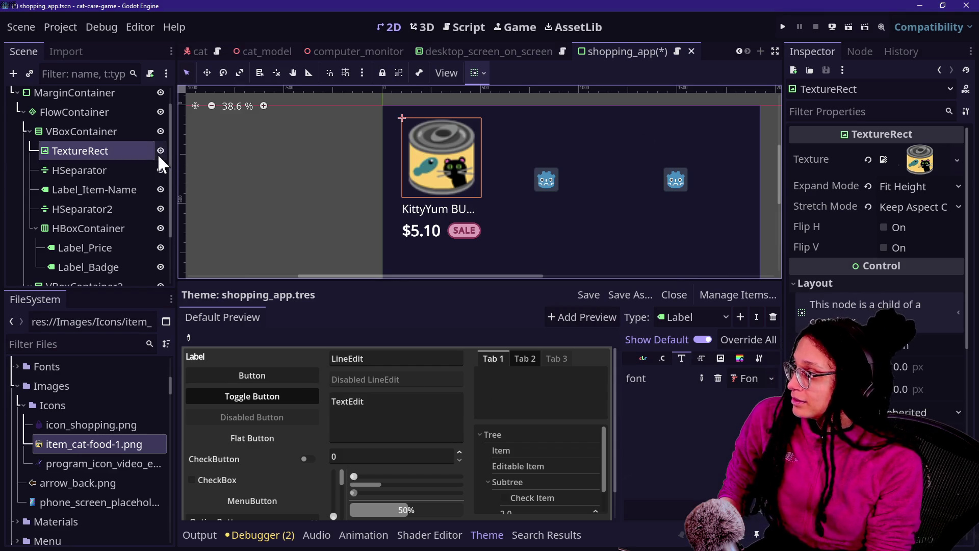
Step: Select the first card's VBoxContainer and inspect its image, separator, name and price nodes
click(151, 131)
scroll(542, 168, down, 2)
scroll(542, 167, up, 2)
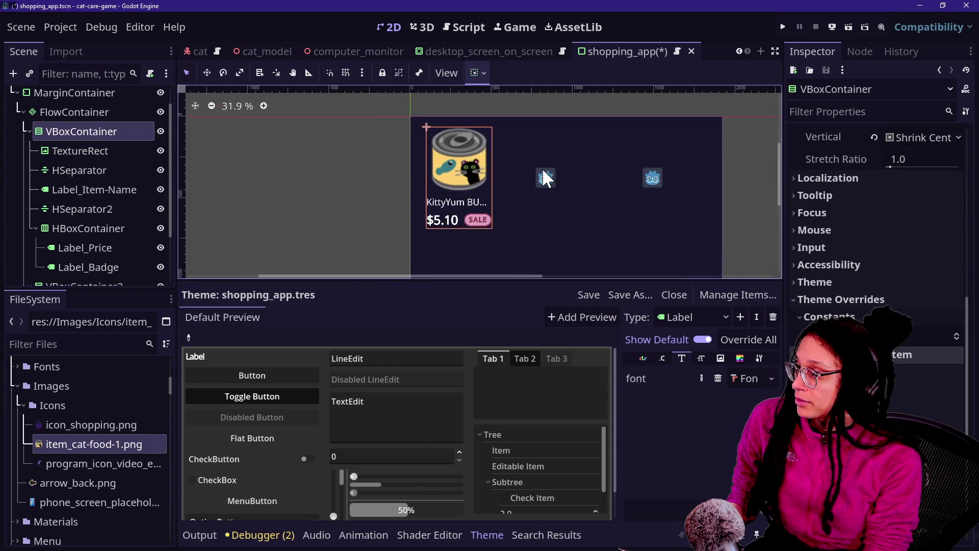
scroll(578, 178, down, 3)
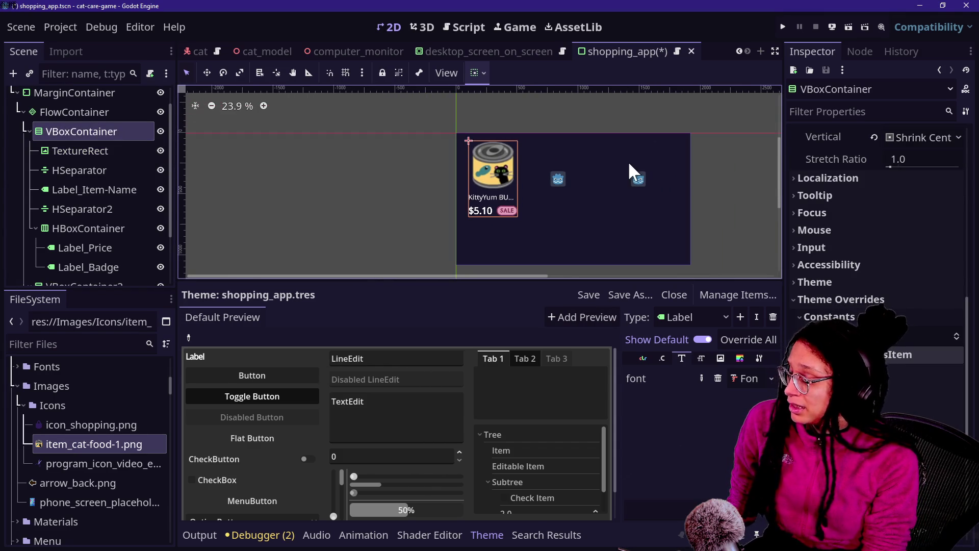
scroll(630, 160, down, 2)
scroll(630, 160, up, 2)
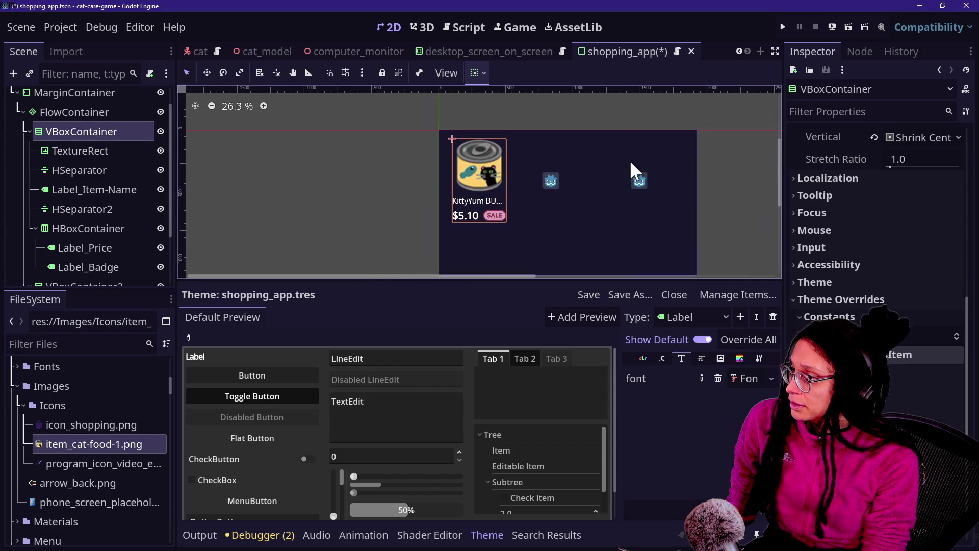
click(71, 191)
click(72, 149)
click(105, 228)
click(93, 174)
click(103, 247)
click(87, 229)
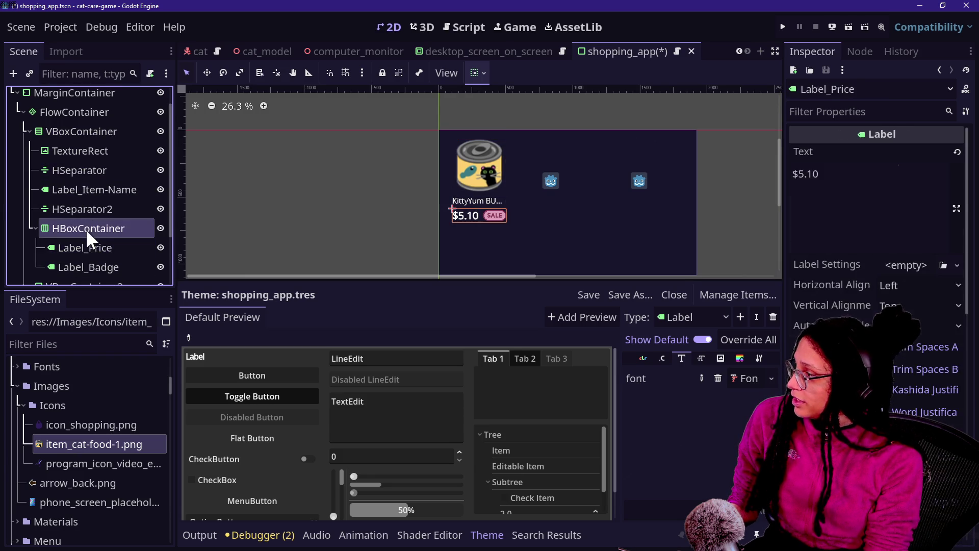
Step: Collapse the card container and rename it to Item
click(30, 131)
click(72, 156)
click(73, 156)
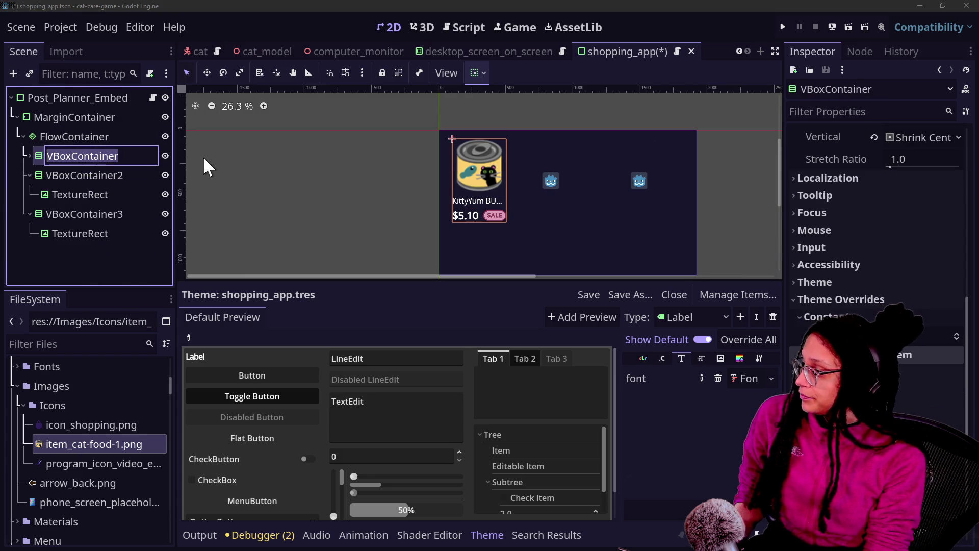
text(Item)
click(203, 156)
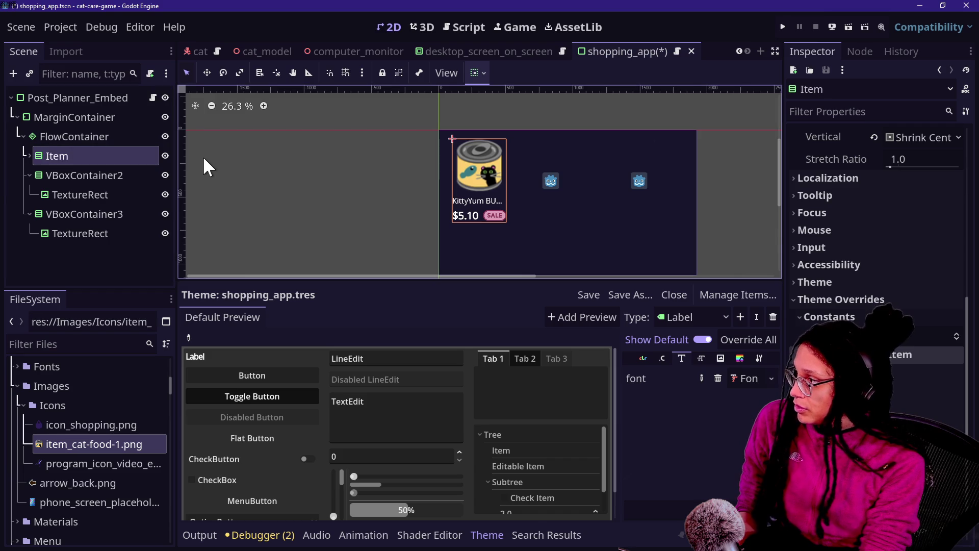
right_click(93, 153)
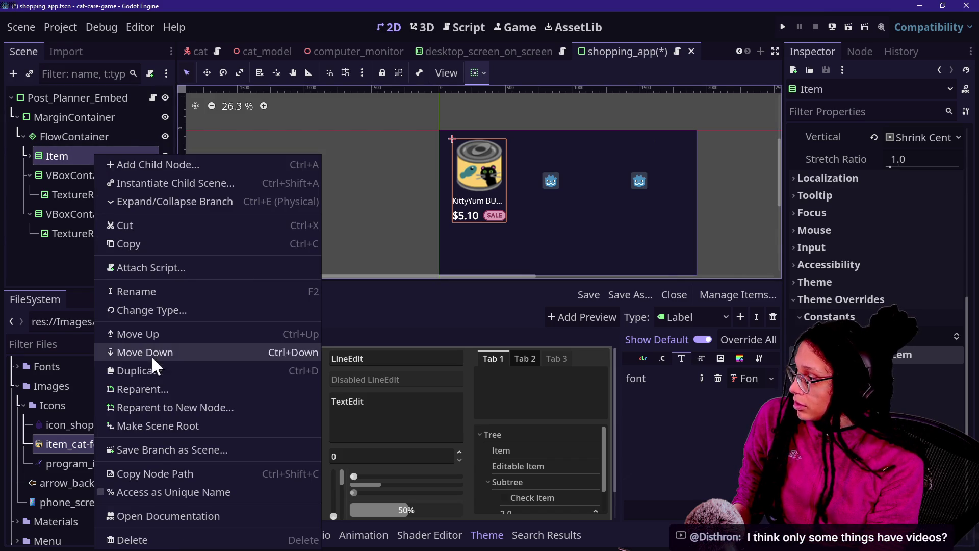
Step: Save the Item branch as shopping_item.tscn in the res://Scenes folder
click(157, 451)
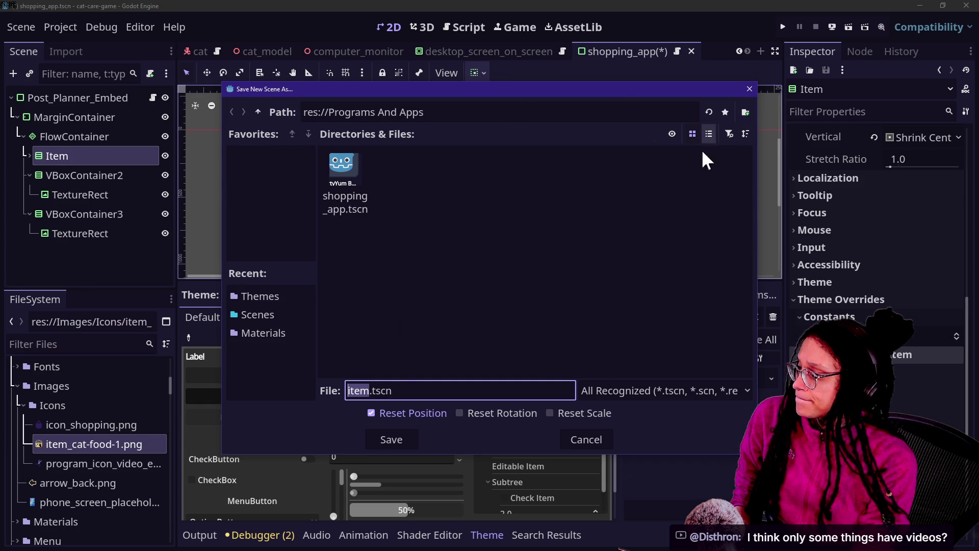
click(263, 316)
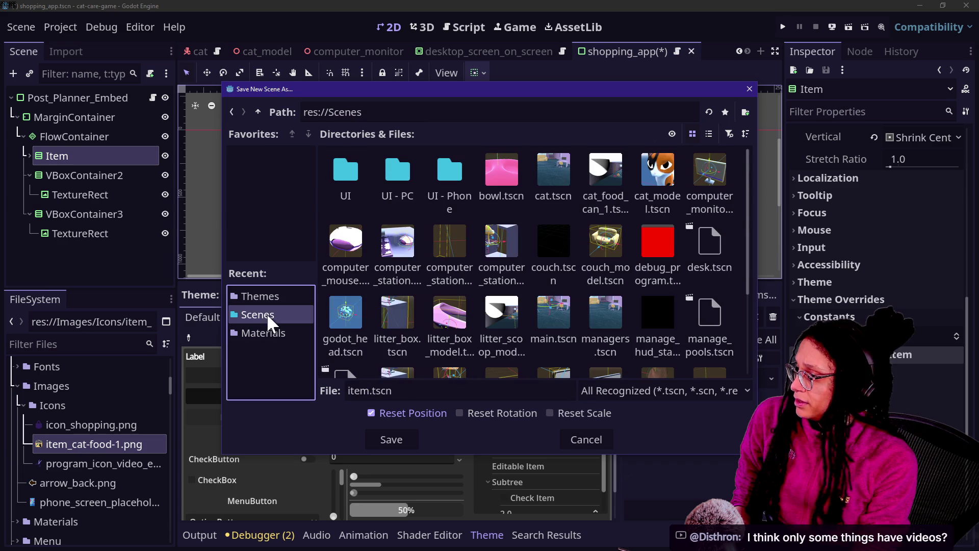
click(369, 392)
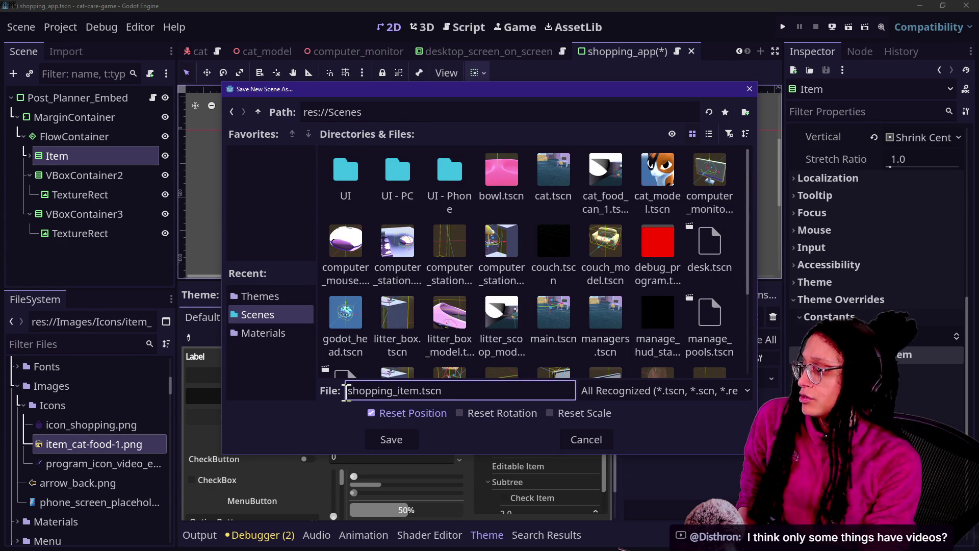
key(Return)
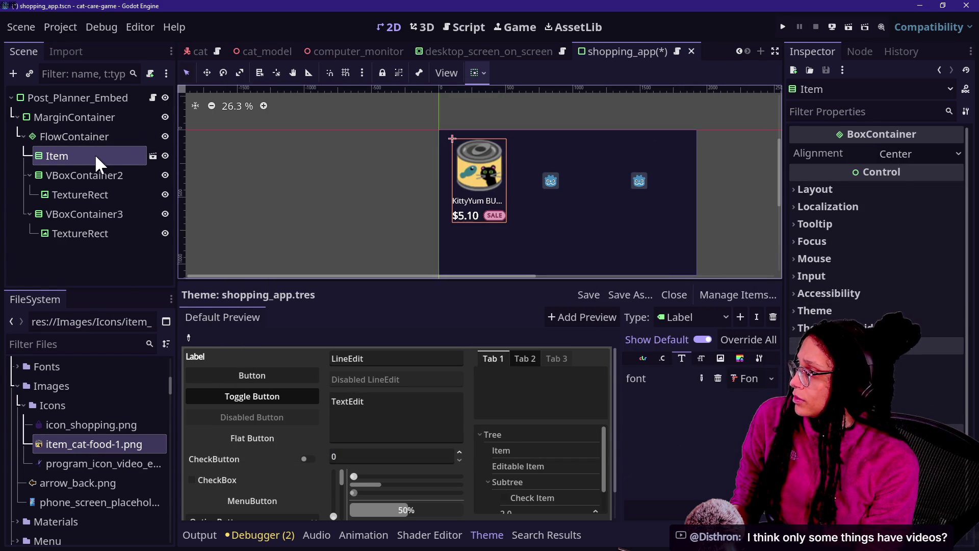
Step: Rename Item to ShoppingItem, and rename and save the shopping_item scene's root as ShoppingItem
double_click(94, 154)
text(Shopping)
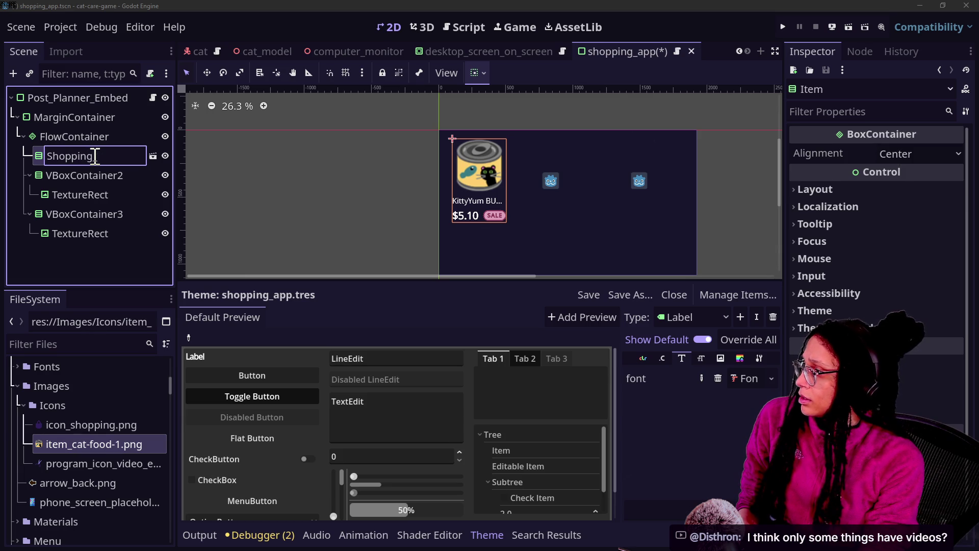
key(Return)
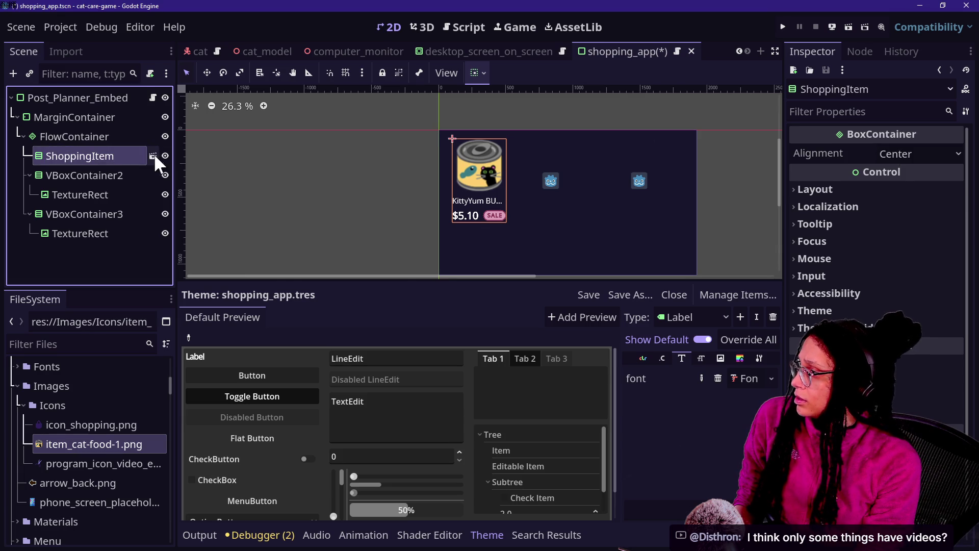
click(153, 157)
double_click(82, 98)
text(Sho)
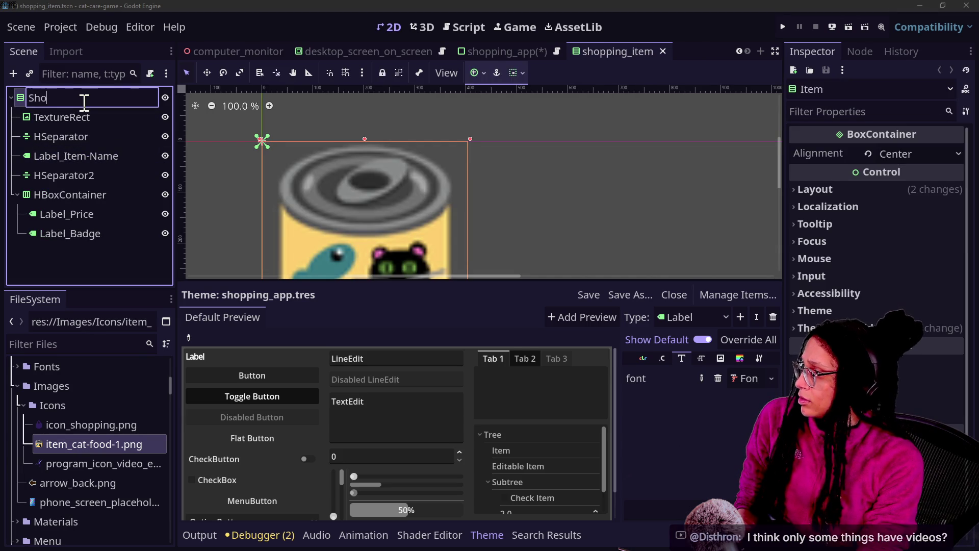
text(pping)
key(Return)
key(ctrl+s)
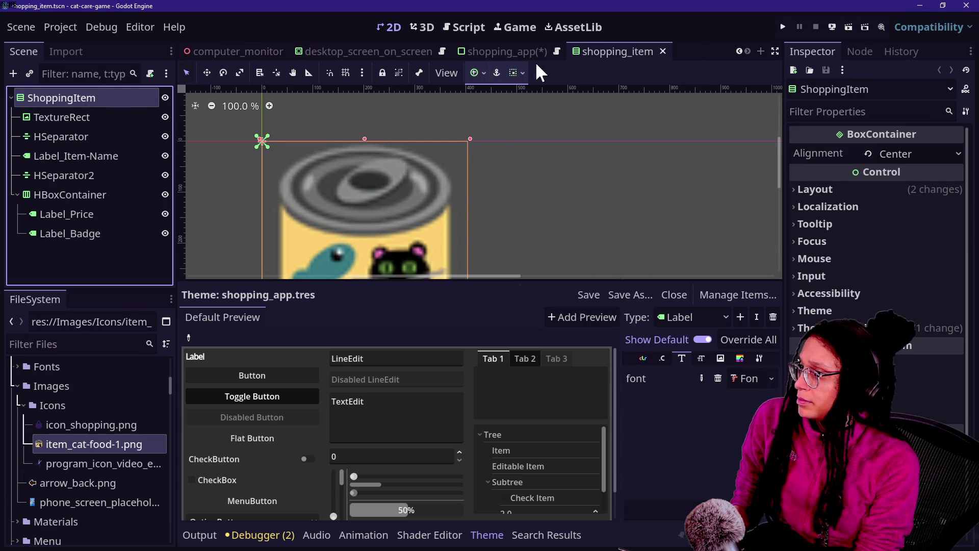
Step: In shopping_app, delete VBoxContainer2 and VBoxContainer3 and duplicate ShoppingItem twice
click(510, 51)
click(69, 178)
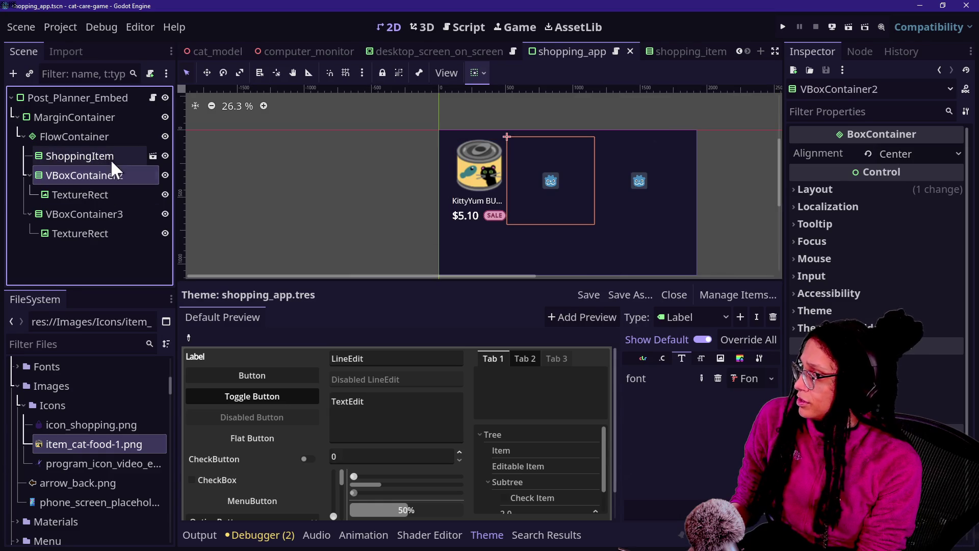
ctrl+click(83, 215)
key(Delete)
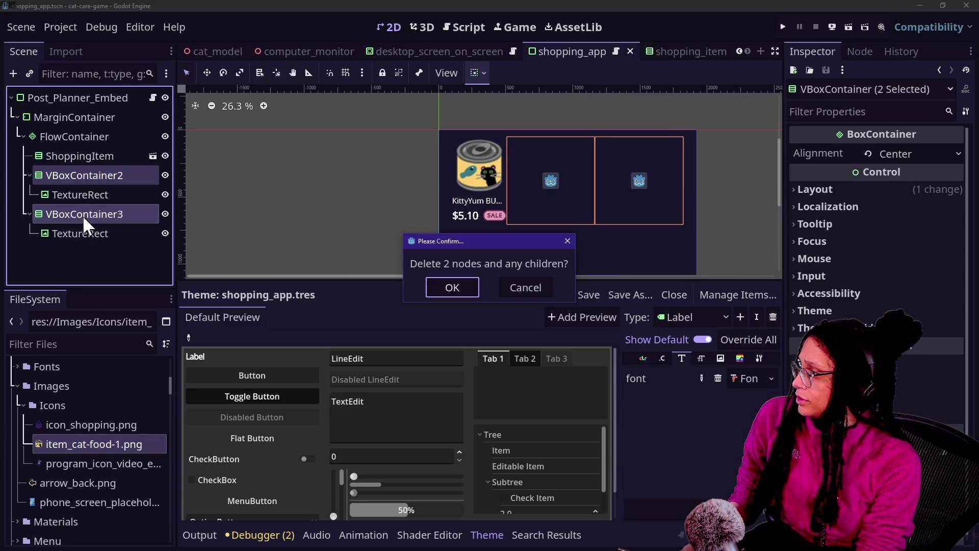
key(Return)
click(71, 156)
key(ctrl+d)
key(ctrl+d)
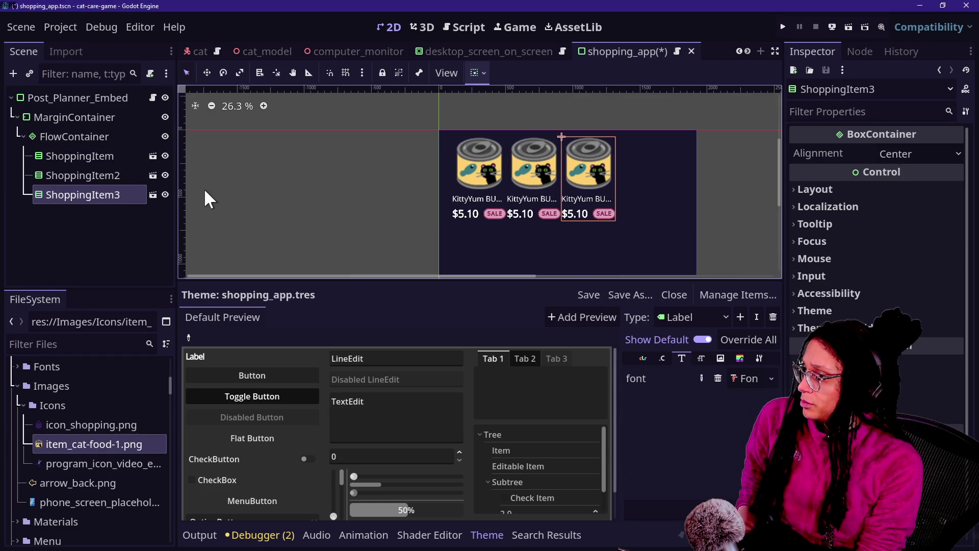
key(ctrl+d)
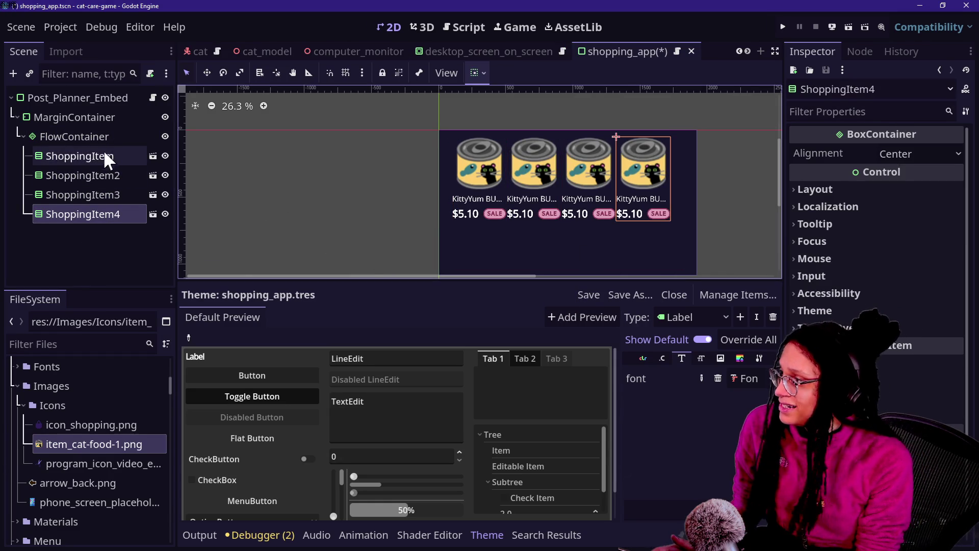
Step: Override the FlowContainer's H Separation to 33 and V Separation to 154
click(108, 138)
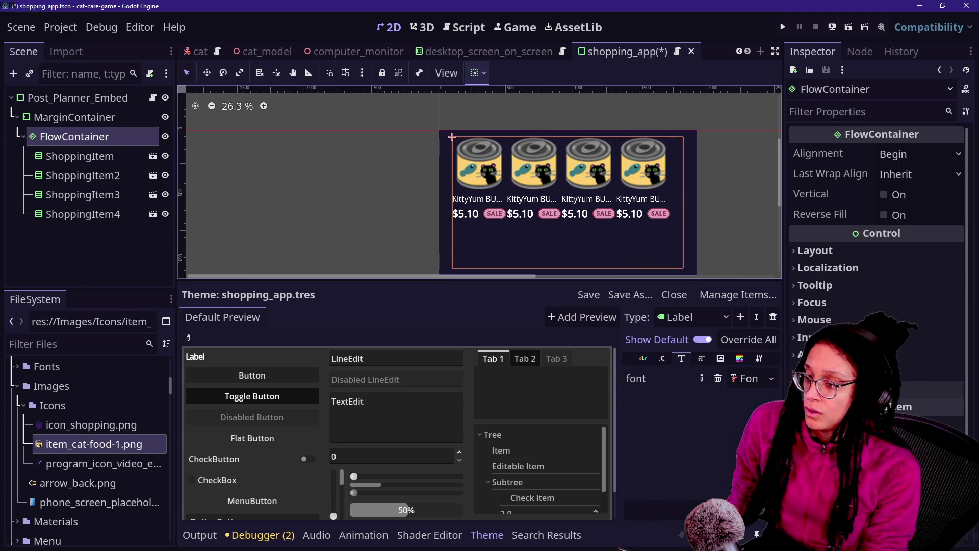
click(867, 389)
click(870, 407)
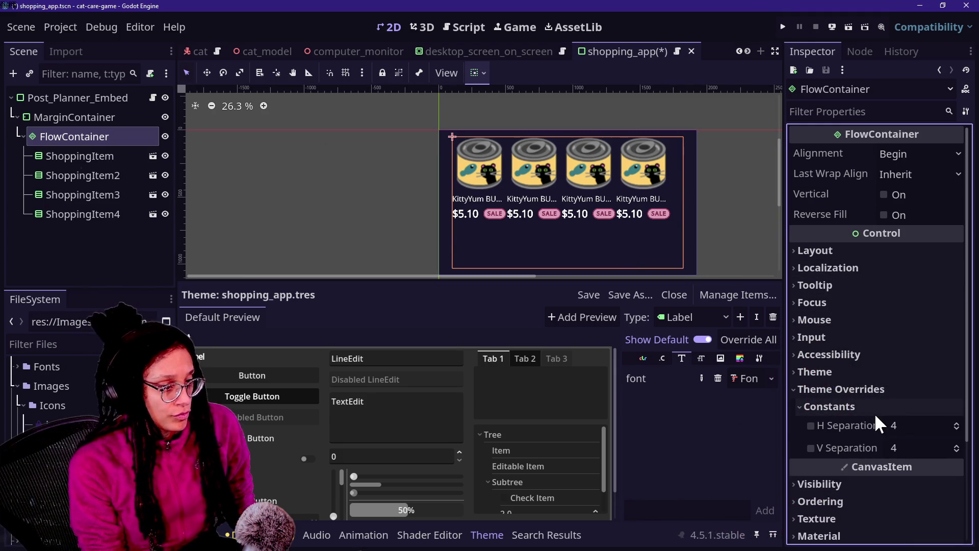
click(957, 424)
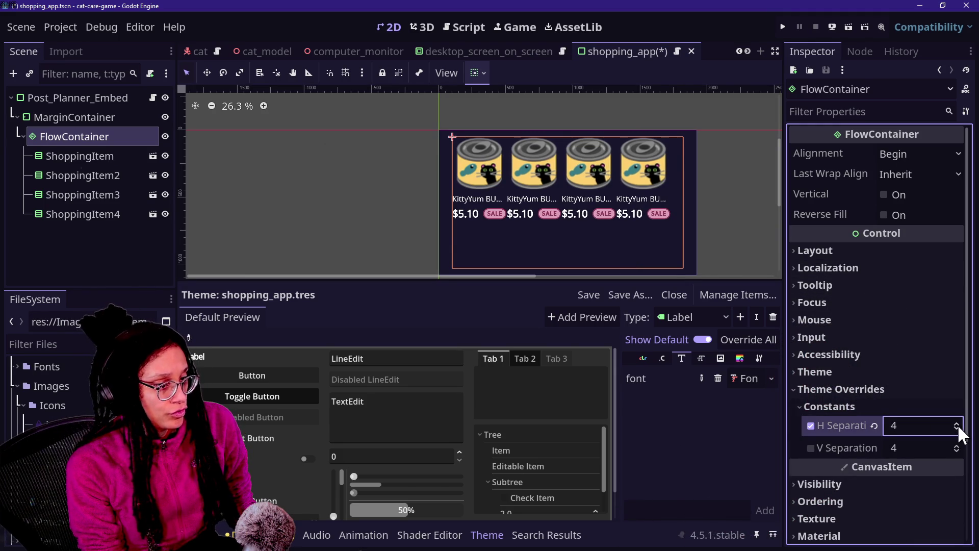
mouse_move(905, 436)
mouse_down()
mouse_move(954, 436)
mouse_move(925, 436)
mouse_up()
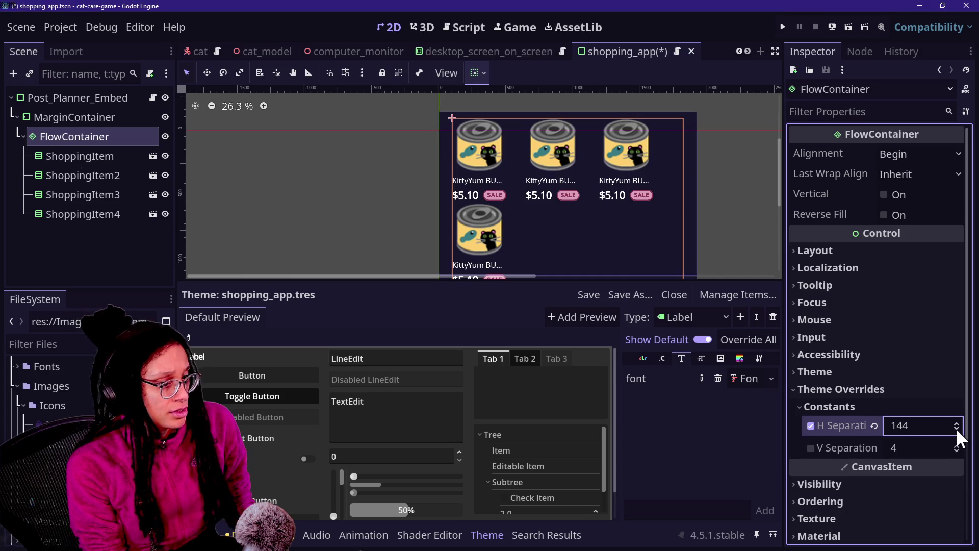
click(956, 430)
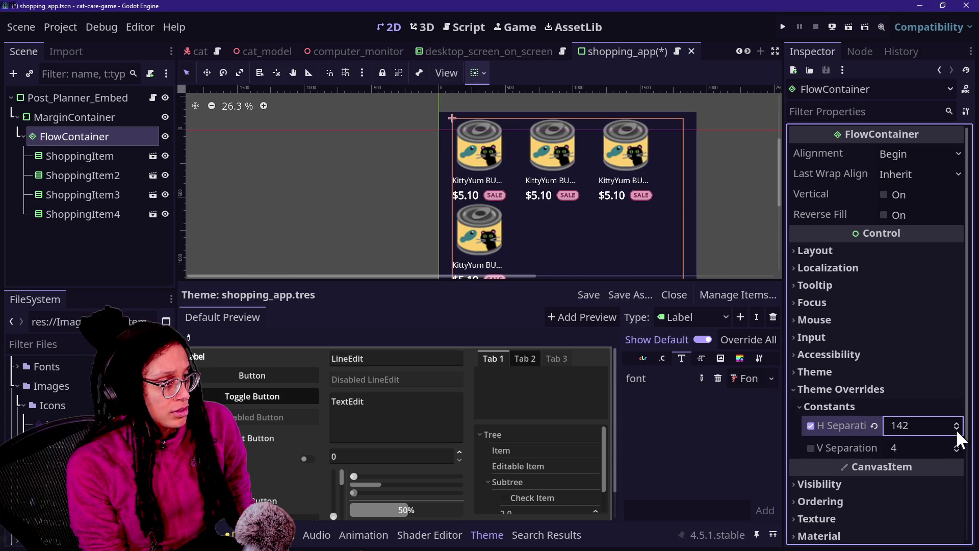
click(924, 405)
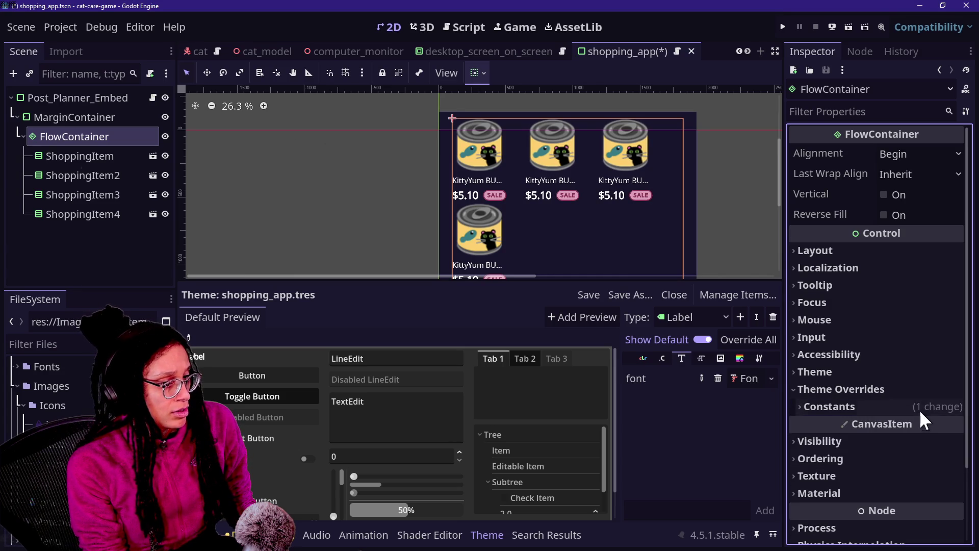
click(921, 413)
mouse_move(922, 427)
mouse_down()
mouse_move(867, 426)
mouse_move(924, 430)
mouse_up()
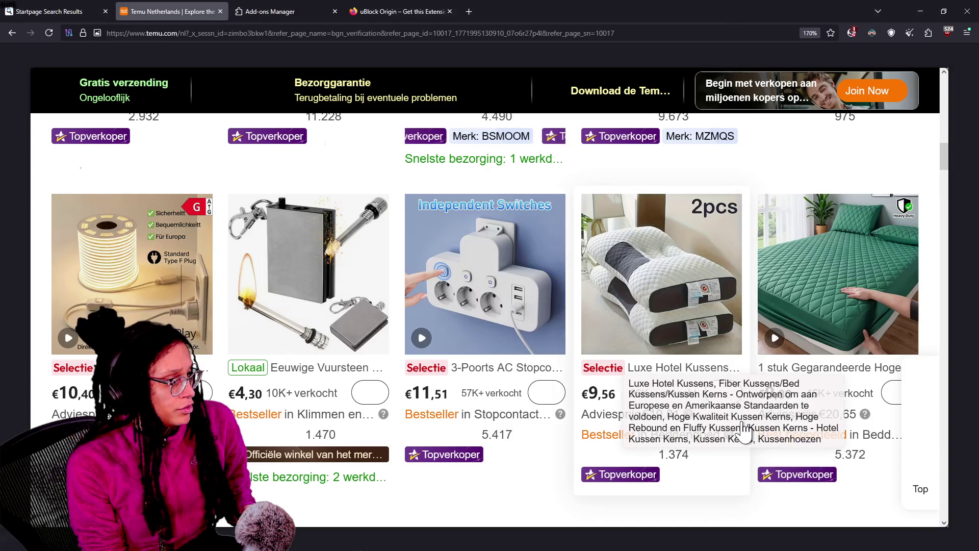
scroll(743, 429, up, 3)
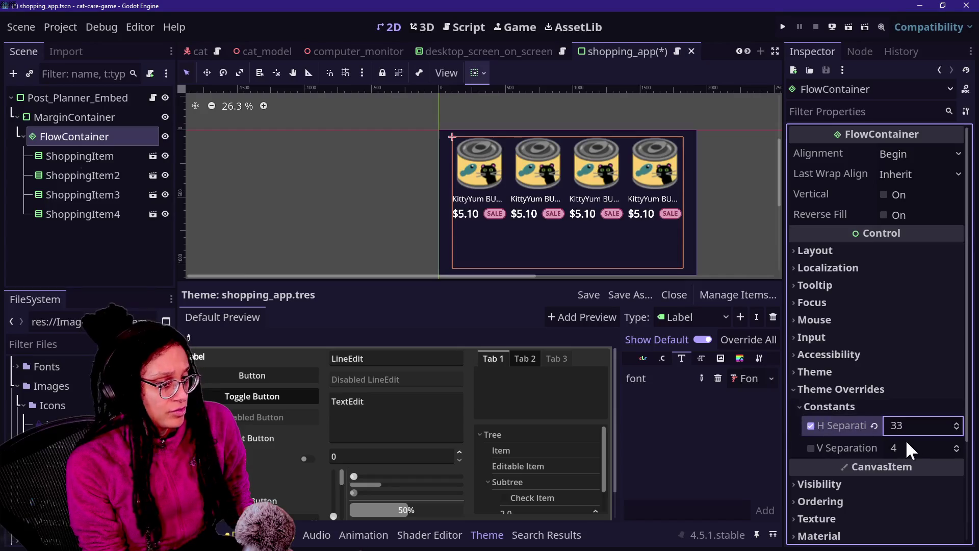
drag(908, 448, 933, 448)
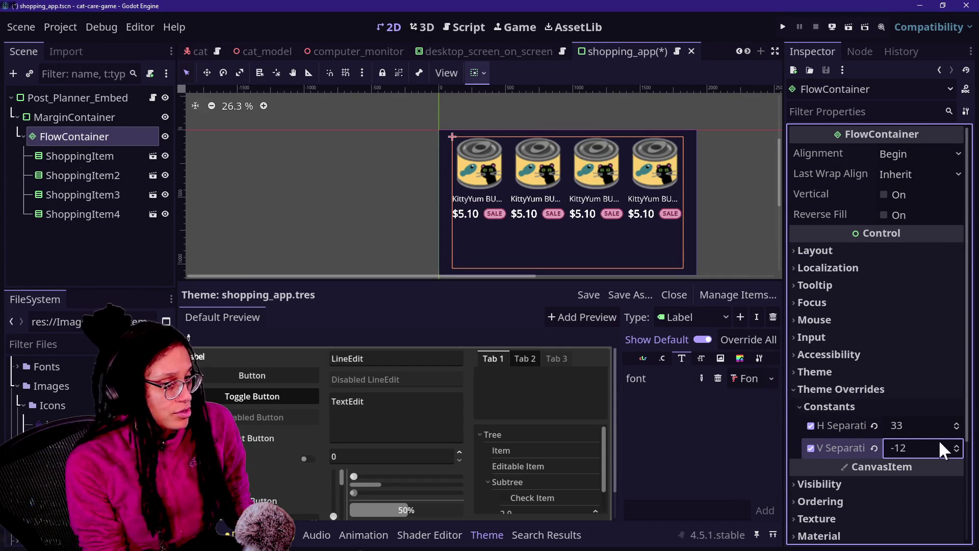
Step: Change FlowContainer spacing to H 89 and V 132, zoom out the viewport, and reselect FlowContainer
mouse_move(948, 427)
mouse_down()
mouse_move(971, 427)
mouse_move(942, 436)
mouse_move(972, 451)
mouse_move(946, 451)
mouse_up()
scroll(654, 222, down, 3)
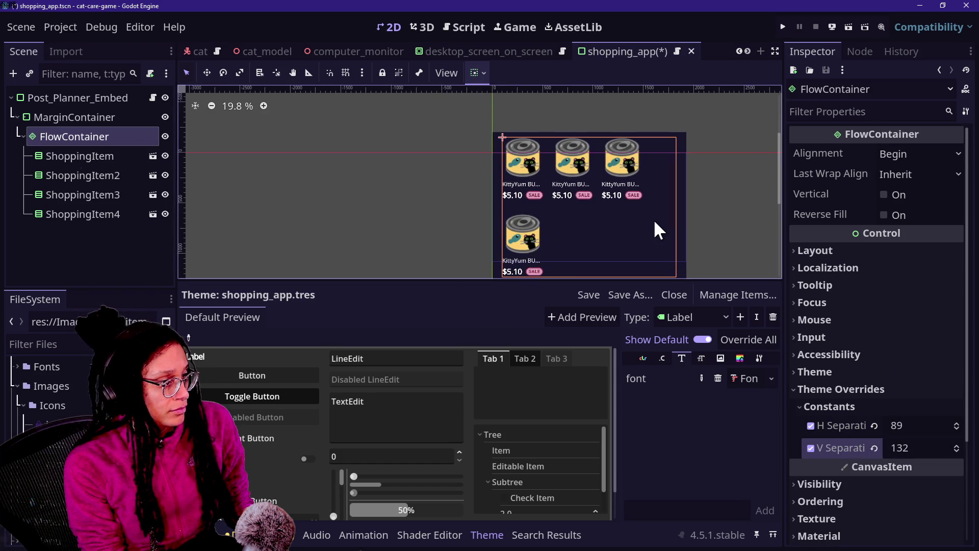
drag(775, 159, 776, 180)
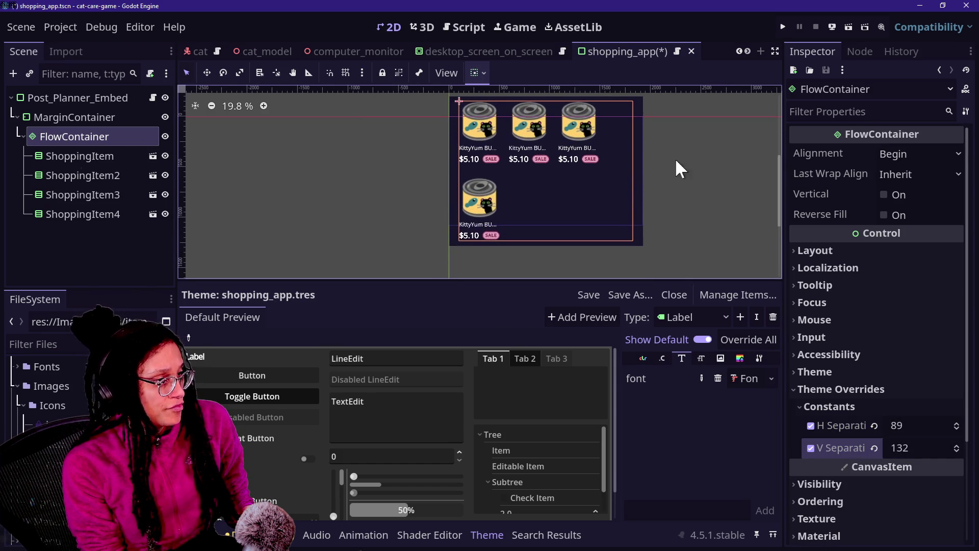
click(85, 174)
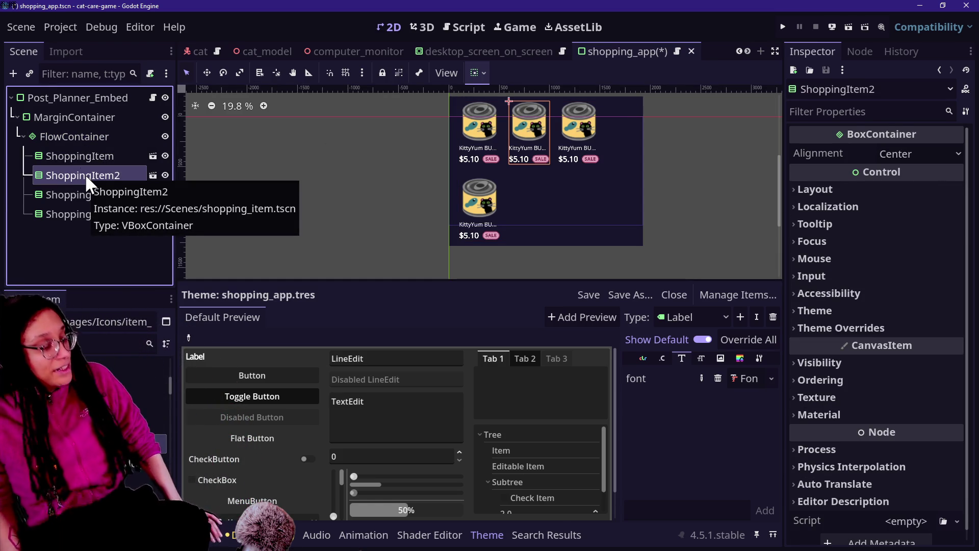
click(69, 137)
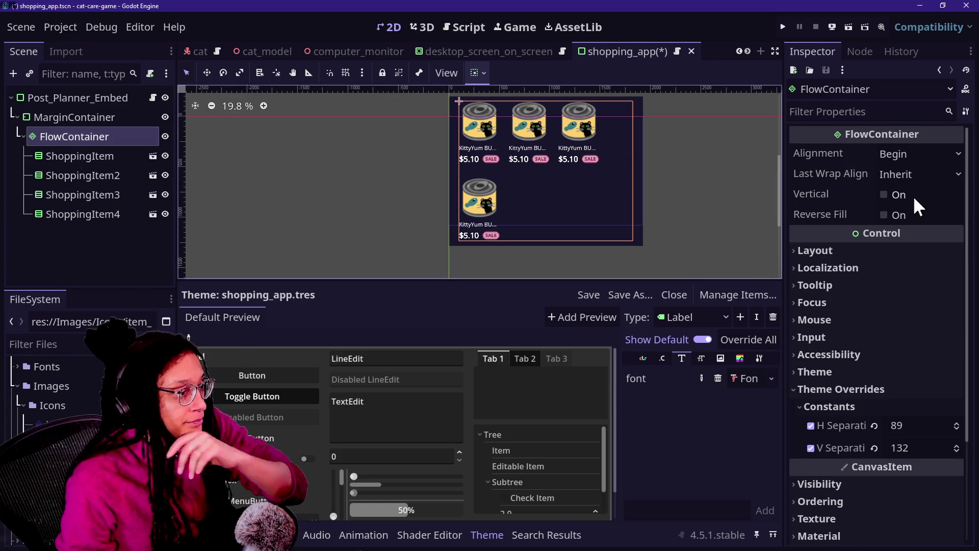
Step: Add a ScrollContainer child under MarginContainer and move the FlowContainer into it
right_click(72, 117)
click(96, 133)
text(scrtp)
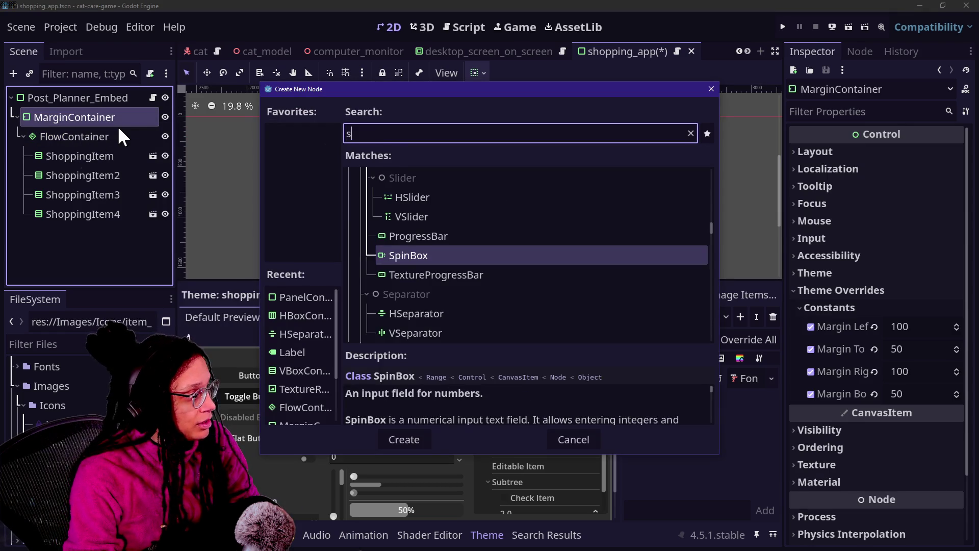
key(BackSpace)
key(BackSpace)
key(Down)
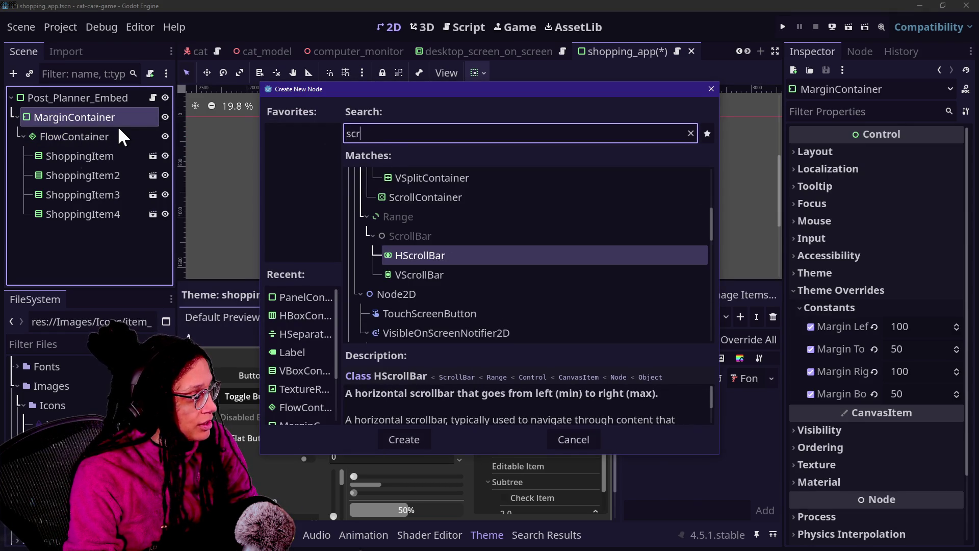
text(llc)
key(Return)
drag(79, 137, 72, 231)
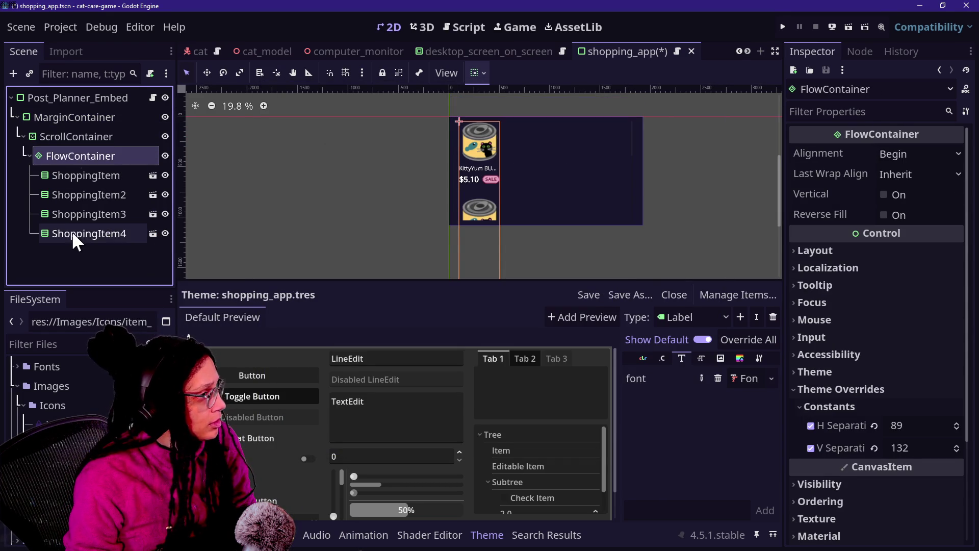
Step: Review the ScrollContainer's sizing and scroll settings, keeping horizontal sizing at Fill
click(82, 137)
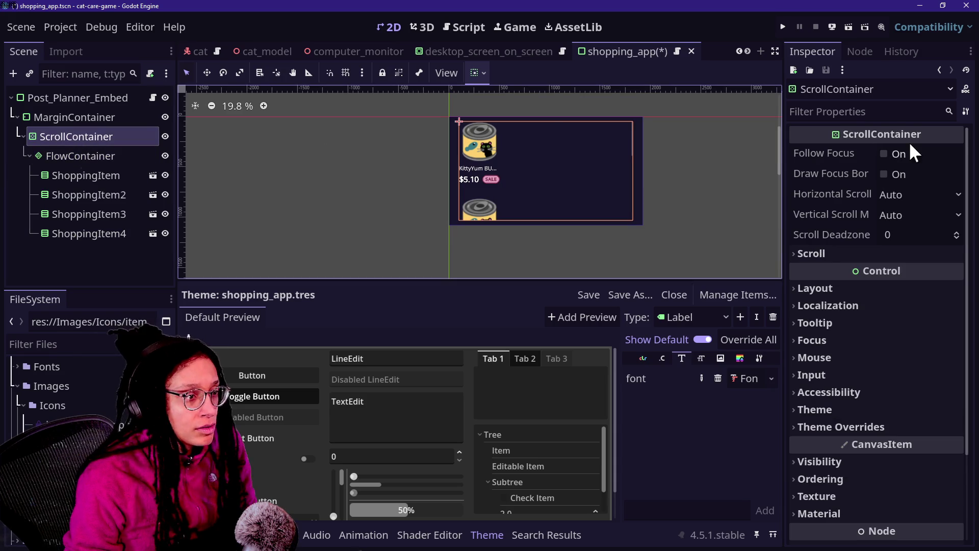
click(862, 289)
click(836, 479)
scroll(834, 472, down, 5)
click(904, 341)
click(904, 344)
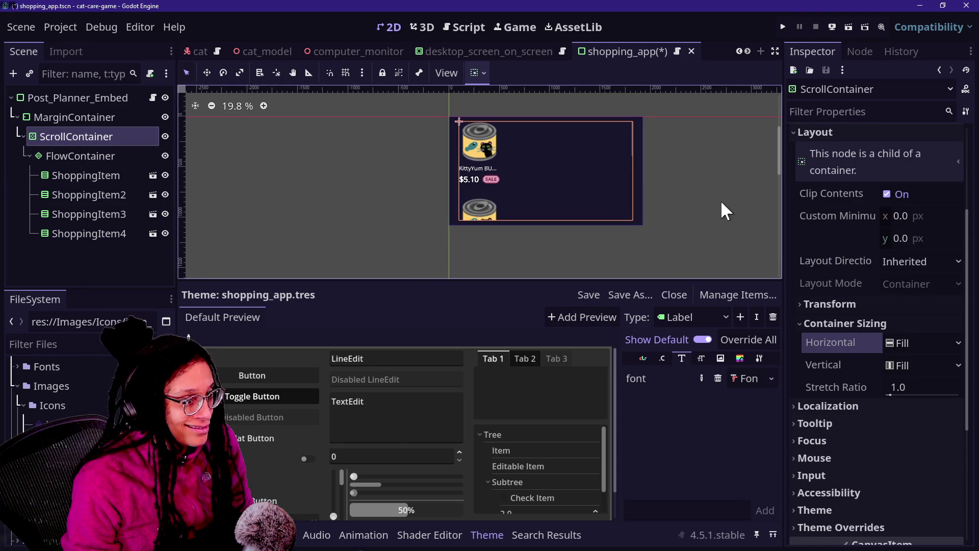
scroll(842, 256, up, 5)
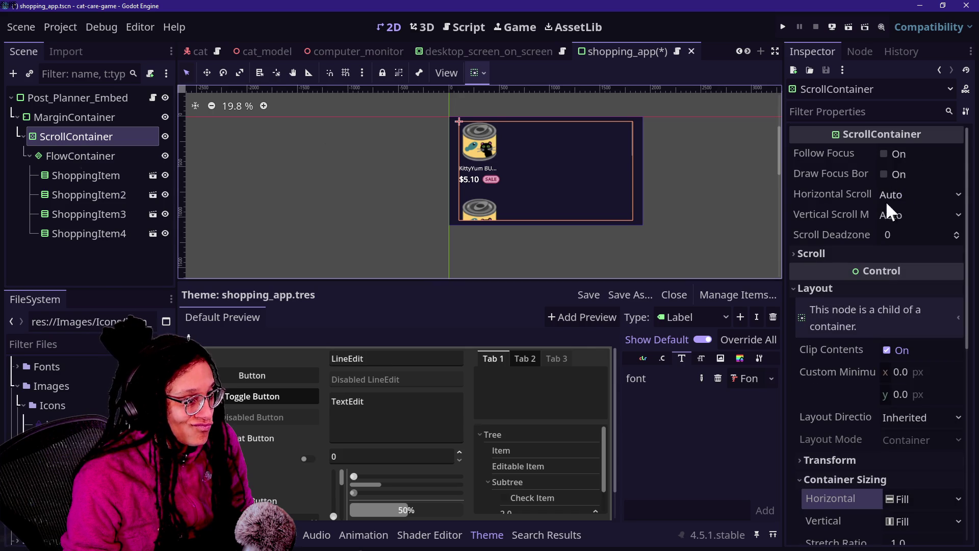
click(881, 255)
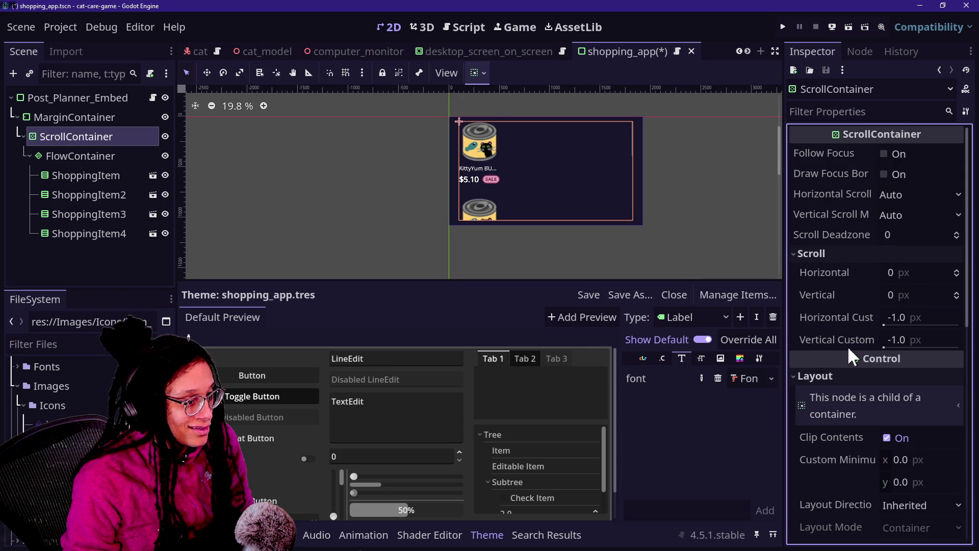
click(153, 156)
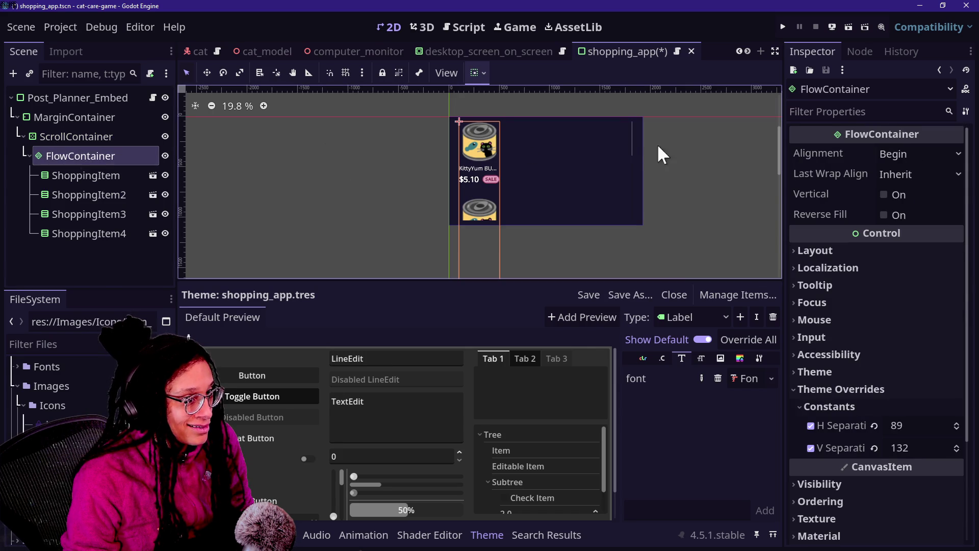
click(815, 251)
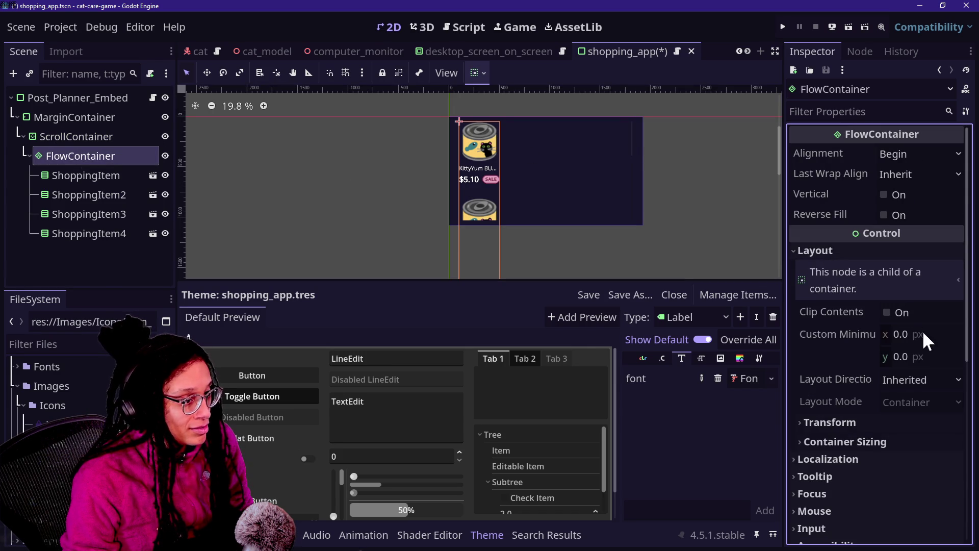
Step: Make the FlowContainer expand horizontally and centre its shopping items
click(897, 443)
click(899, 486)
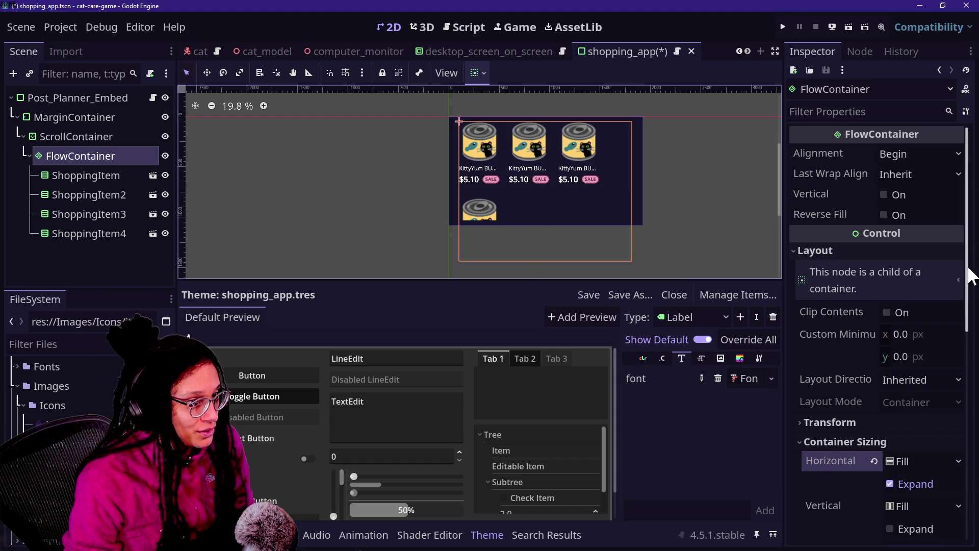
click(897, 155)
click(907, 190)
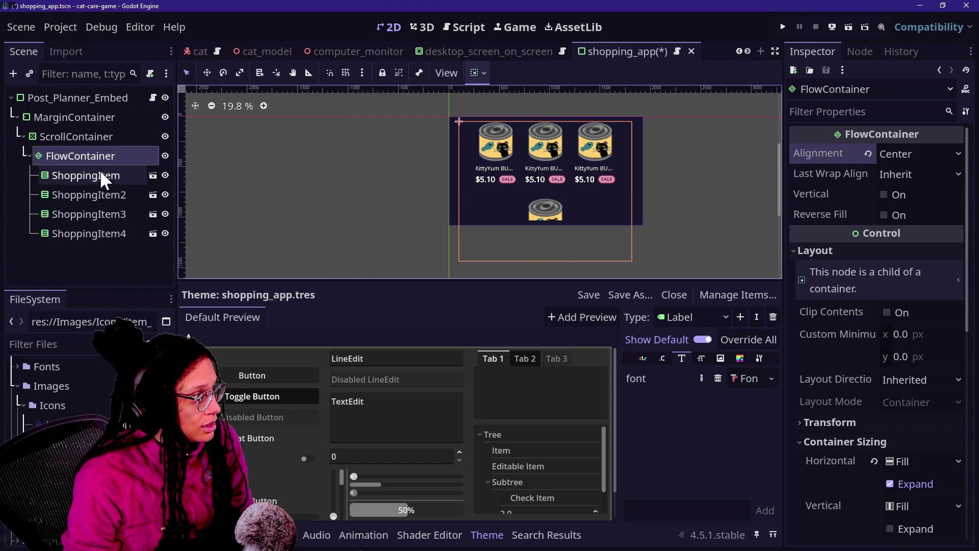
Step: Duplicate ShoppingItem4 into more items and save the shopping_app scene
click(102, 217)
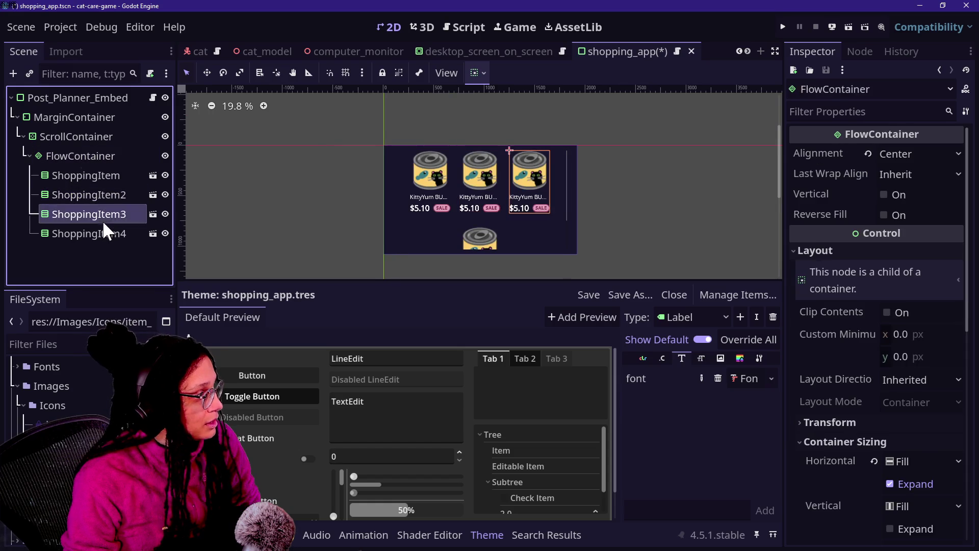
click(105, 231)
key(ctrl+d)
key(ctrl+d)
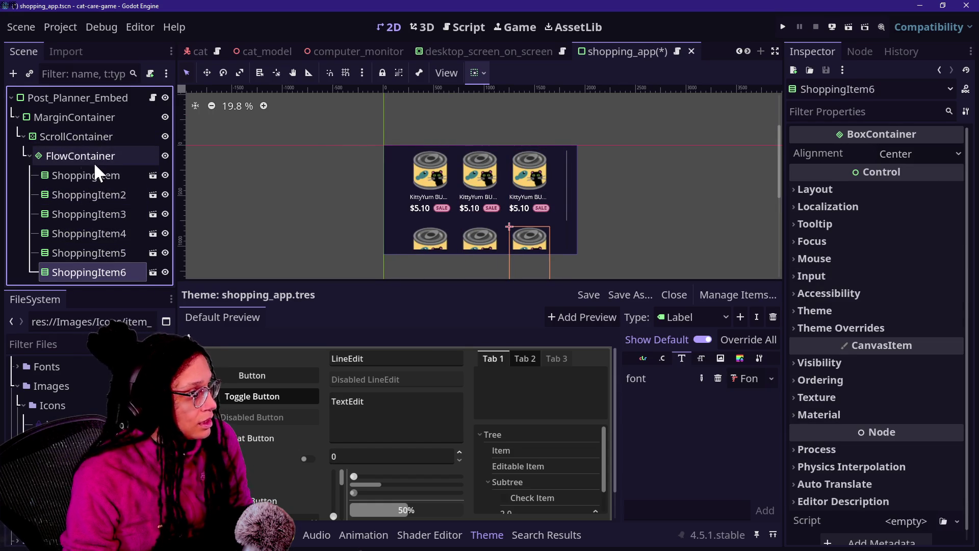
click(97, 118)
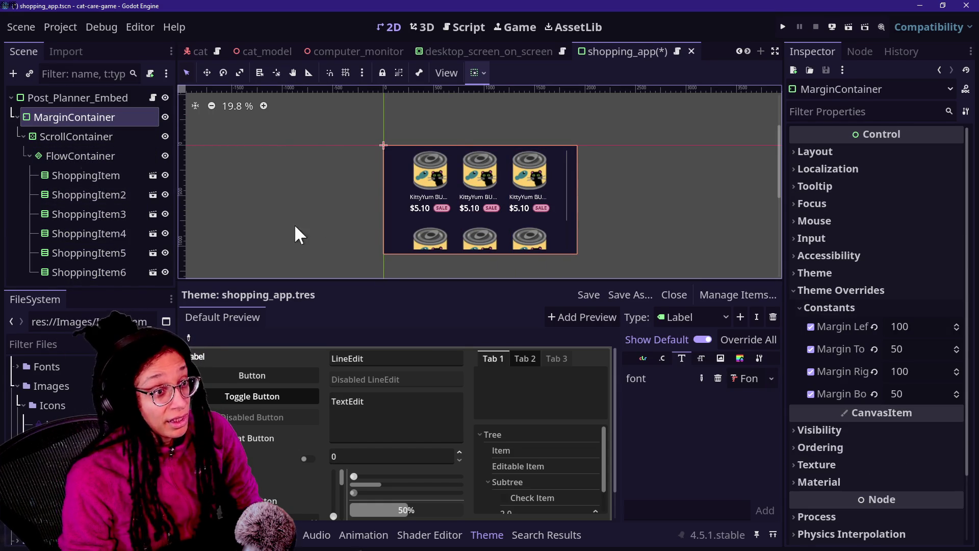
click(102, 136)
key(ctrl+s)
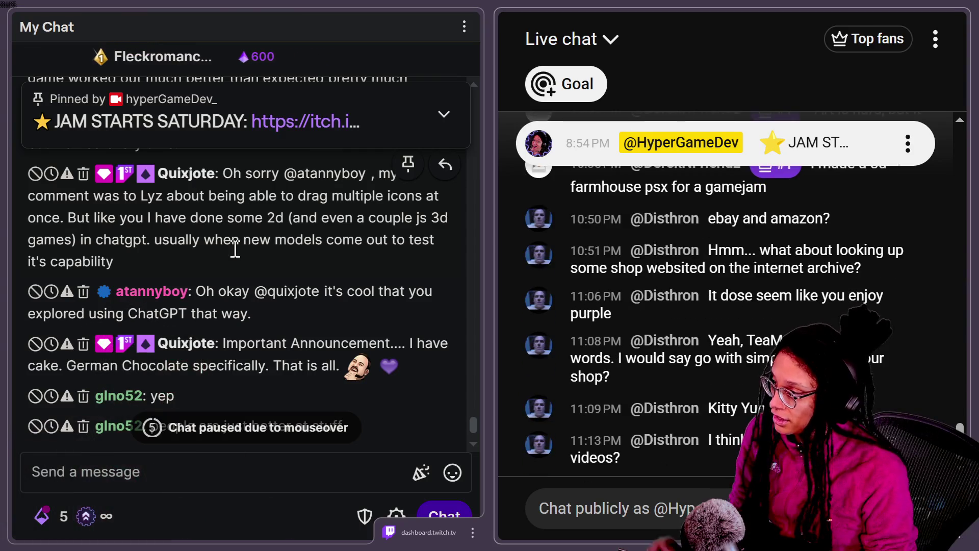
scroll(258, 291, up, 10)
scroll(258, 292, up, 2)
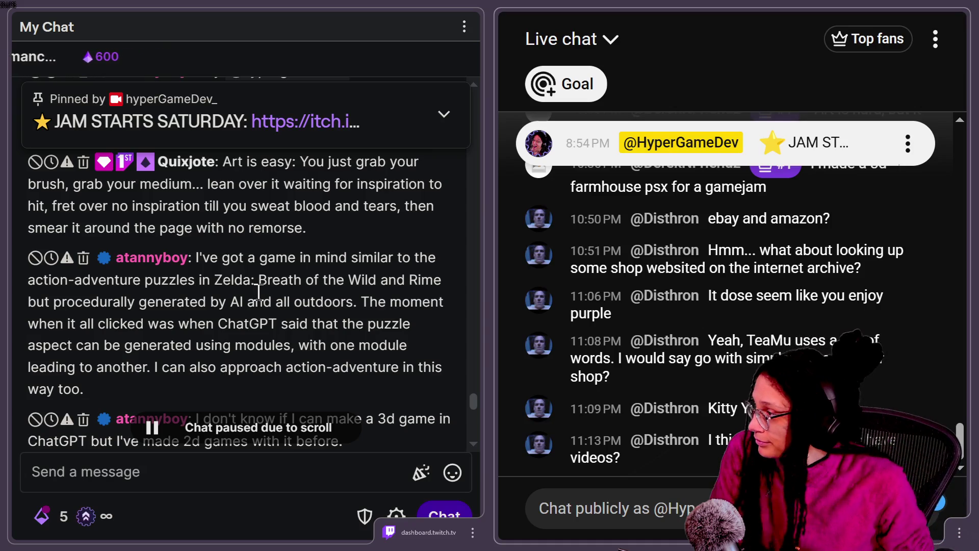
scroll(285, 301, up, 2)
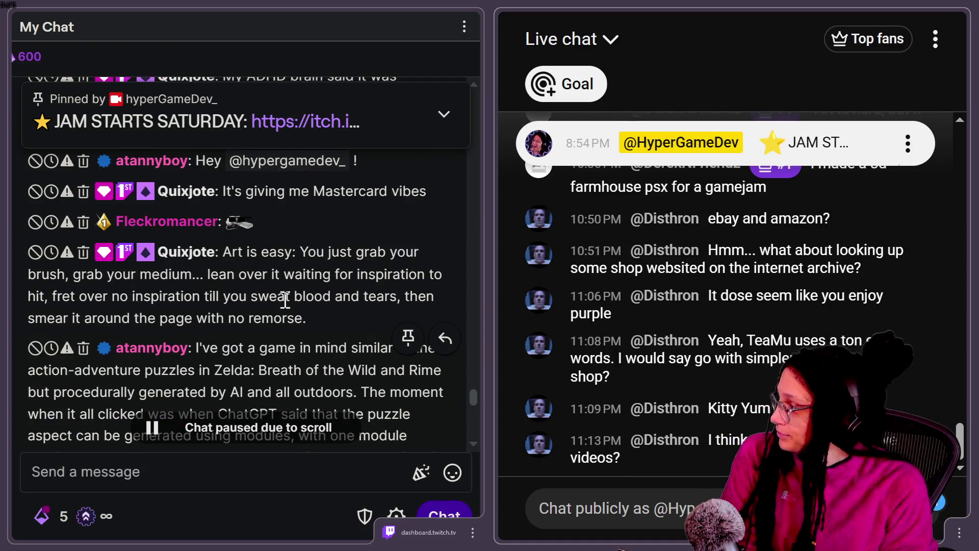
scroll(302, 239, up, 2)
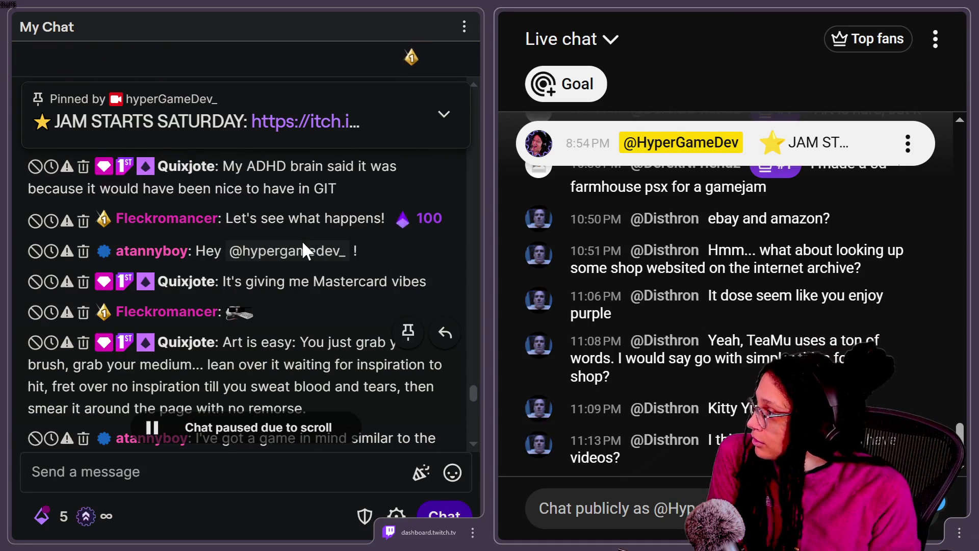
scroll(467, 407, down, 4)
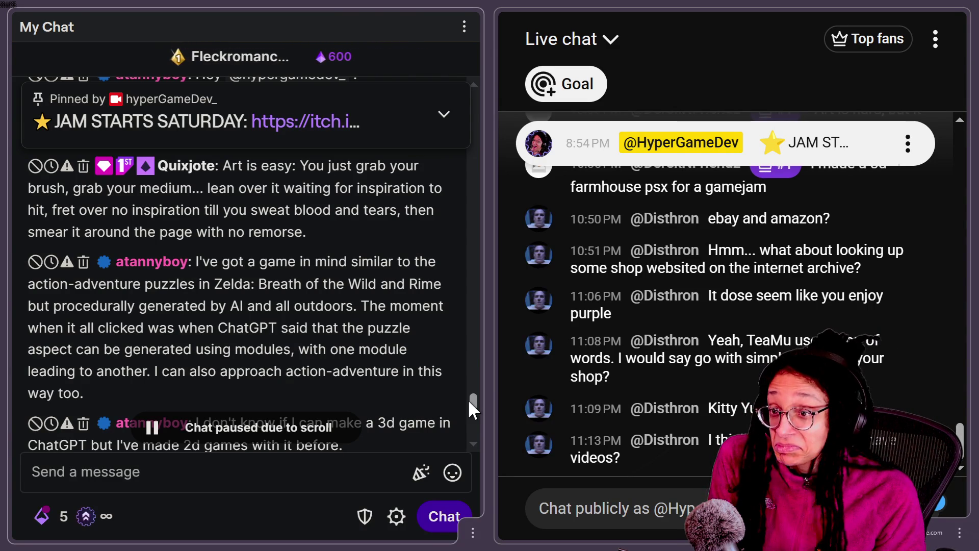
mouse_move(478, 316)
drag(470, 401, 471, 408)
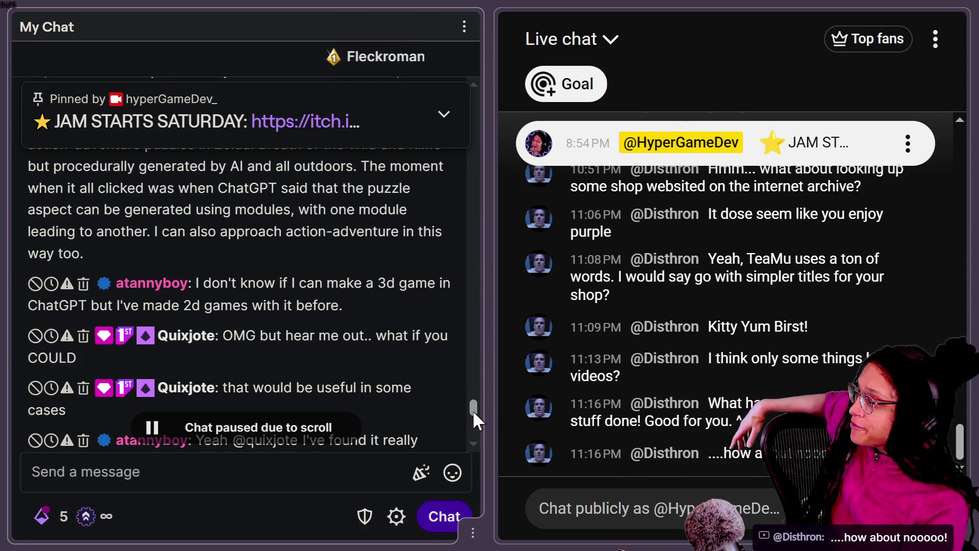
scroll(475, 410, down, 2)
scroll(475, 410, down, 1)
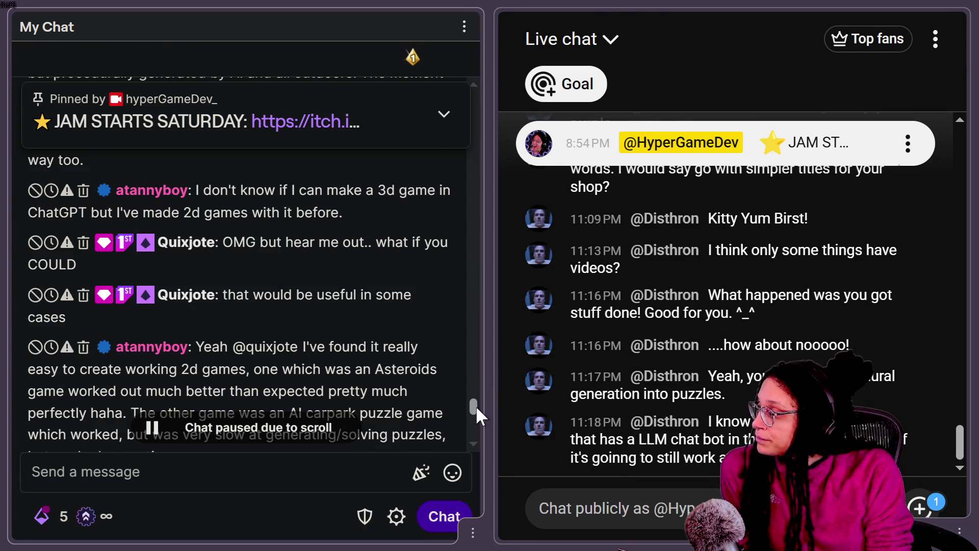
scroll(476, 405, down, 3)
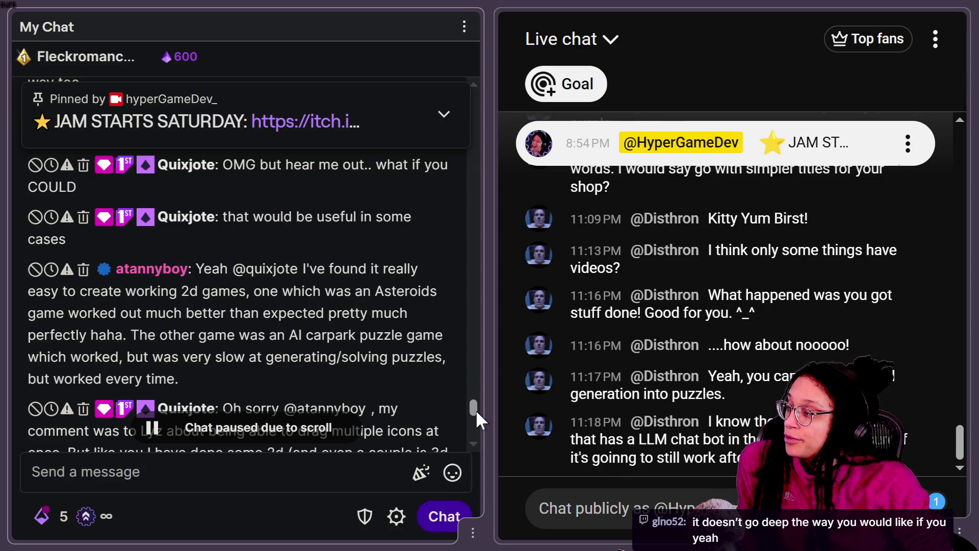
drag(476, 409, 474, 417)
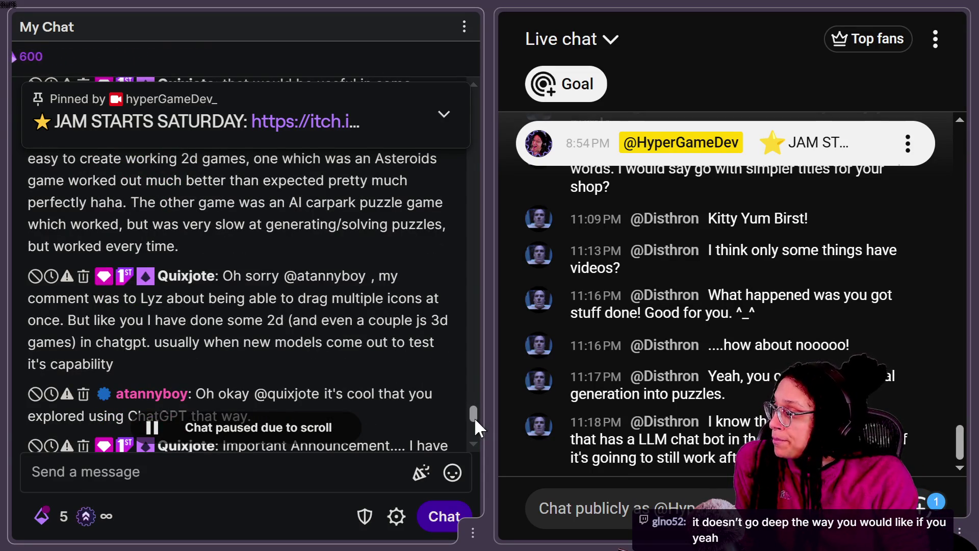
drag(474, 417, 472, 422)
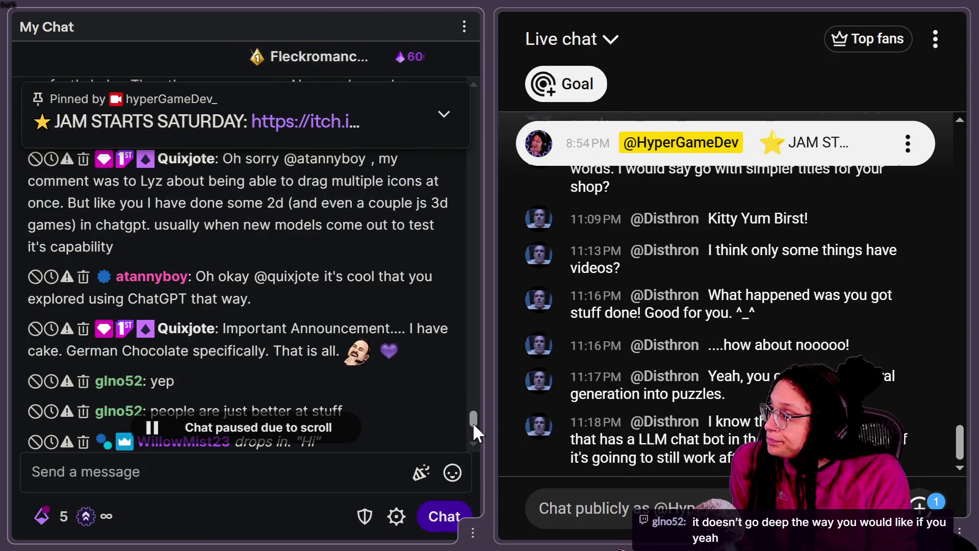
drag(472, 422, 472, 422)
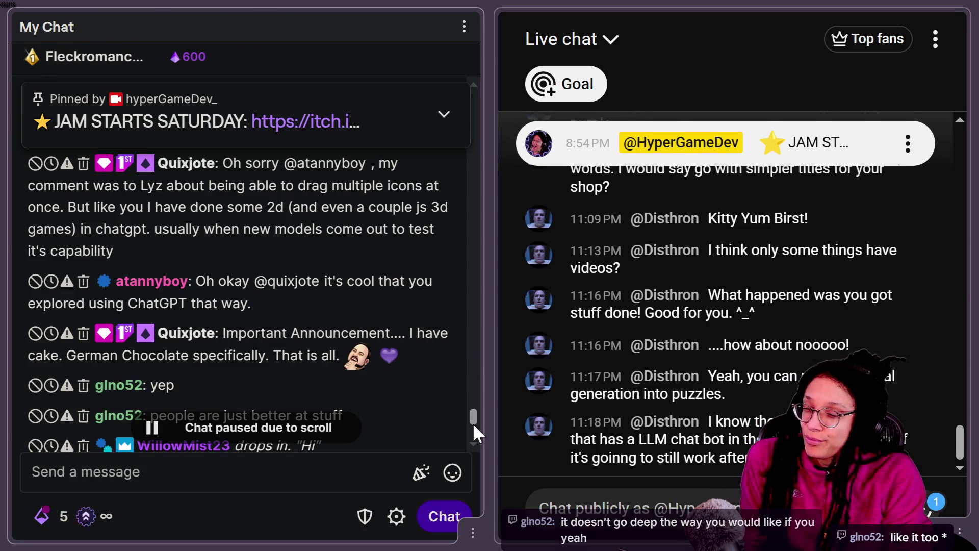
drag(473, 423, 473, 422)
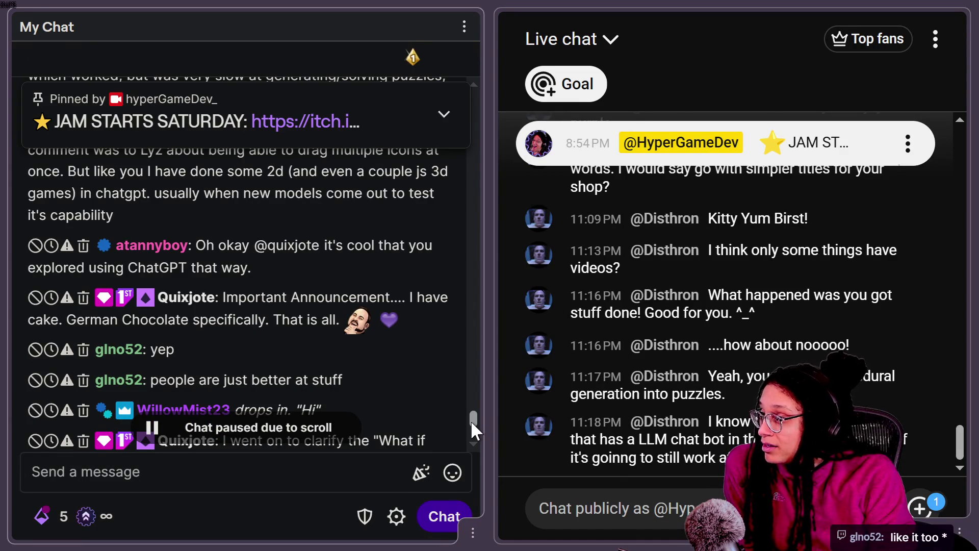
drag(472, 422, 473, 426)
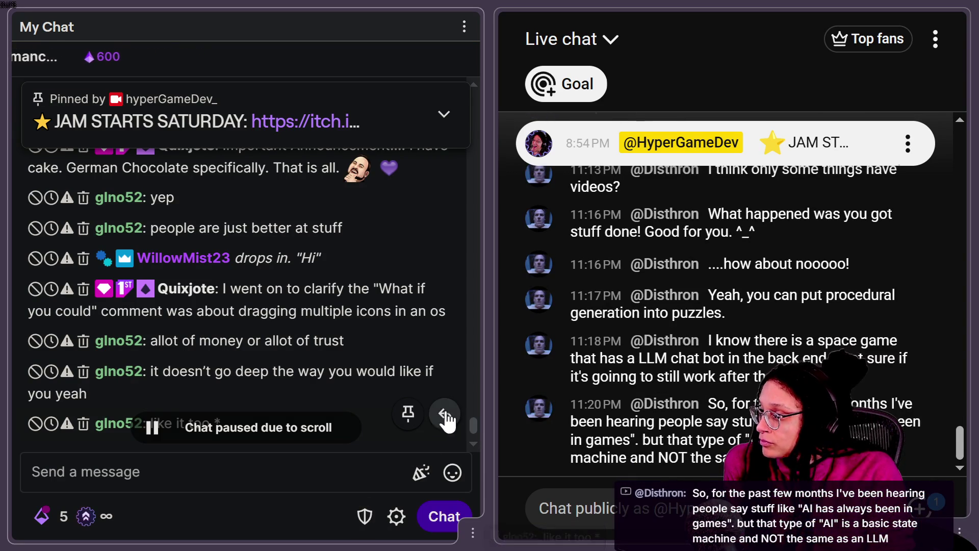
drag(473, 422, 470, 425)
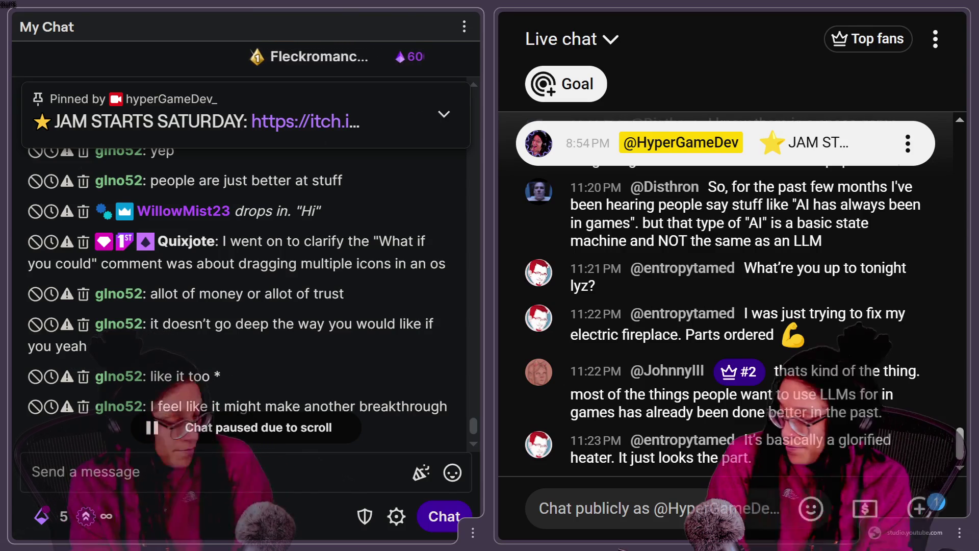
scroll(259, 284, down, 2)
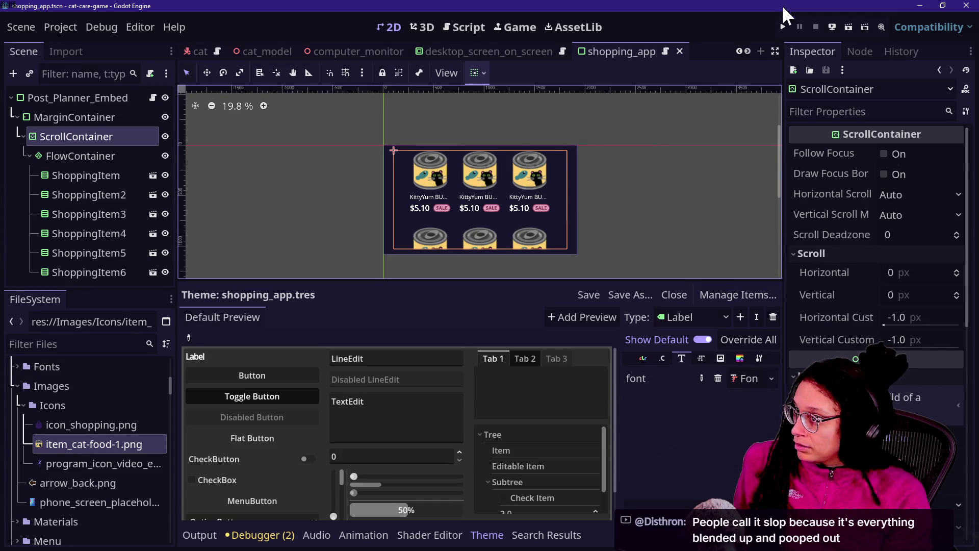
scroll(558, 212, up, 4)
Step: Save, run the game and open the Shopping App, triggering the embed_shopping_app invalid-key error
key(ctrl+s)
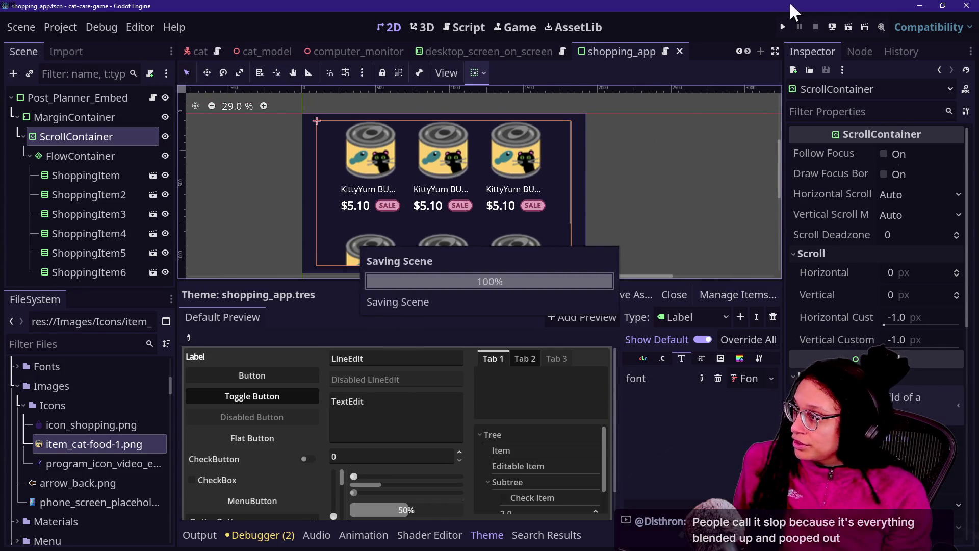
click(784, 27)
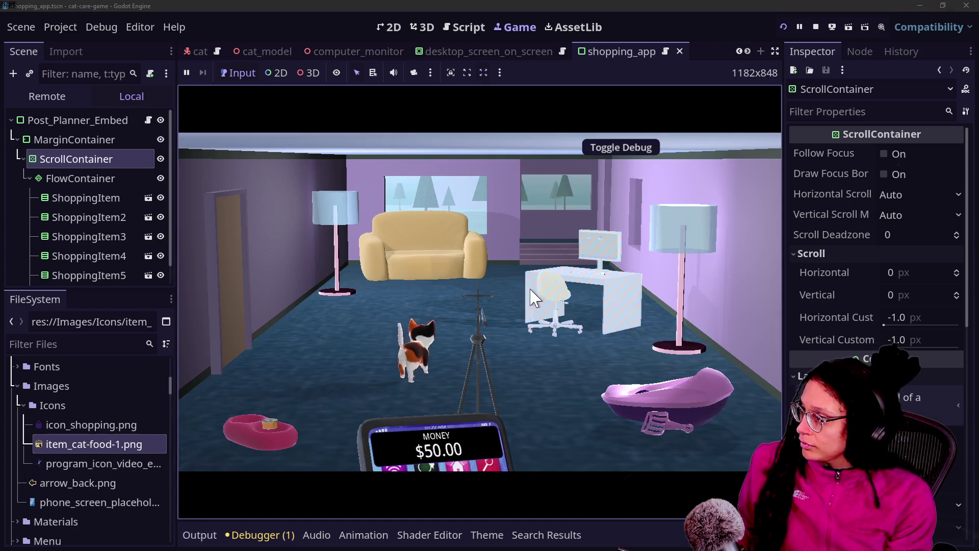
click(530, 295)
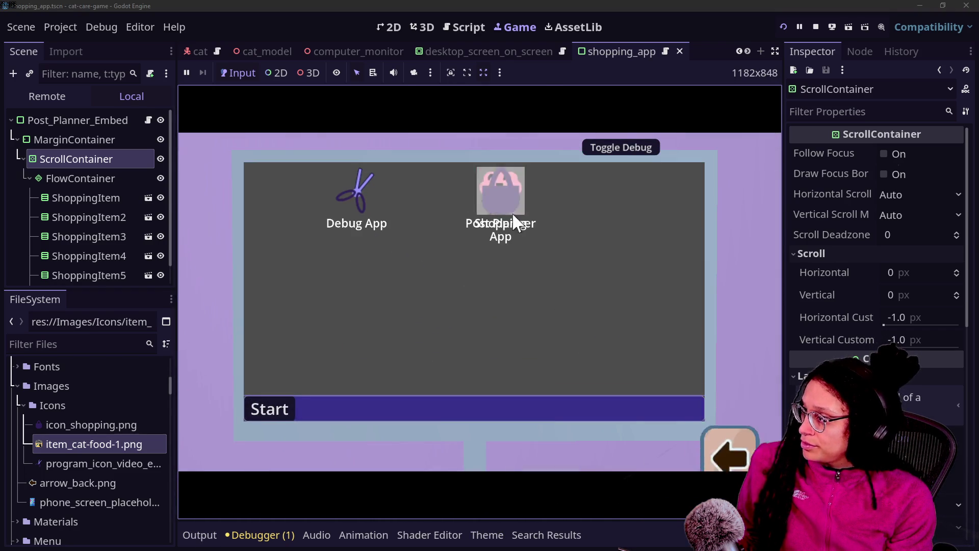
click(593, 265)
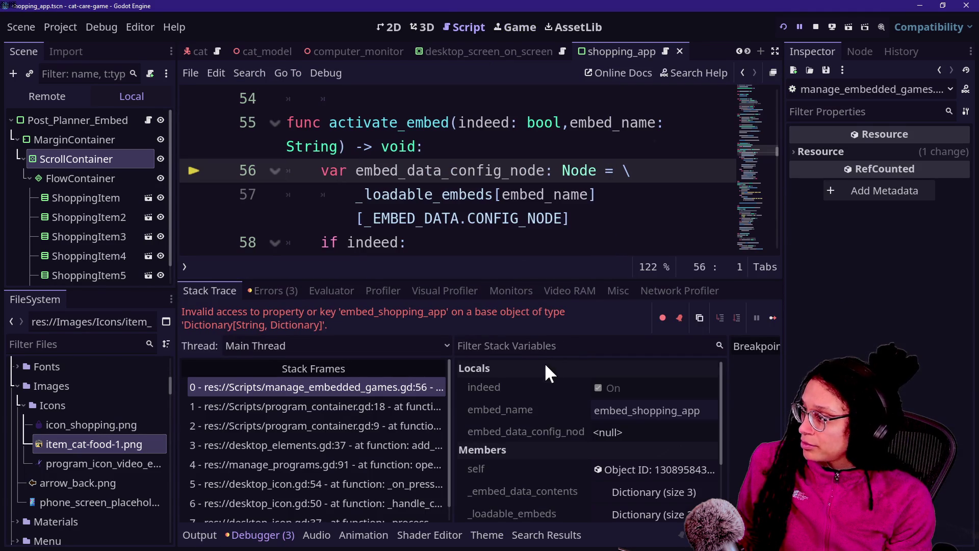
mouse_move(538, 162)
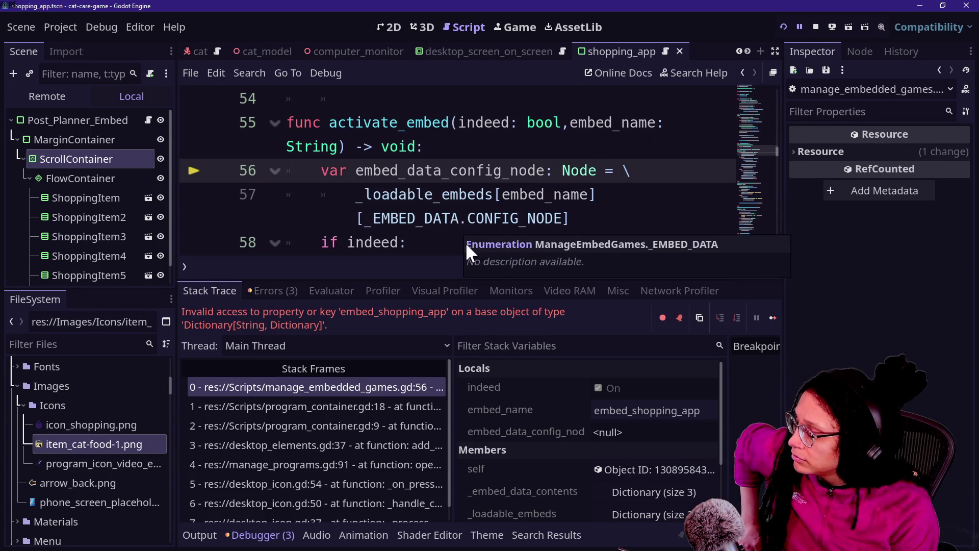
drag(358, 197, 434, 194)
click(458, 195)
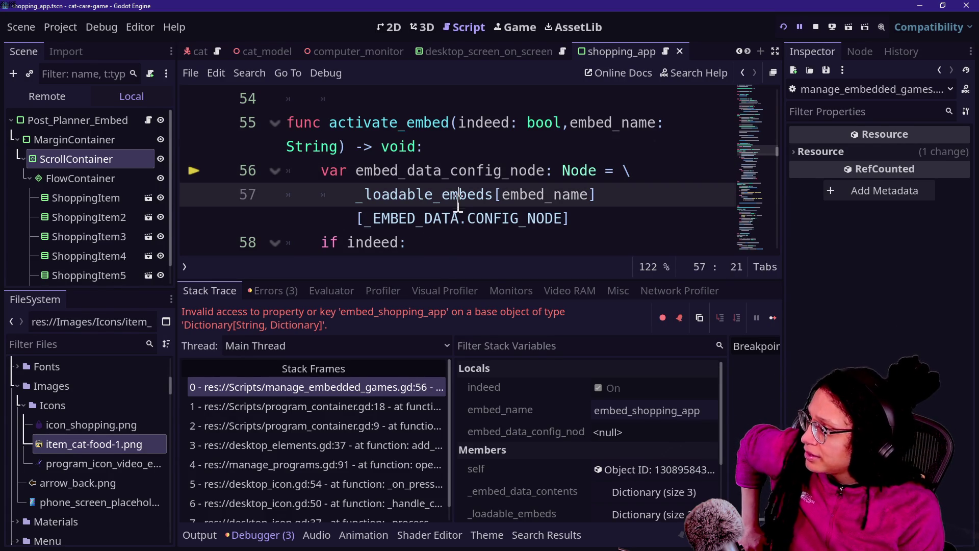
ctrl+click(426, 201)
key(ctrl+shift+F11)
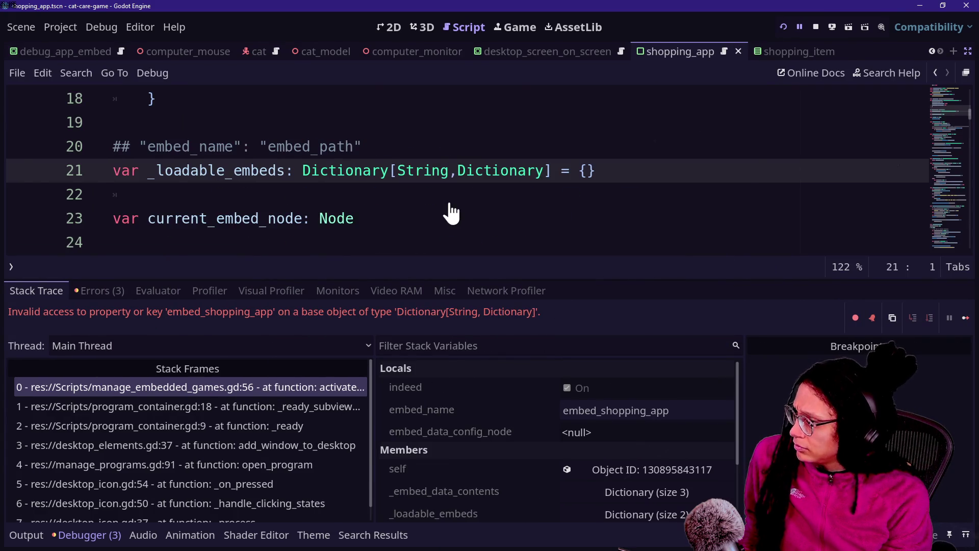
key(ctrl+shift+F11)
key(ctrl+shift+F11)
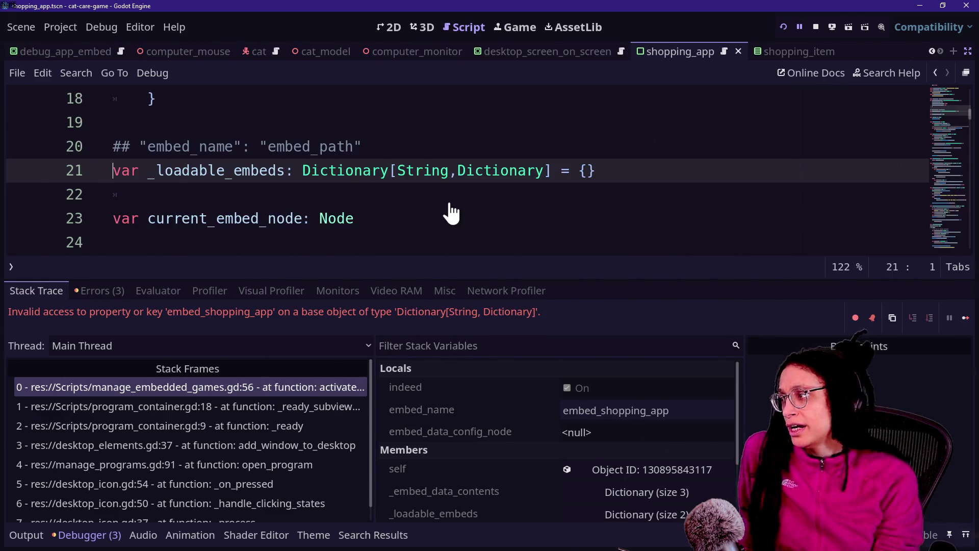
key(ctrl+shift+F11)
drag(275, 122, 538, 195)
click(541, 194)
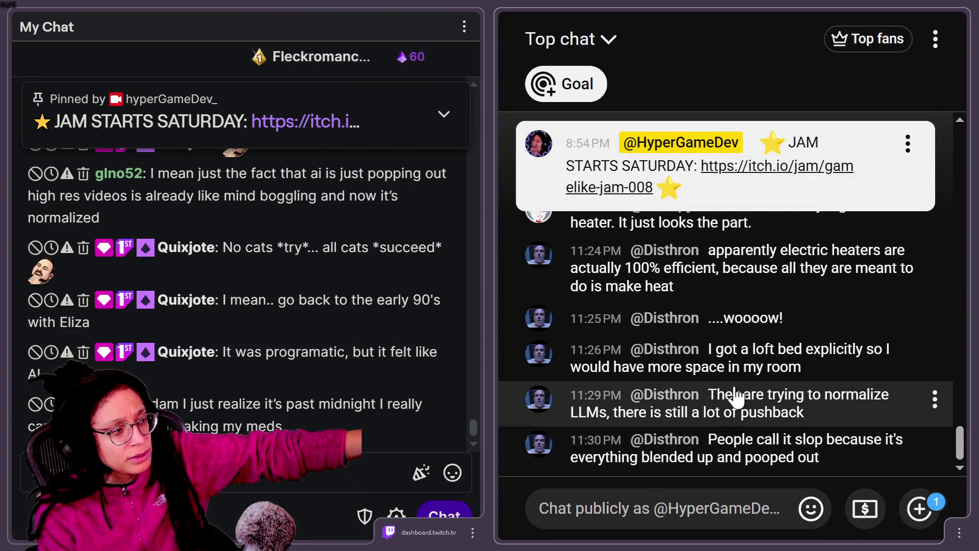
Step: Switch the YouTube chat between Live chat and Top chat, finishing on Live chat
click(608, 43)
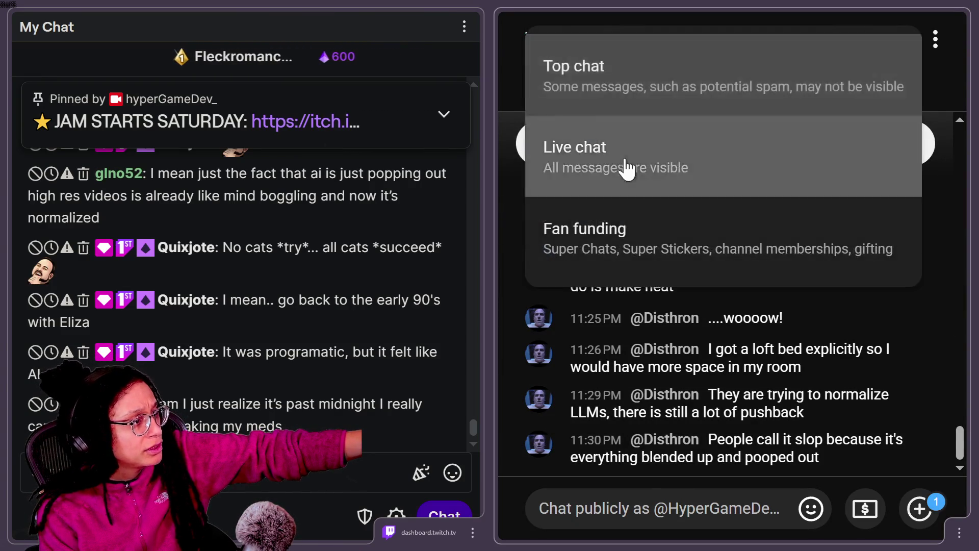
click(628, 163)
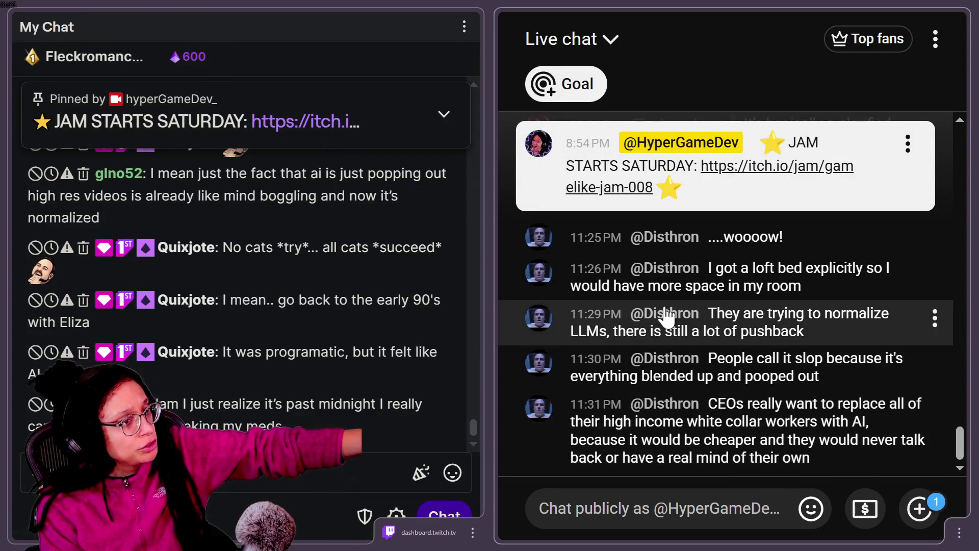
click(624, 44)
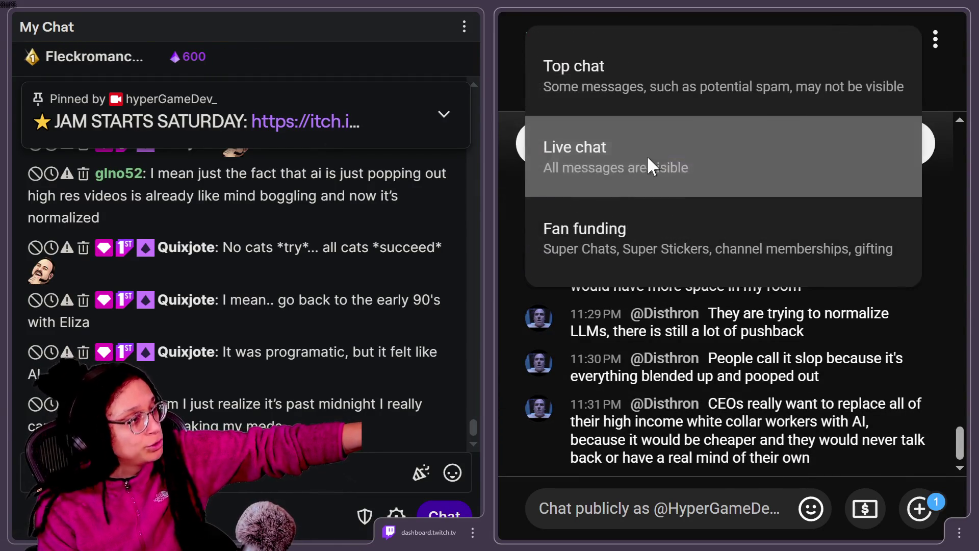
click(602, 105)
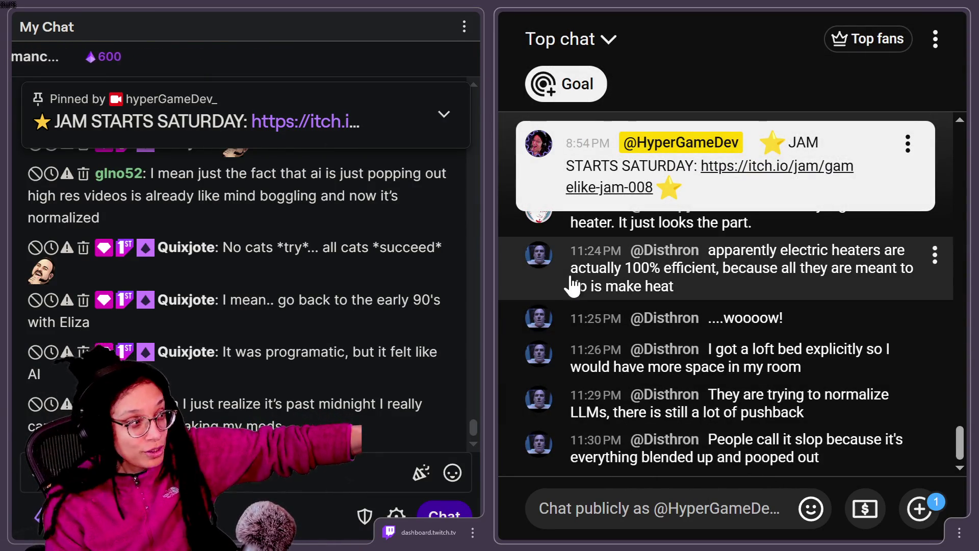
click(571, 40)
click(589, 147)
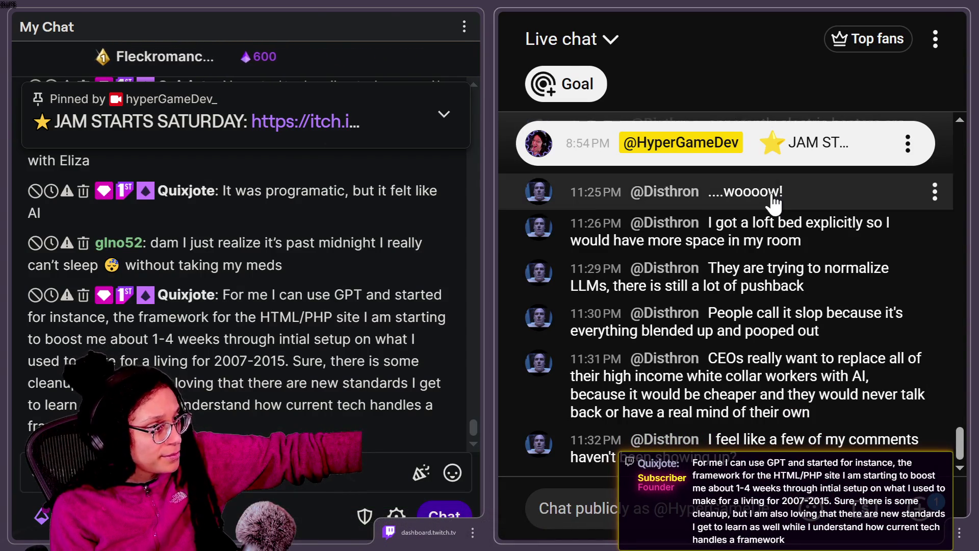
drag(621, 191, 587, 192)
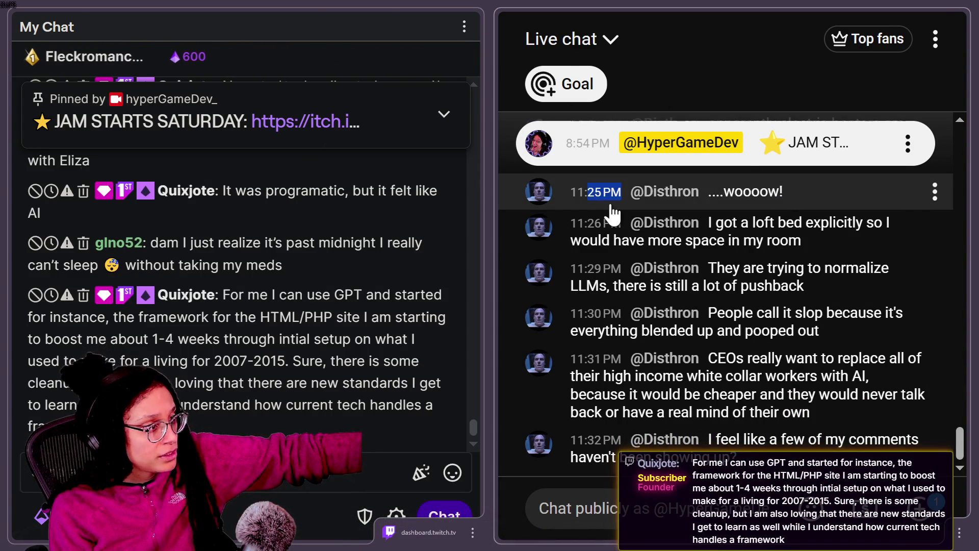
click(935, 192)
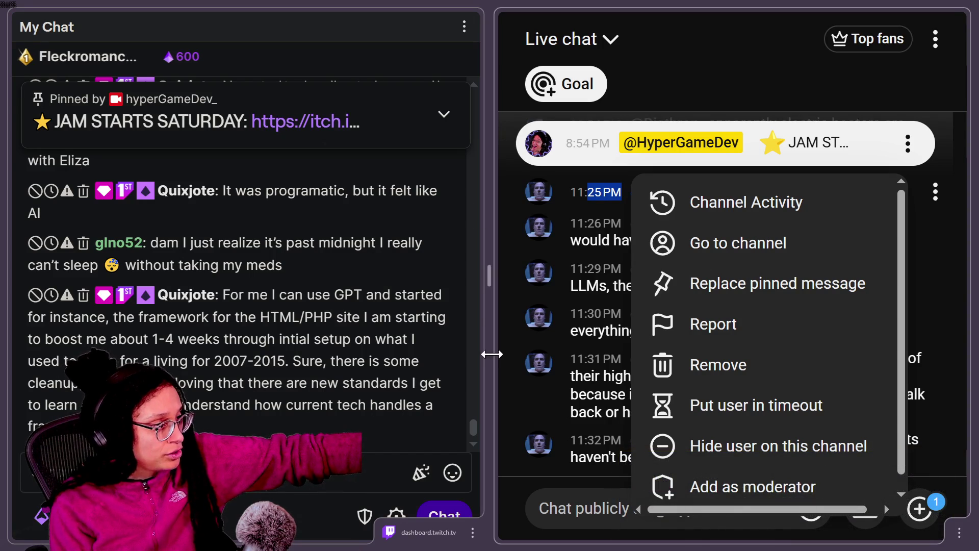
click(575, 454)
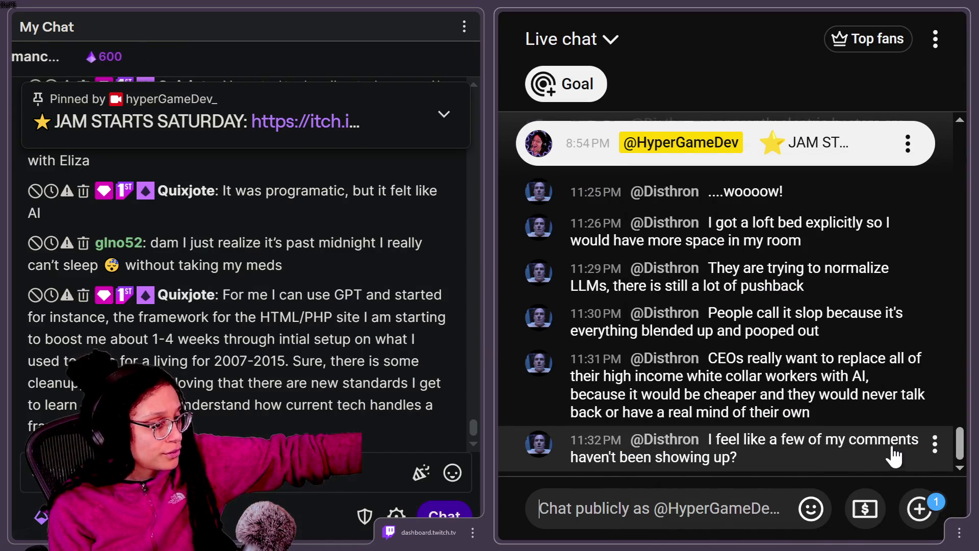
mouse_move(959, 434)
mouse_down()
mouse_move(954, 395)
mouse_move(954, 439)
mouse_up()
click(561, 41)
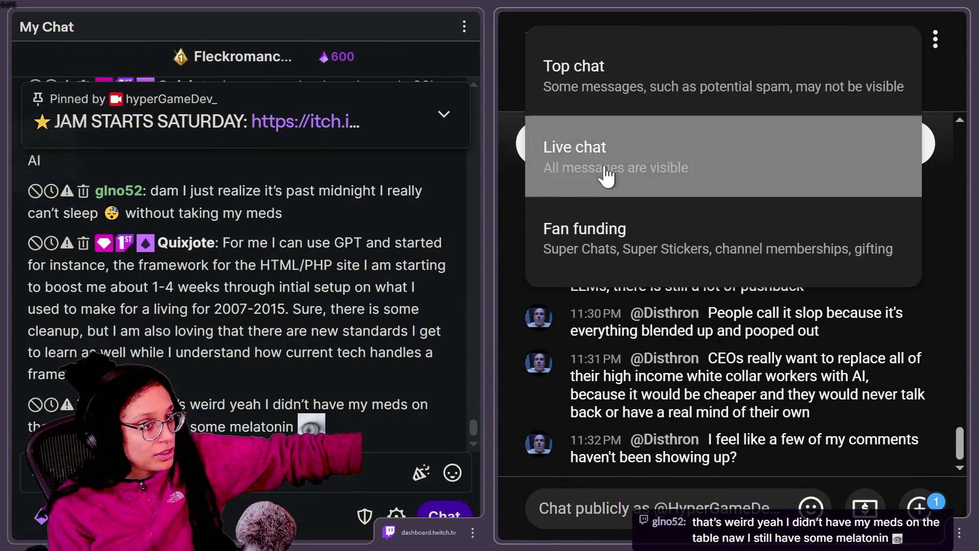
click(602, 175)
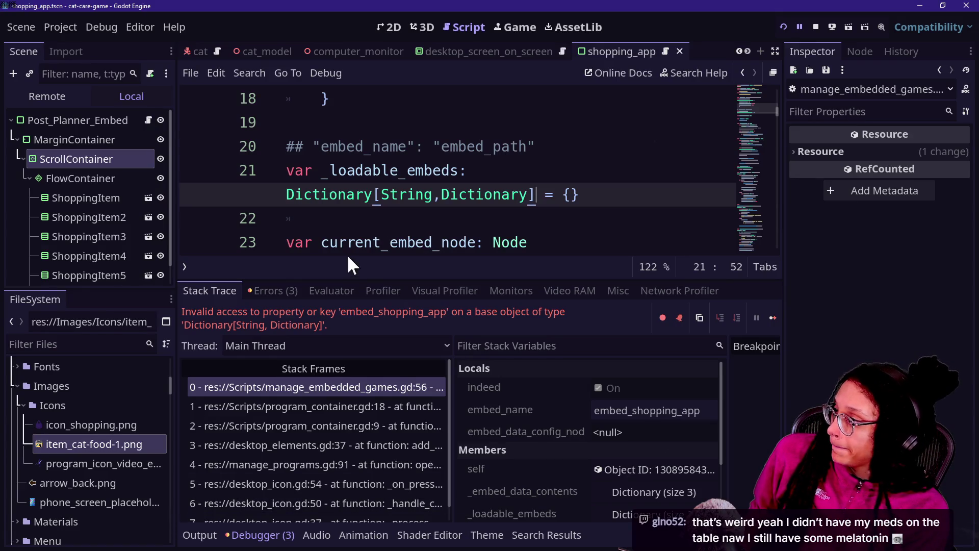
Step: Move the caret across lines 21–23, clear the debug session, and collapse the bottom panel
mouse_move(461, 254)
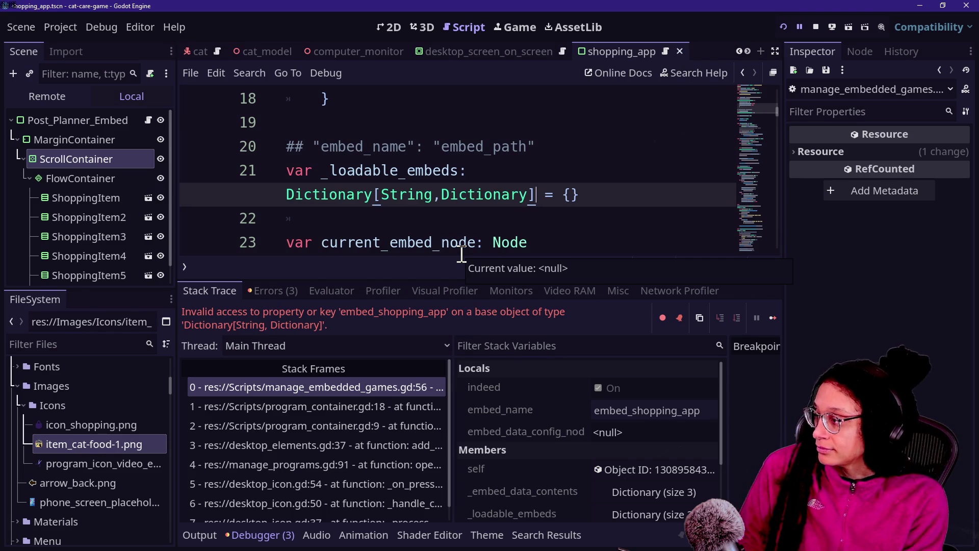
click(461, 253)
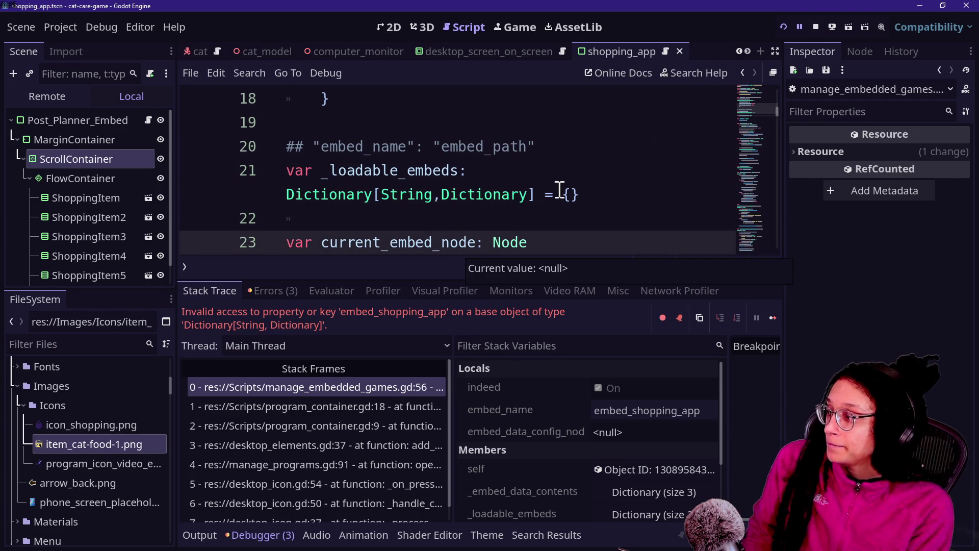
click(550, 221)
key(Down)
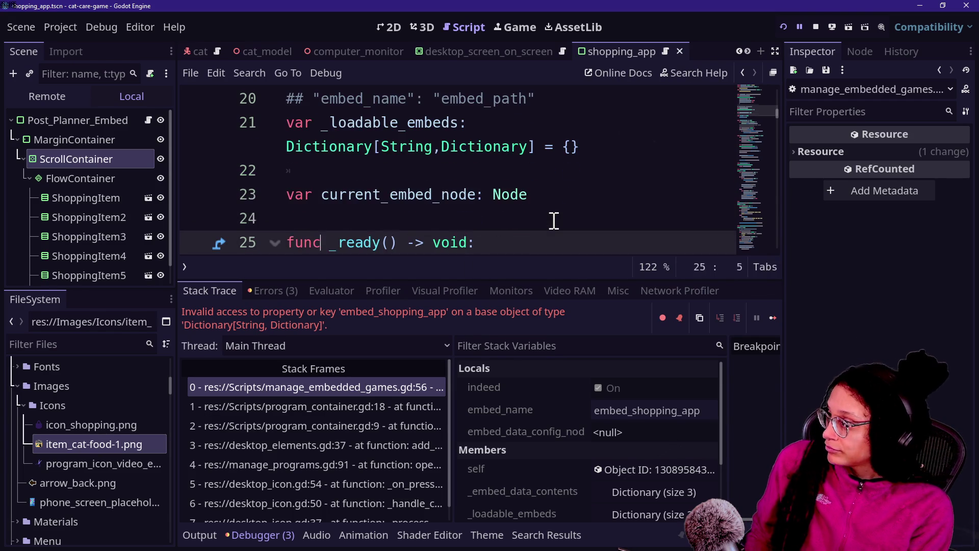
click(466, 200)
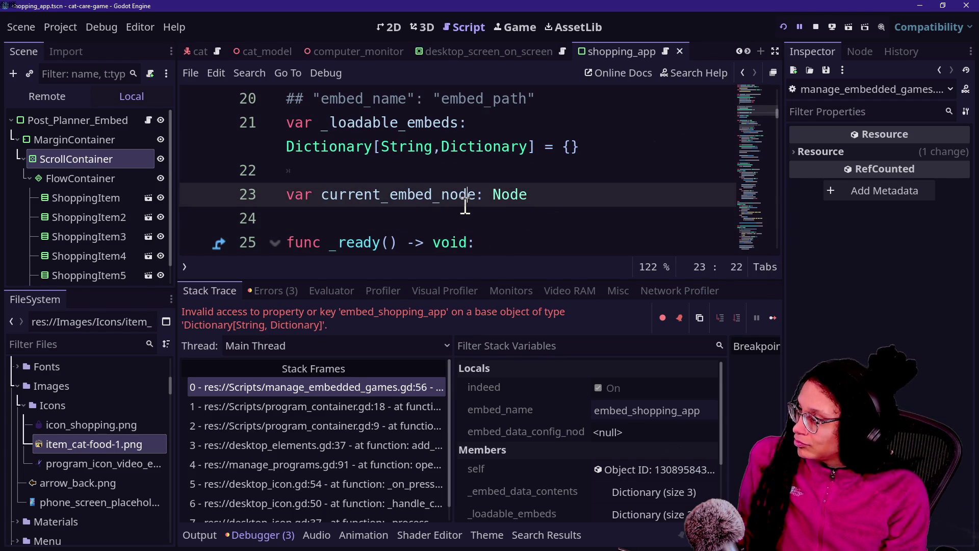
key(Up)
key(Up)
key(F8)
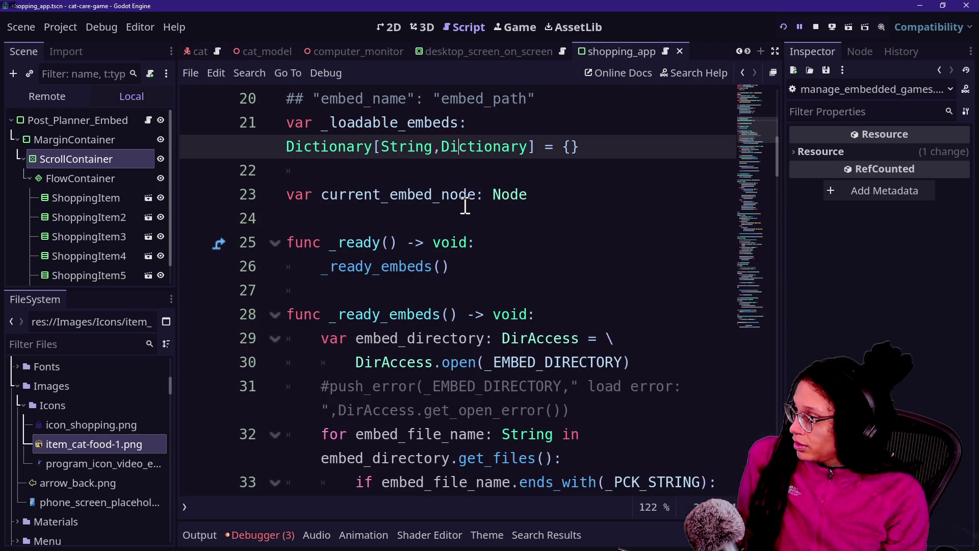
Step: Scroll through the _ready and _ready_embeds code and inspect the program container stack frame
scroll(767, 125, up, 2)
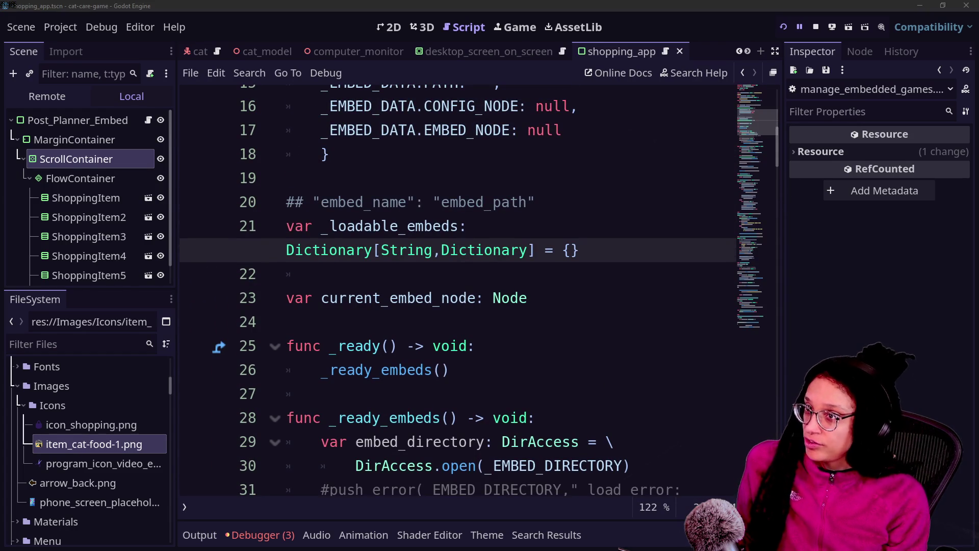
click(759, 124)
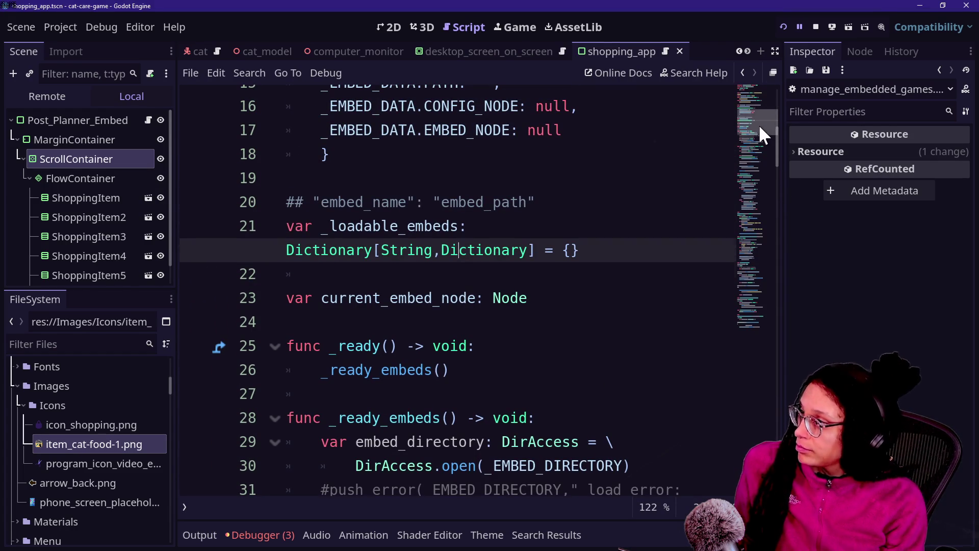
scroll(759, 124, up, 2)
scroll(758, 119, up, 1)
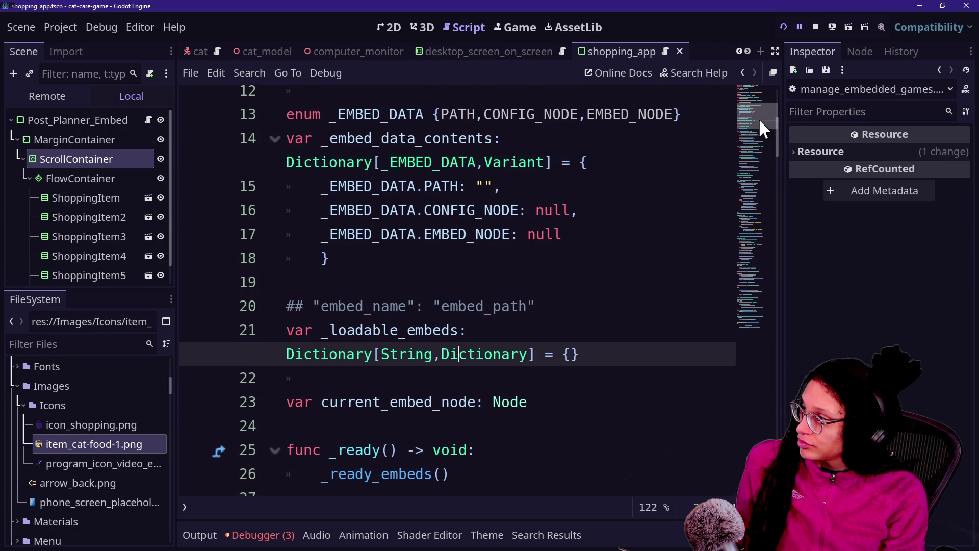
scroll(759, 122, down, 2)
drag(760, 125, 760, 138)
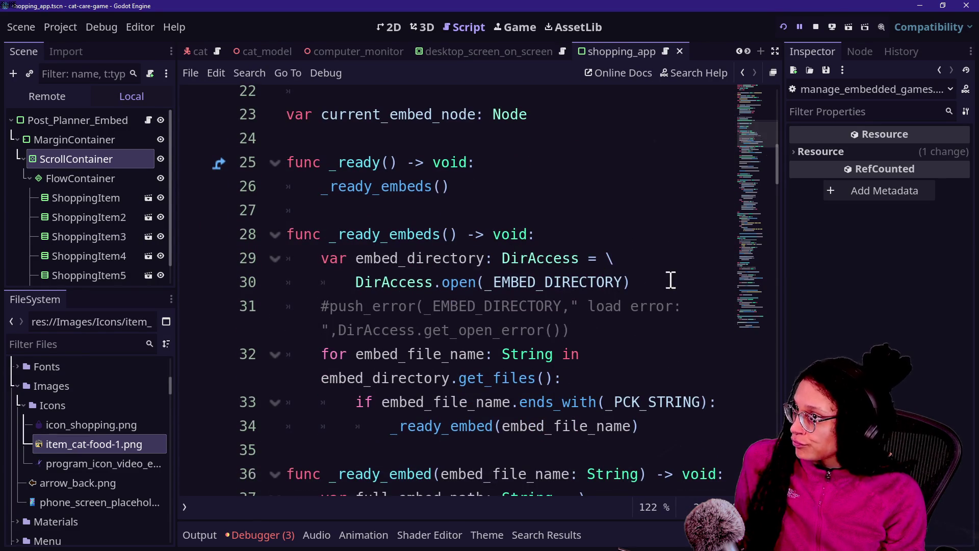
scroll(563, 212, up, 3)
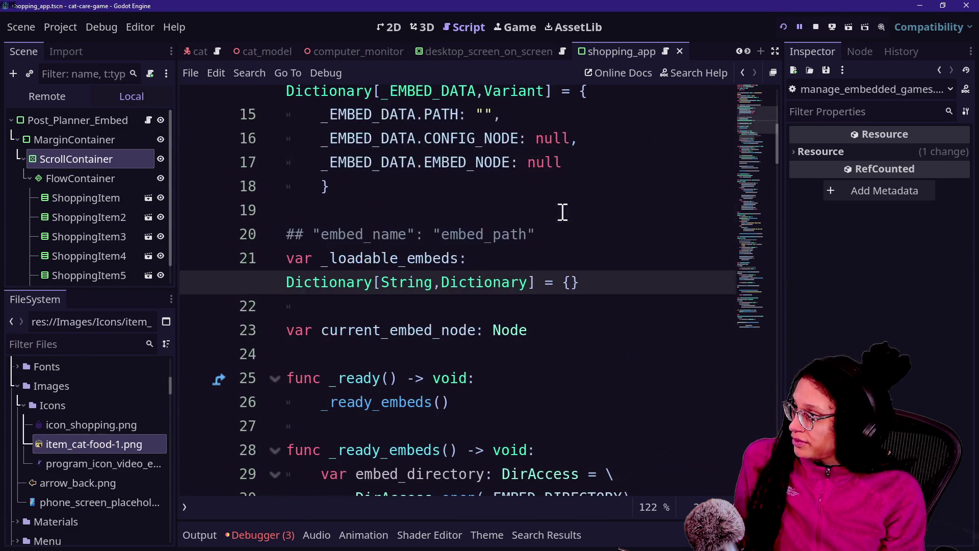
scroll(455, 265, down, 2)
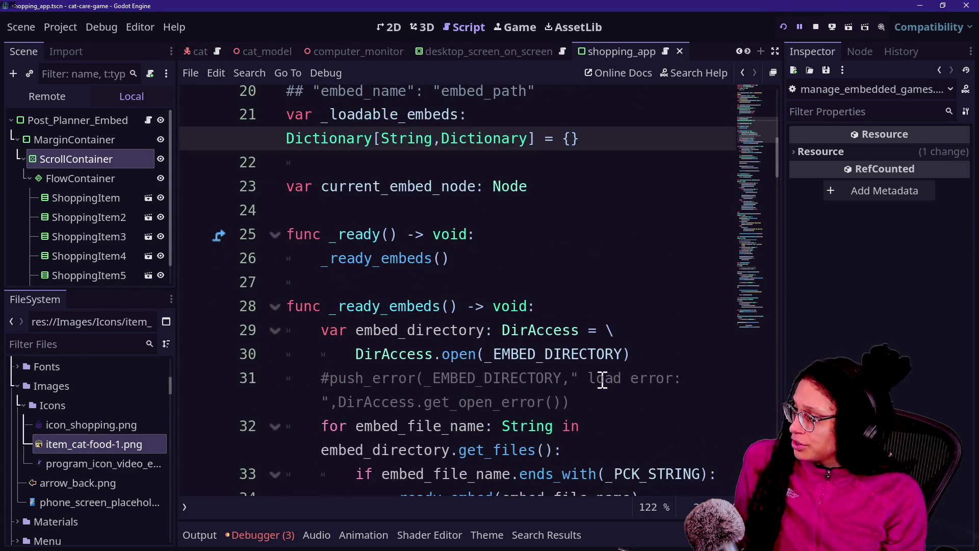
click(240, 536)
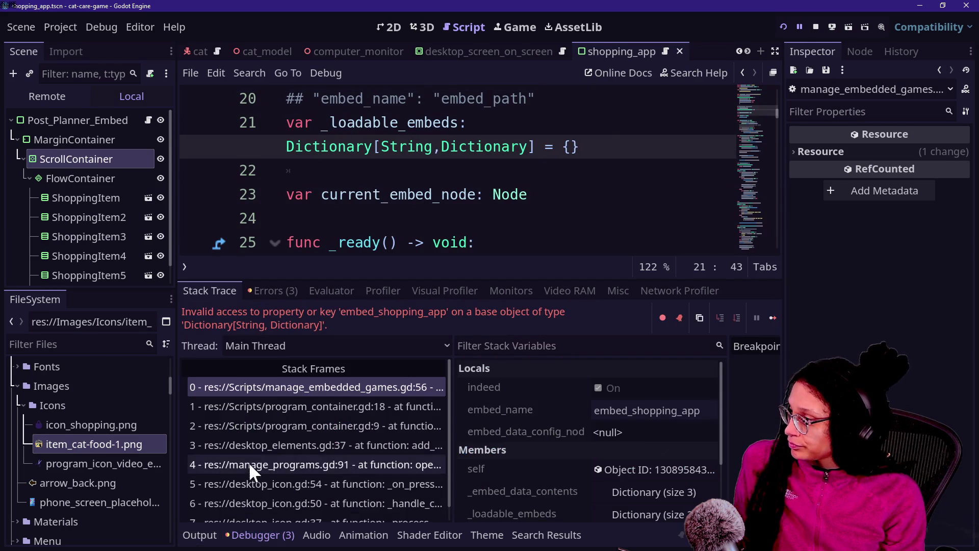
Step: Jump from stack frame 1 to program_container.gd line 18, hiding the side docks and debugger panel
click(253, 406)
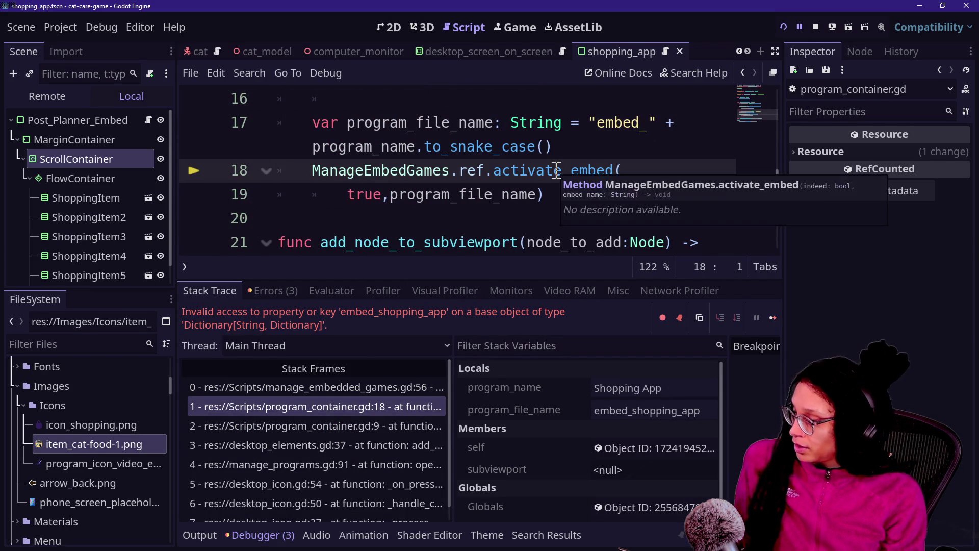
key(ctrl+shift+F11)
key(ctrl+j)
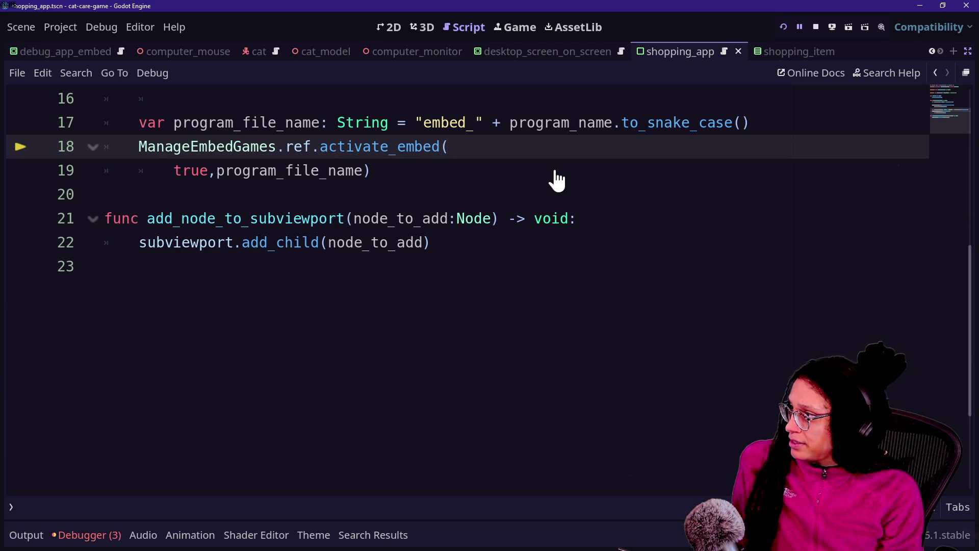
scroll(553, 179, up, 2)
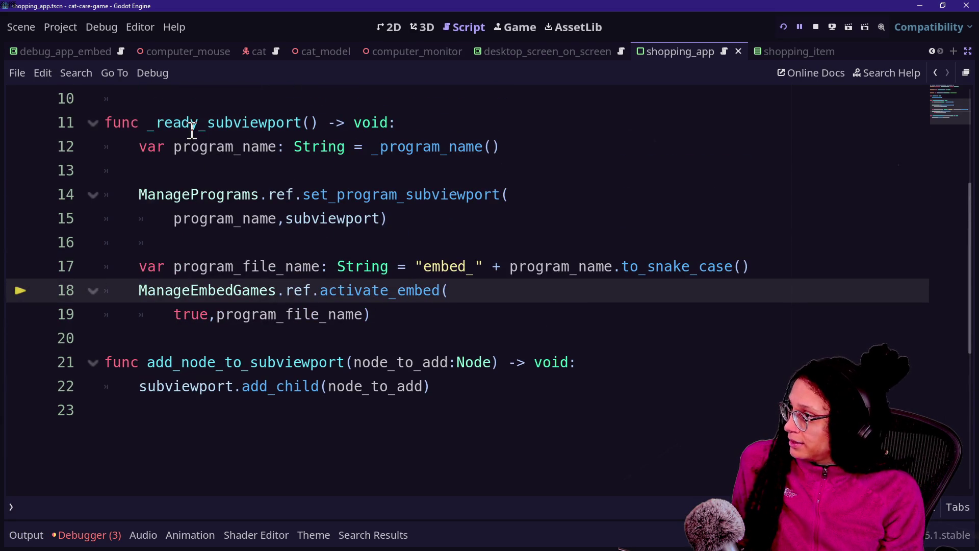
scroll(192, 132, up, 3)
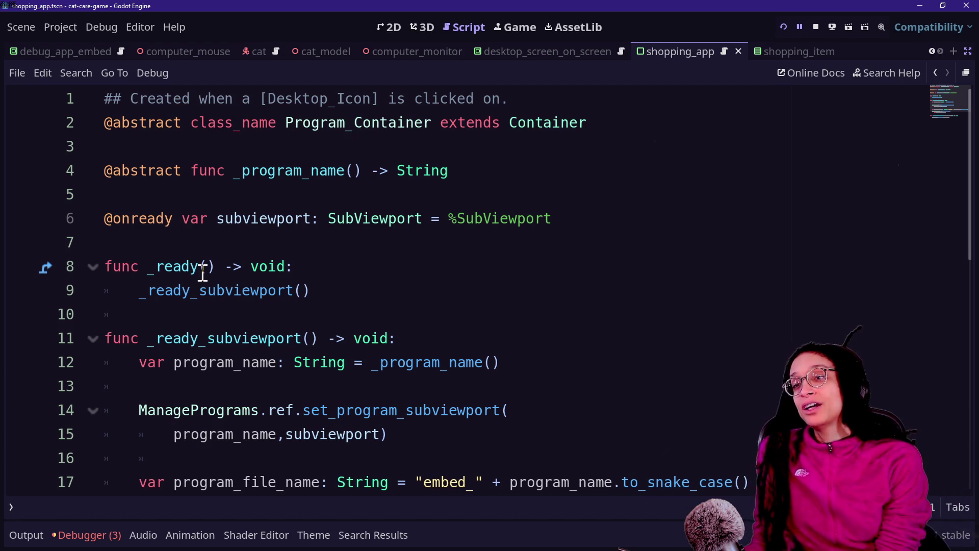
Step: Inspect the set_program_subviewport call lines near line 18, then scroll back to line 1
mouse_move(159, 271)
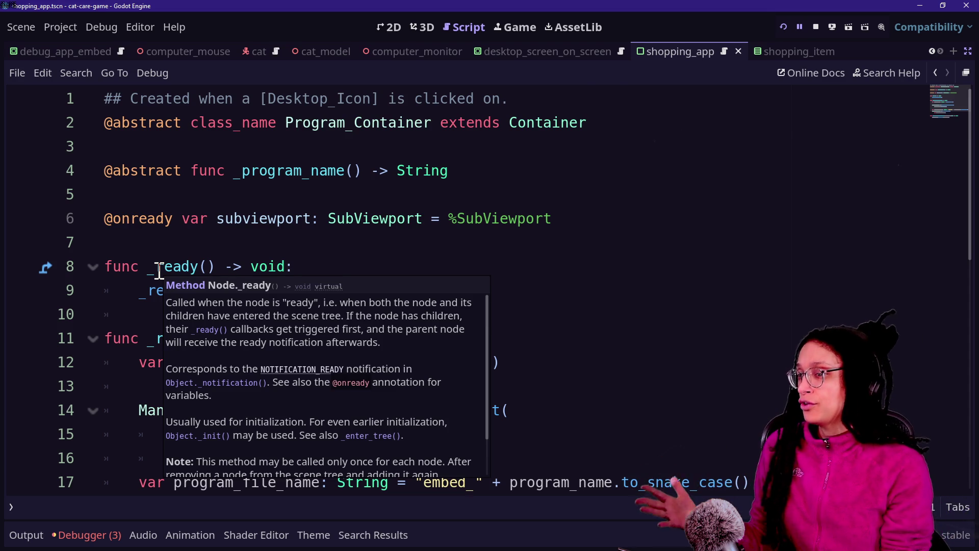
click(569, 197)
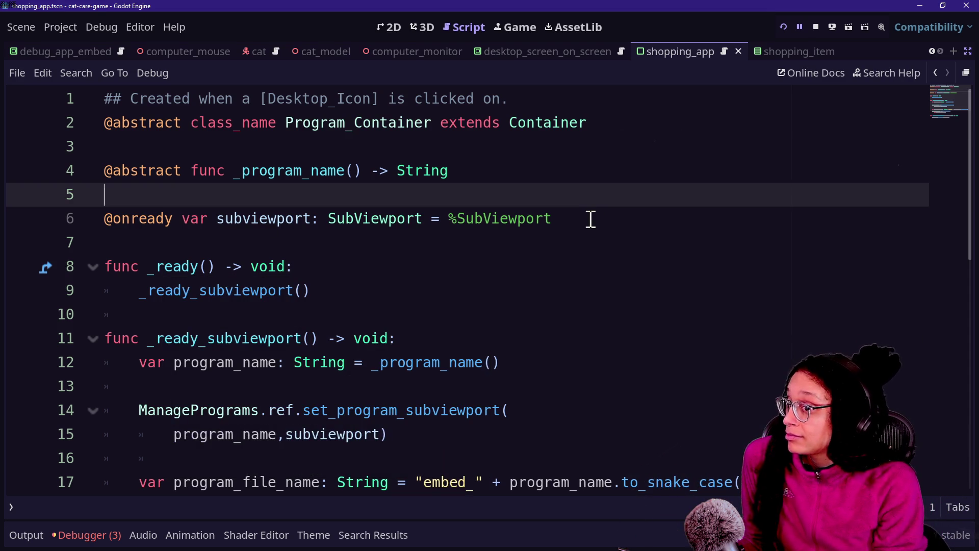
key(Down)
key(Down)
key(Down)
key(Down)
key(Down)
key(Down)
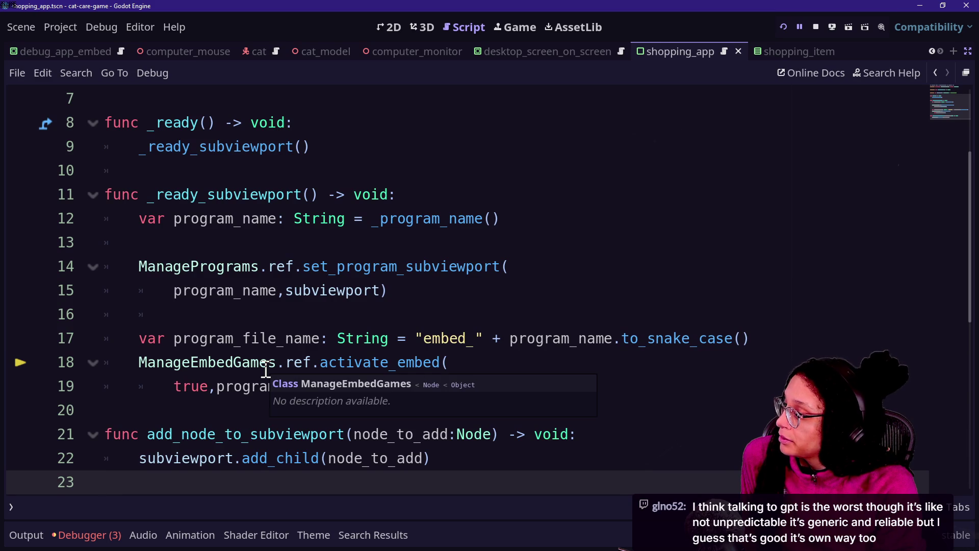
drag(306, 322, 273, 253)
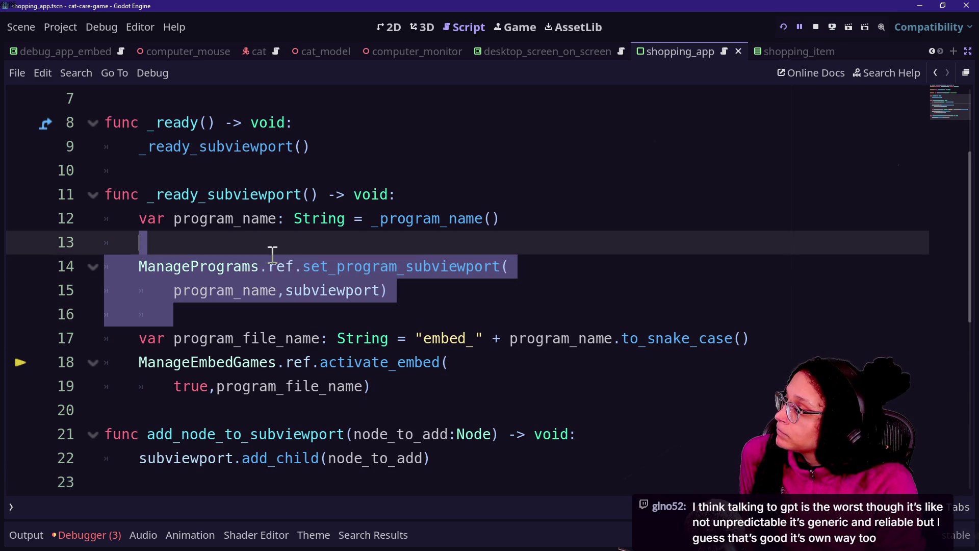
click(254, 233)
scroll(178, 204, up, 2)
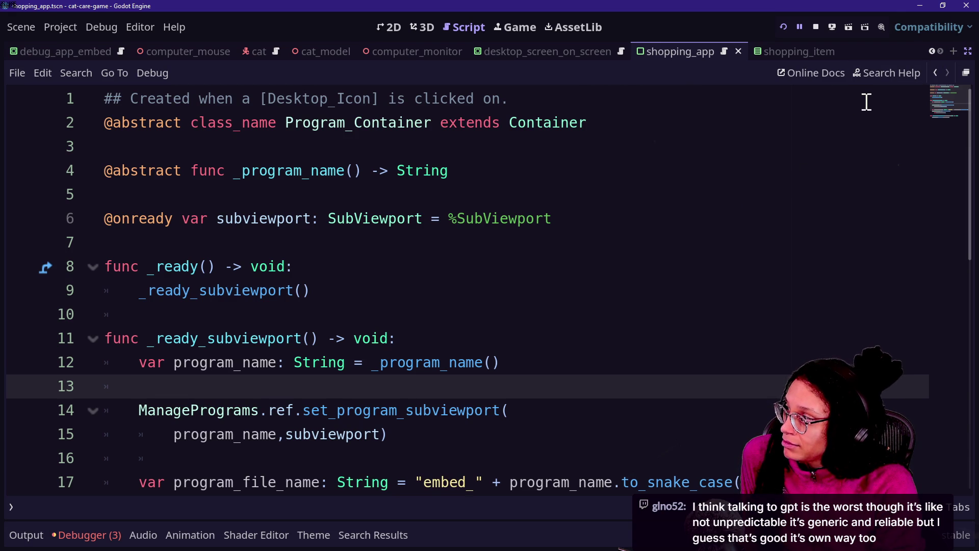
click(761, 143)
key(shift+alt+o)
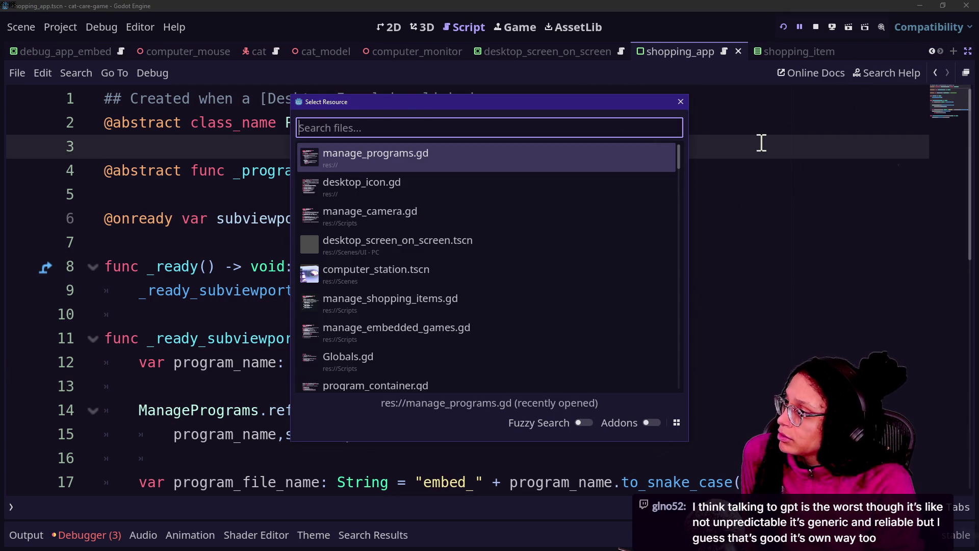
key(Escape)
click(87, 535)
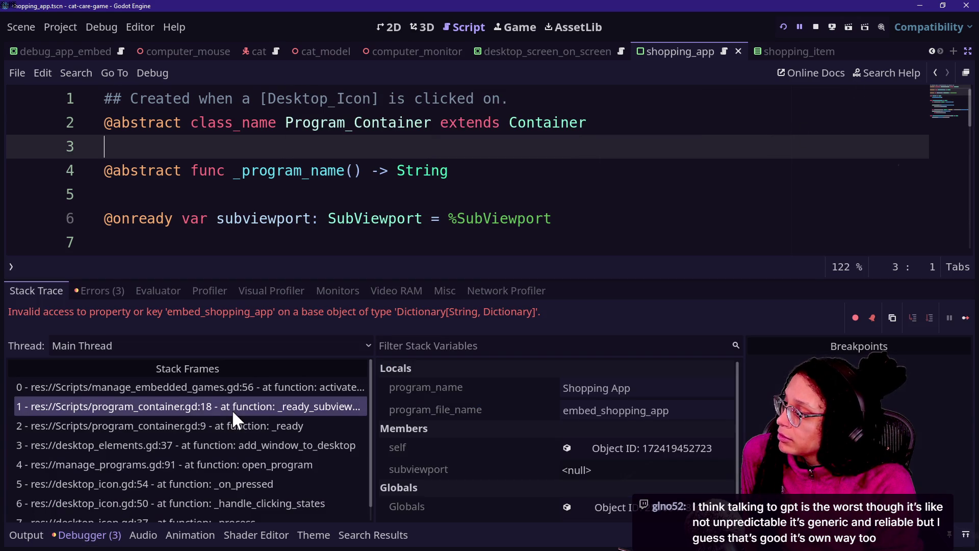
click(228, 425)
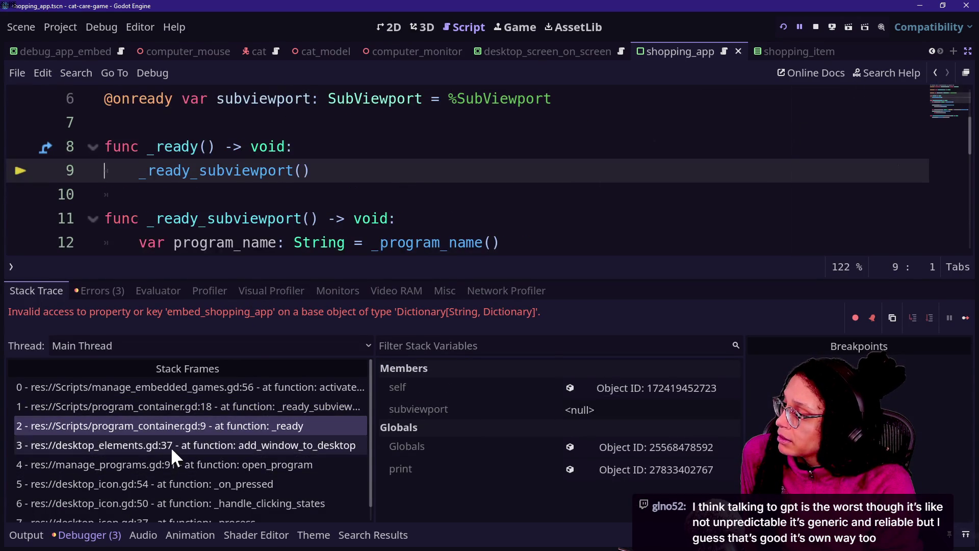
click(170, 446)
click(369, 170)
key(ctrl+shift+F11)
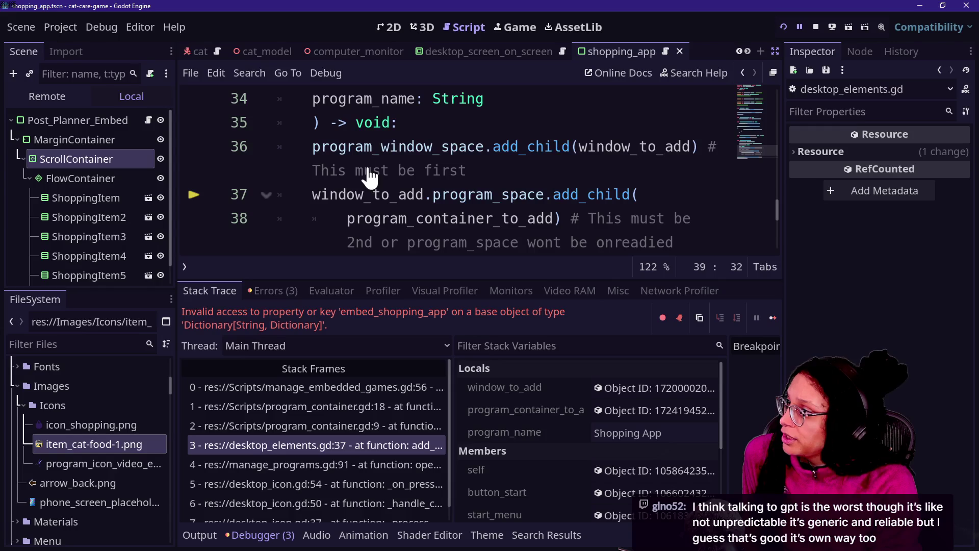
key(ctrl+shift+F11)
scroll(327, 168, up, 2)
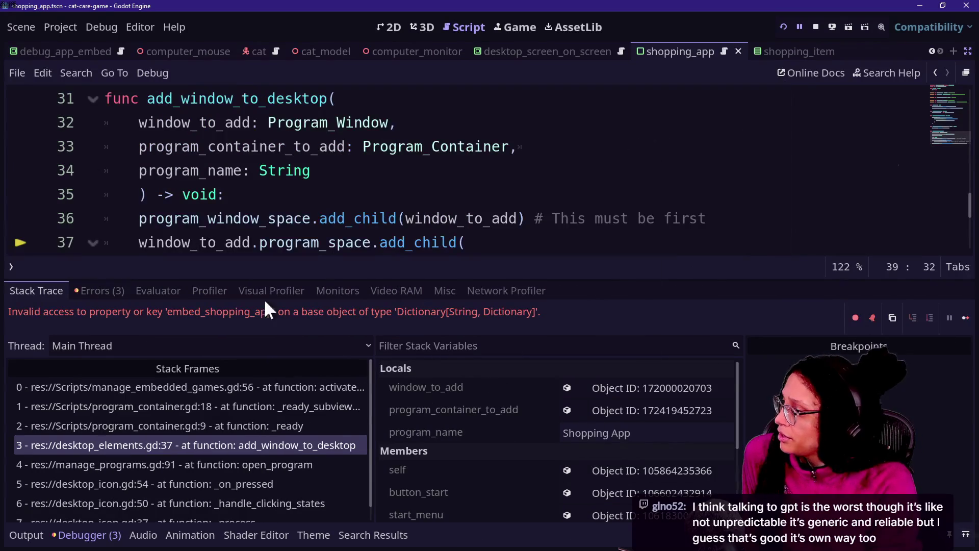
key(alt+o)
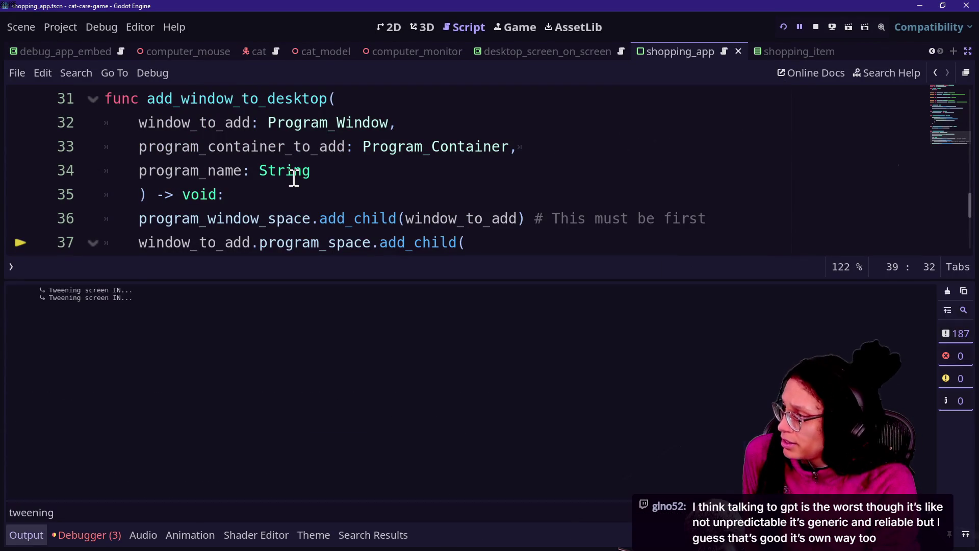
key(alt+o)
scroll(179, 265, up, 1)
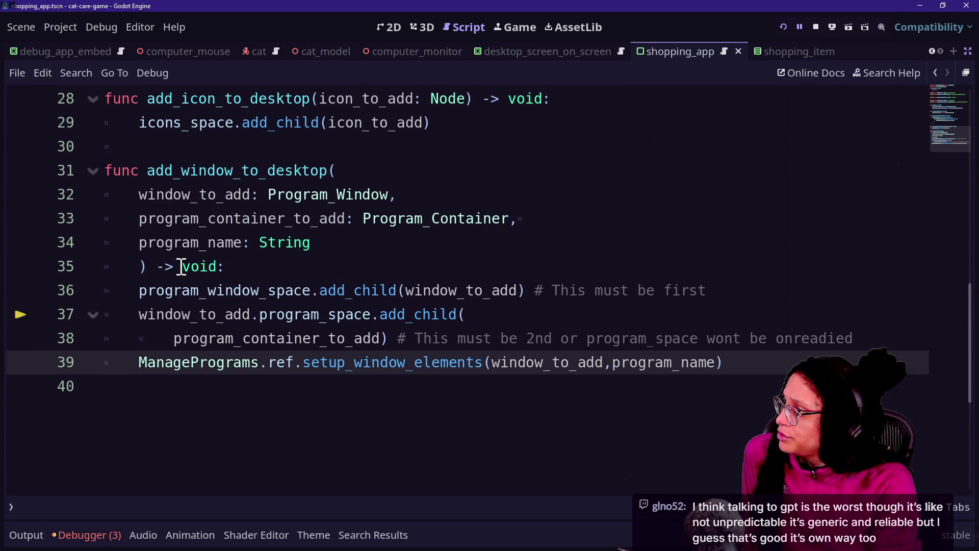
mouse_move(187, 255)
mouse_move(176, 218)
key(ctrl+shift+F11)
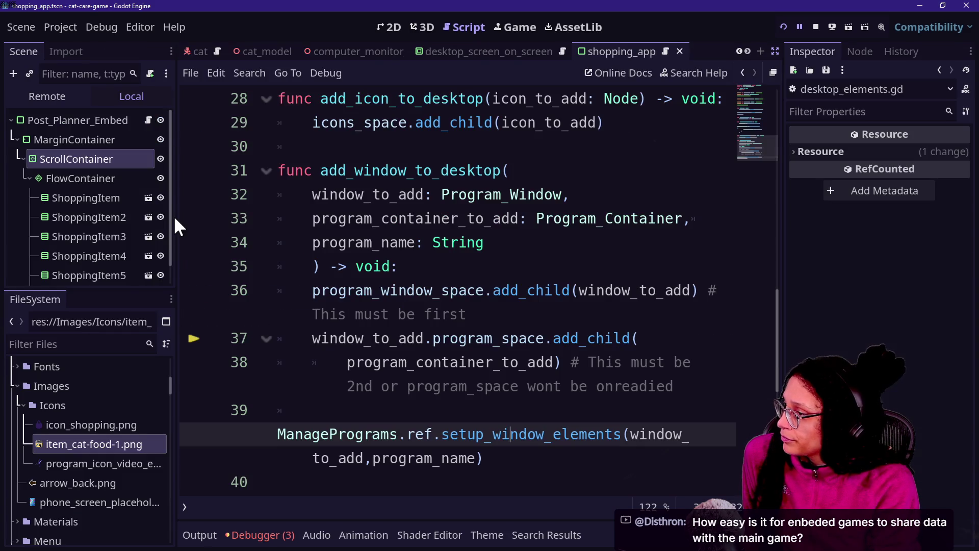
key(ctrl+shift+F11)
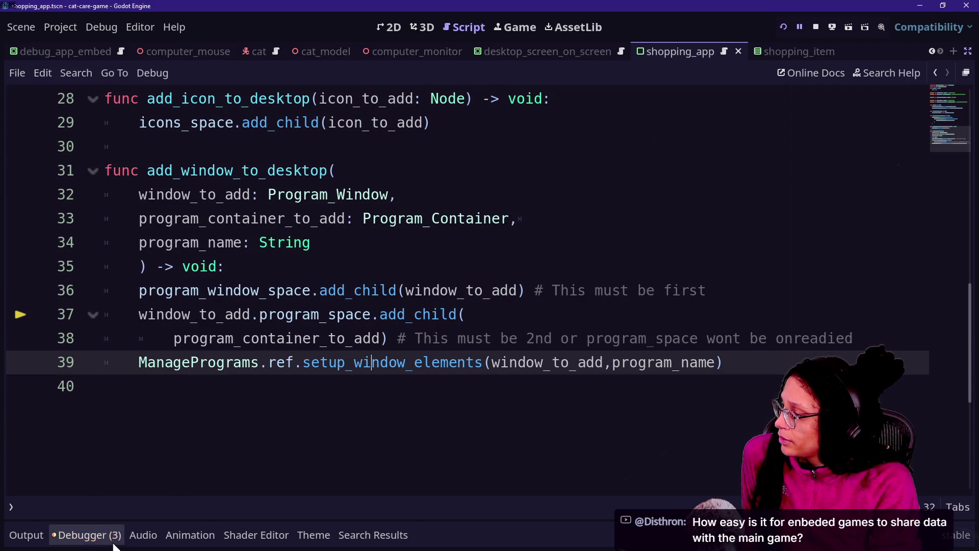
click(87, 535)
click(188, 463)
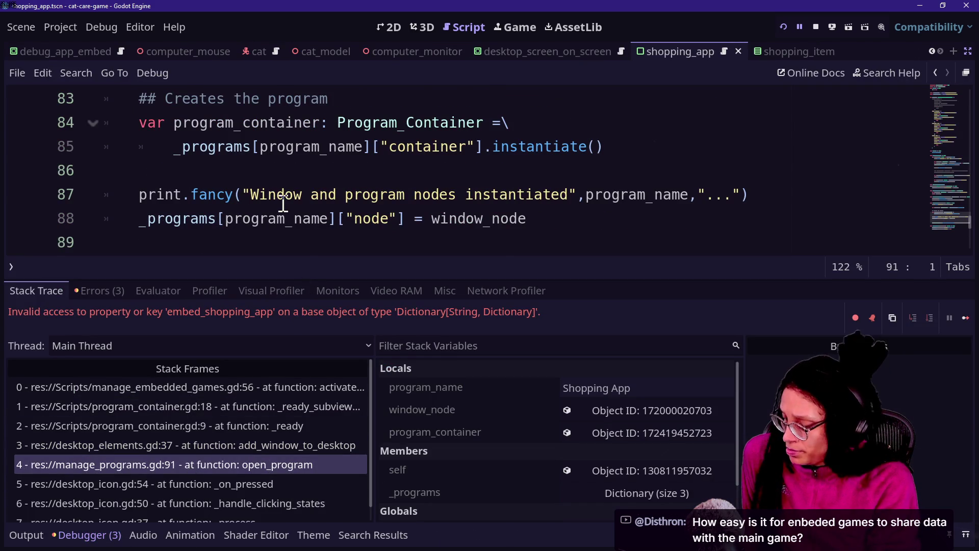
key(ctrl+j)
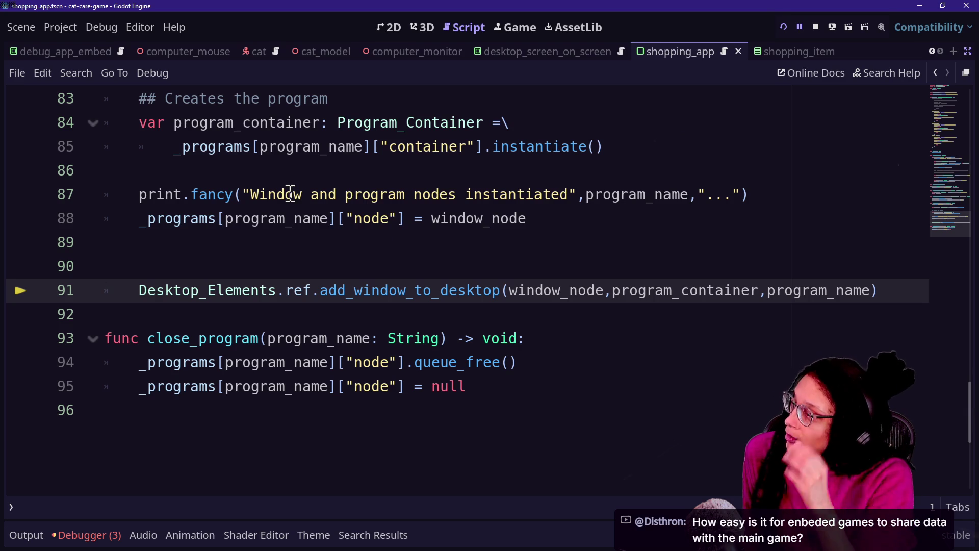
click(199, 125)
ctrl+click(203, 151)
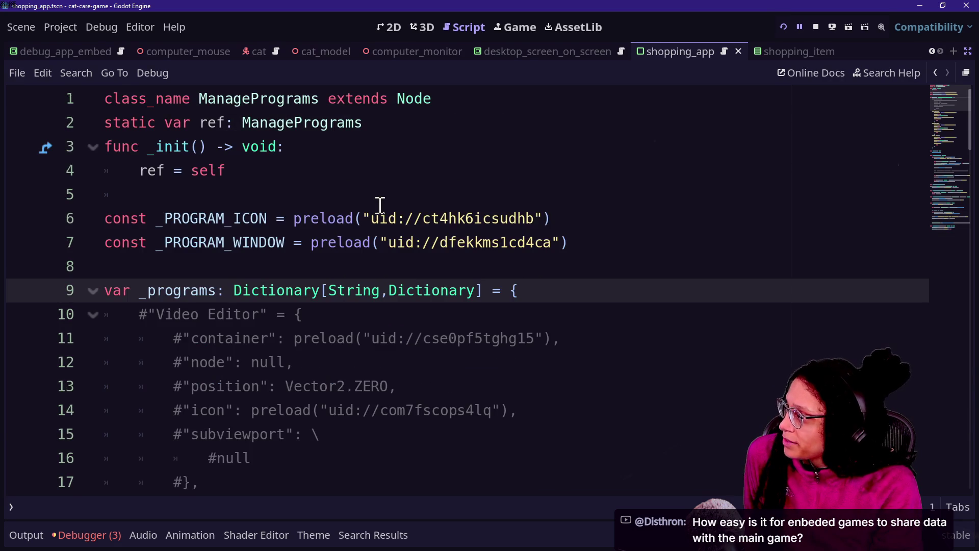
scroll(380, 205, down, 4)
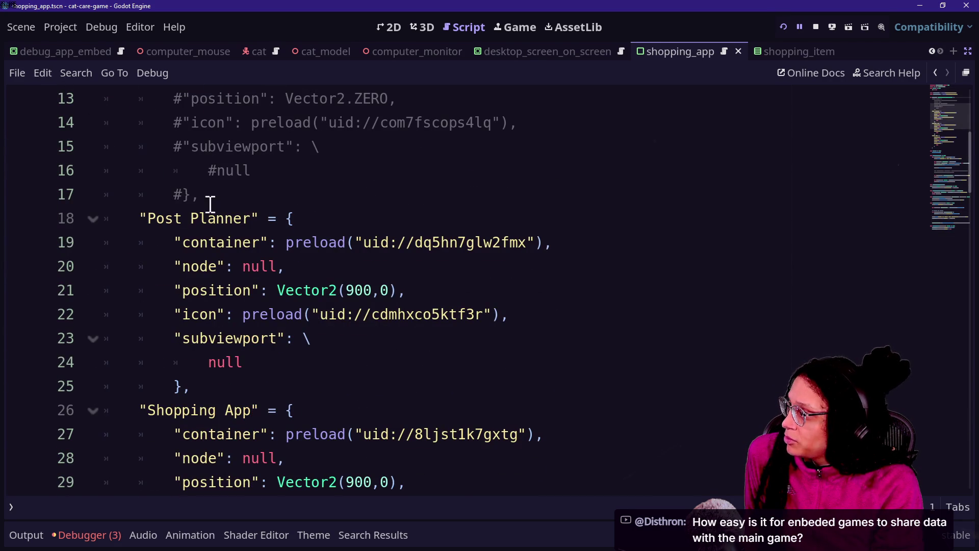
click(204, 243)
click(203, 267)
click(203, 290)
click(230, 315)
click(339, 219)
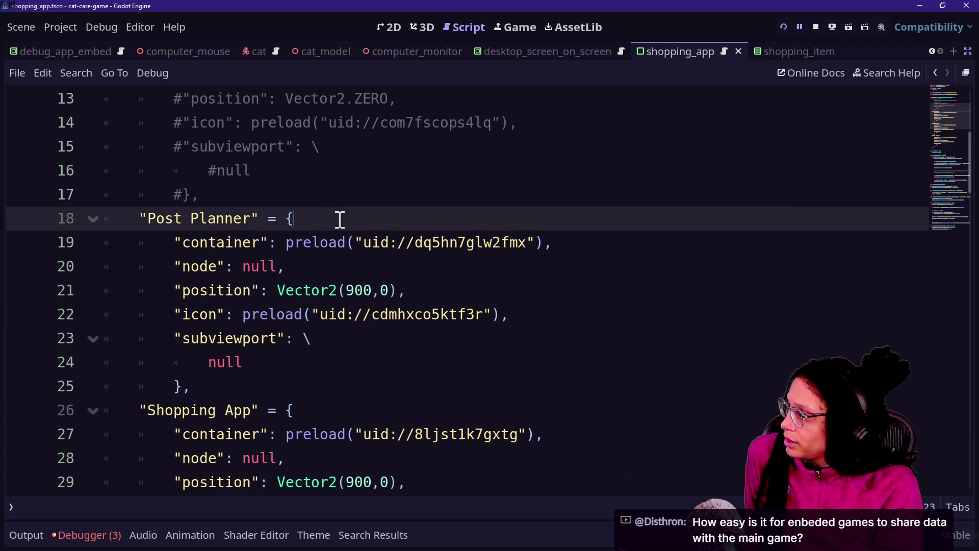
click(322, 408)
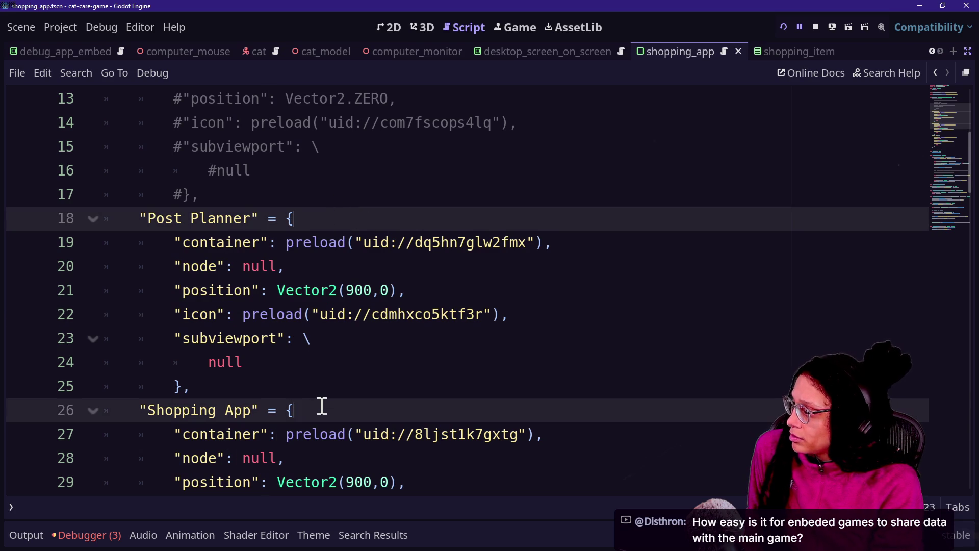
scroll(322, 407, up, 2)
click(317, 169)
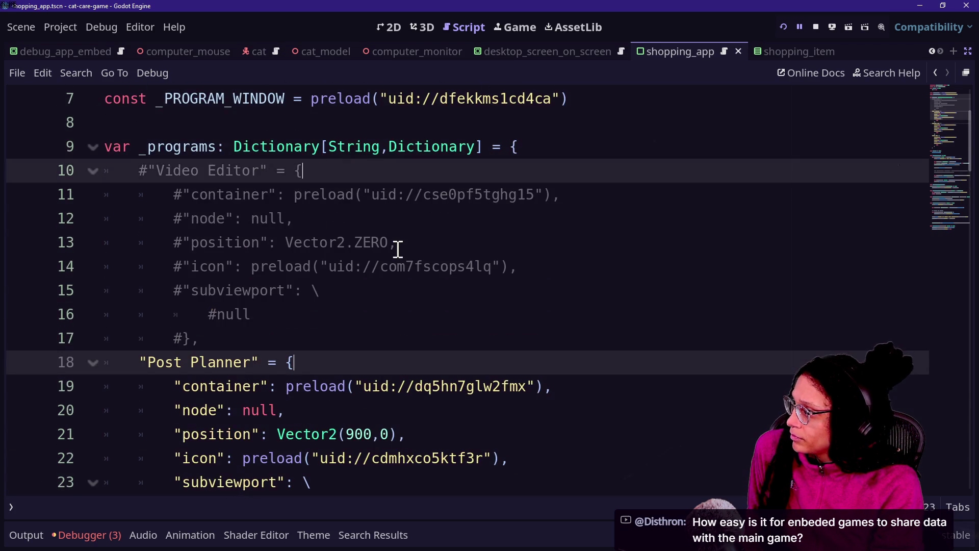
scroll(398, 249, down, 5)
click(398, 247)
scroll(359, 255, down, 2)
Step: Add a new first line "is_embed": false to every program entry using multiple carets
click(339, 243)
key(Return)
text(")
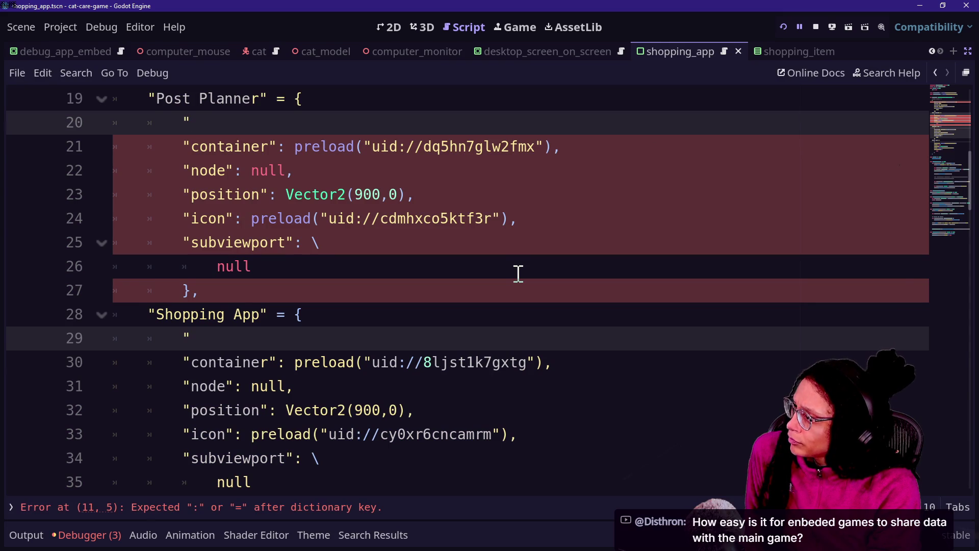
text(is_embe)
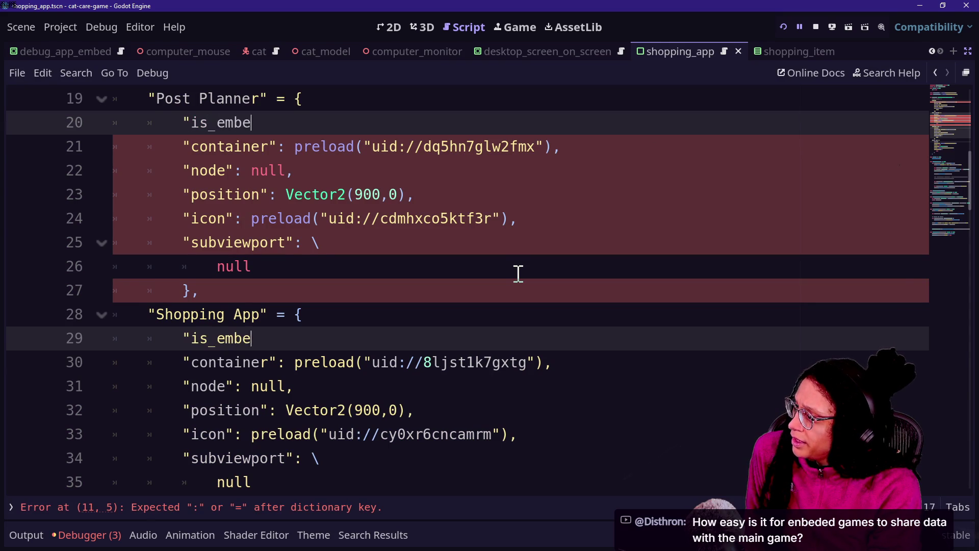
key(BackSpace)
key(BackSpace)
key(BackSpace)
text(embed)
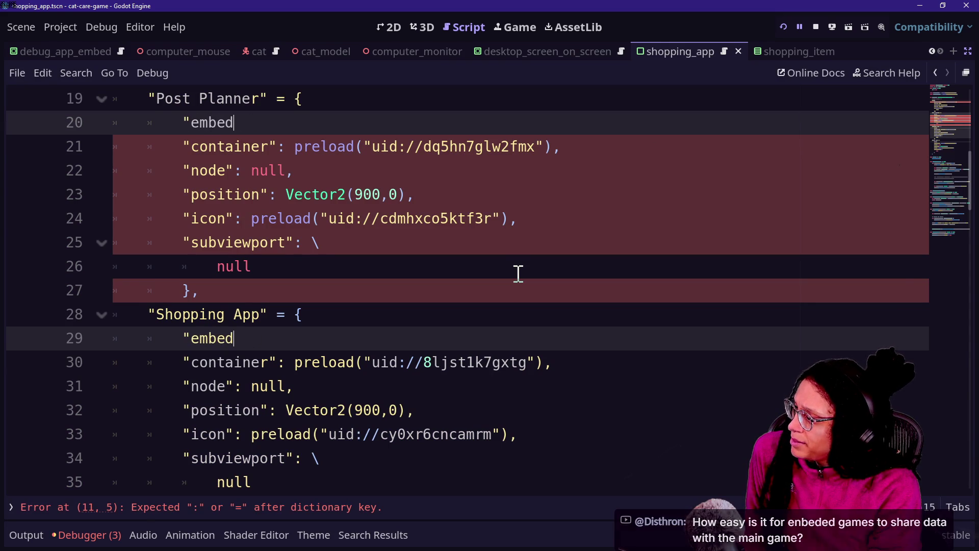
key(BackSpace)
key(BackSpace)
key(BackSpace)
text(is_embed)
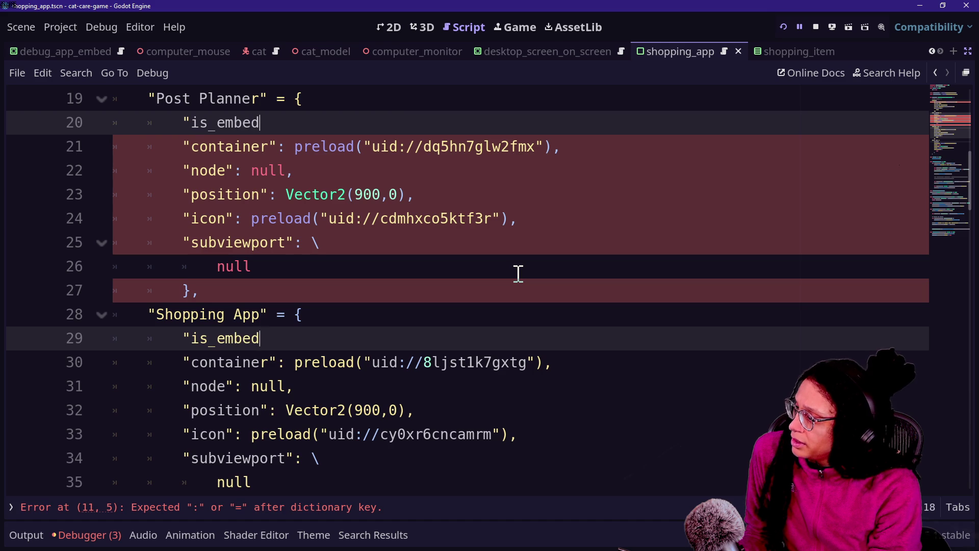
text(": )
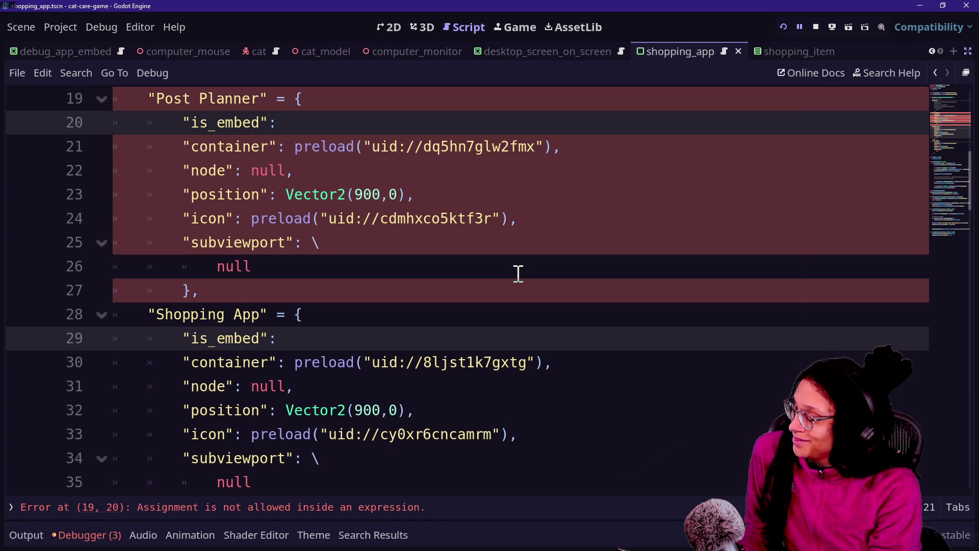
text(false)
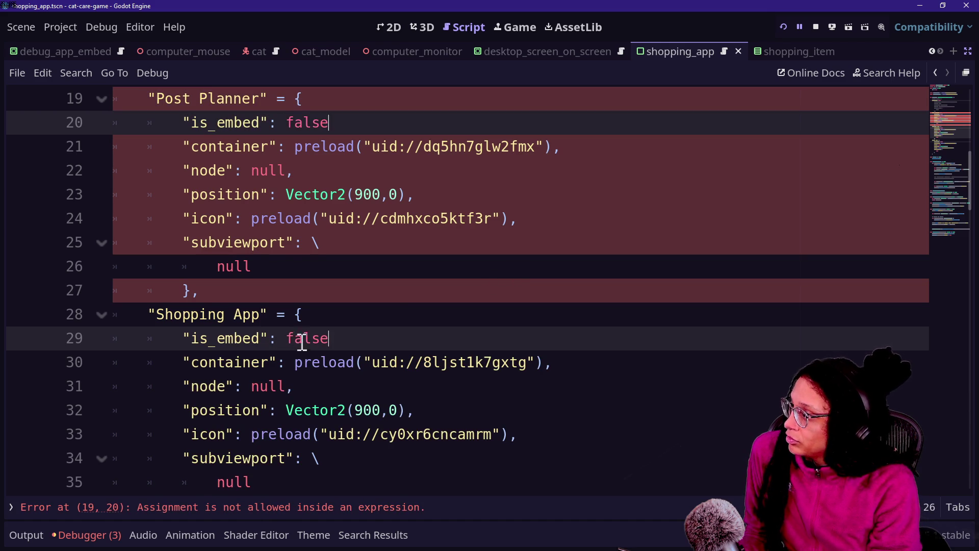
scroll(292, 199, up, 2)
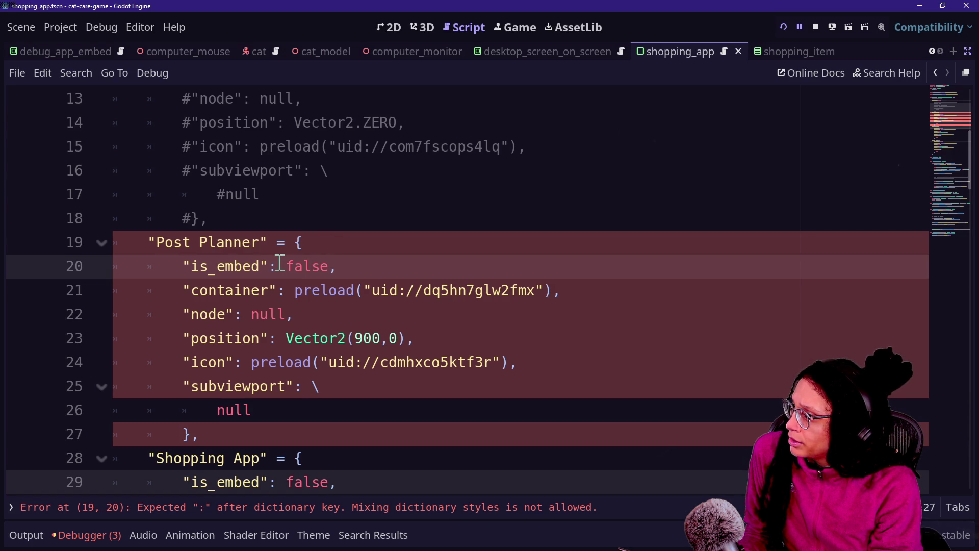
Step: Indent and comment out the stray is_embed line on line 11 in the Video Editor entry
mouse_move(303, 288)
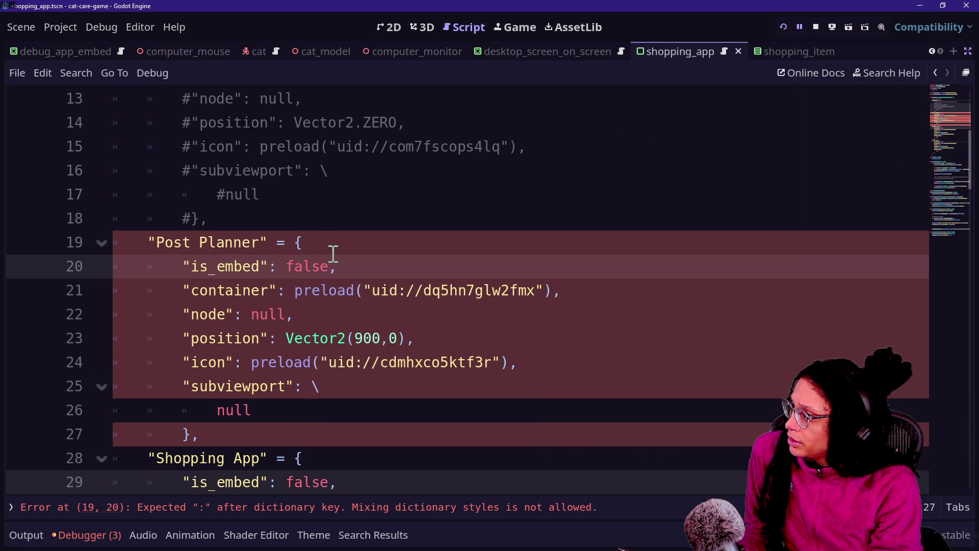
scroll(394, 248, up, 3)
click(263, 259)
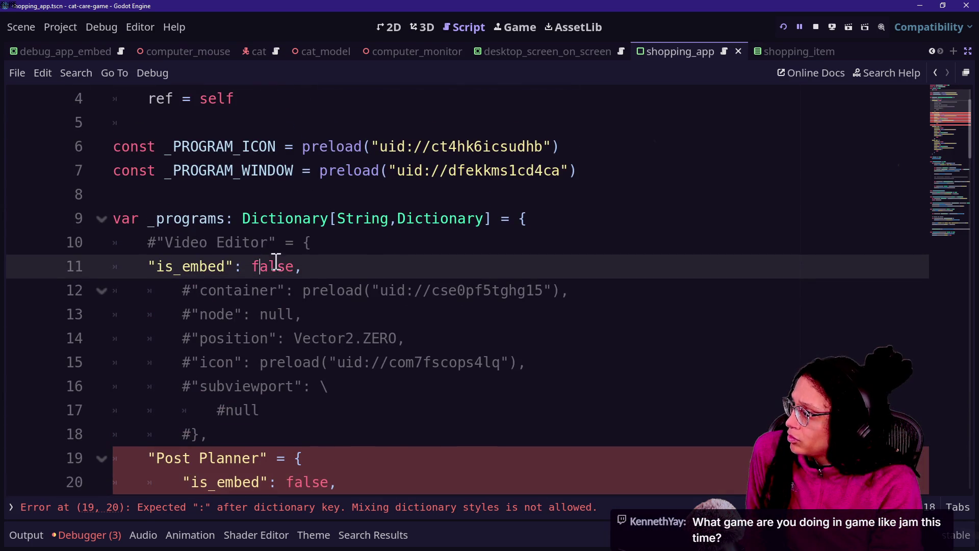
click(136, 264)
key(Tab)
text(#)
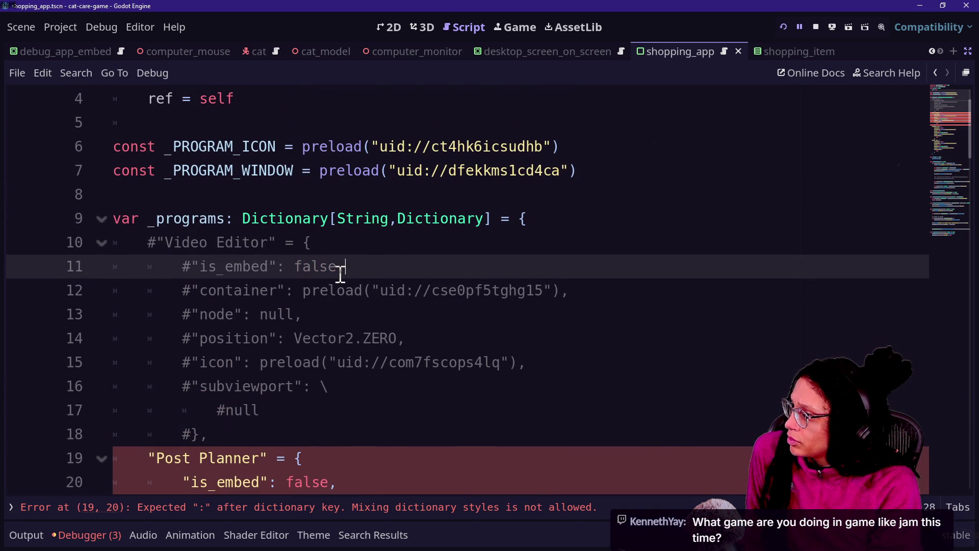
scroll(222, 337, down, 5)
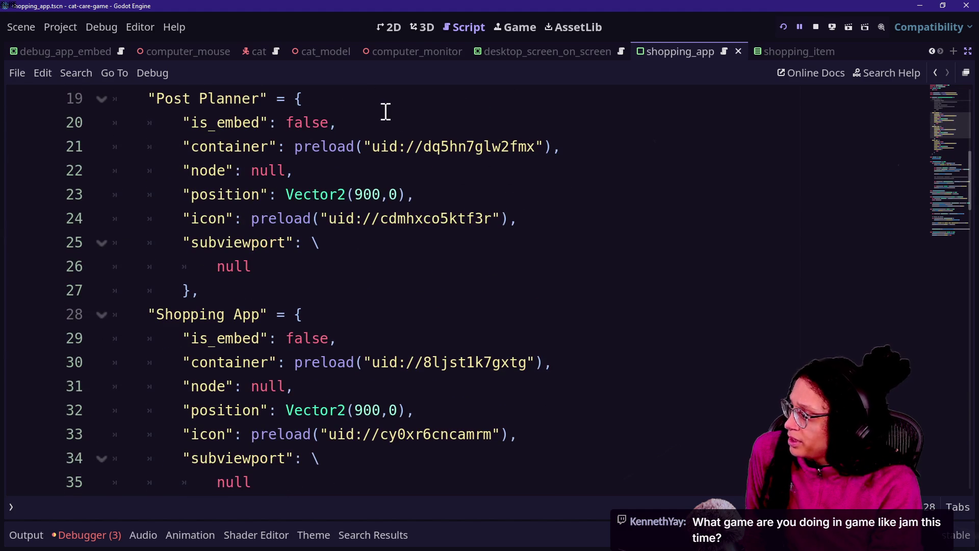
Step: Change the is_embed value from false to true for the Post Planner and Debug App entries
drag(383, 108, 367, 121)
double_click(307, 122)
text(true)
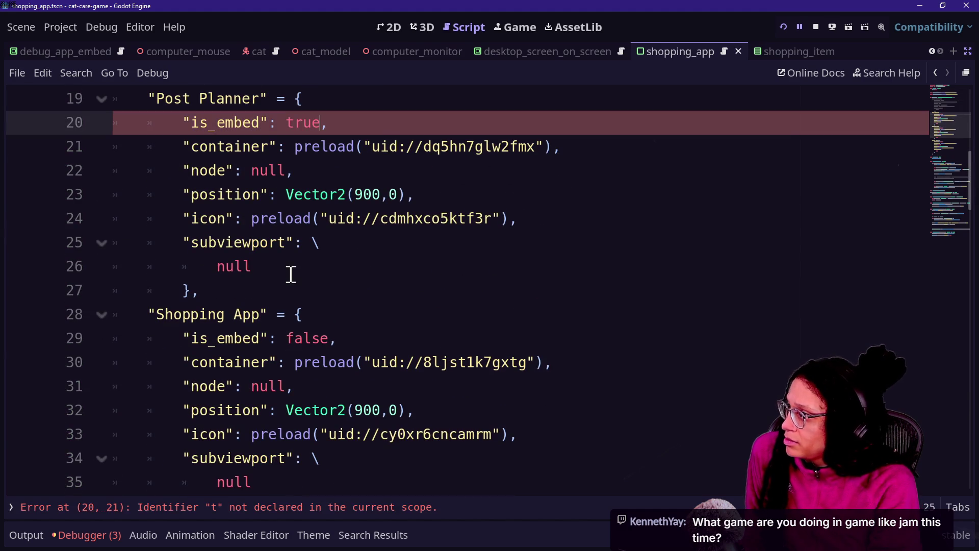
scroll(291, 271, up, 2)
scroll(291, 275, up, 2)
double_click(314, 196)
text(true)
scroll(214, 489, down, 2)
scroll(213, 489, down, 1)
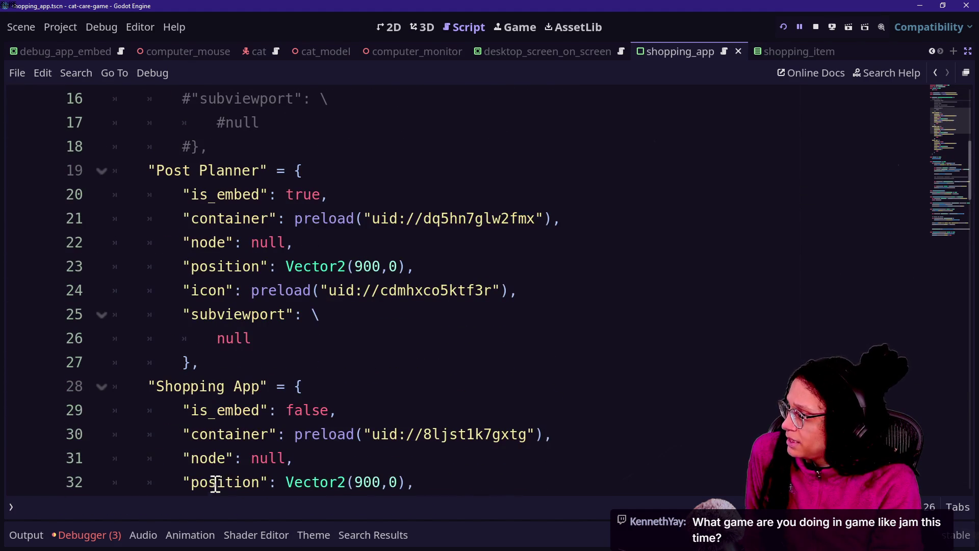
scroll(325, 394, down, 3)
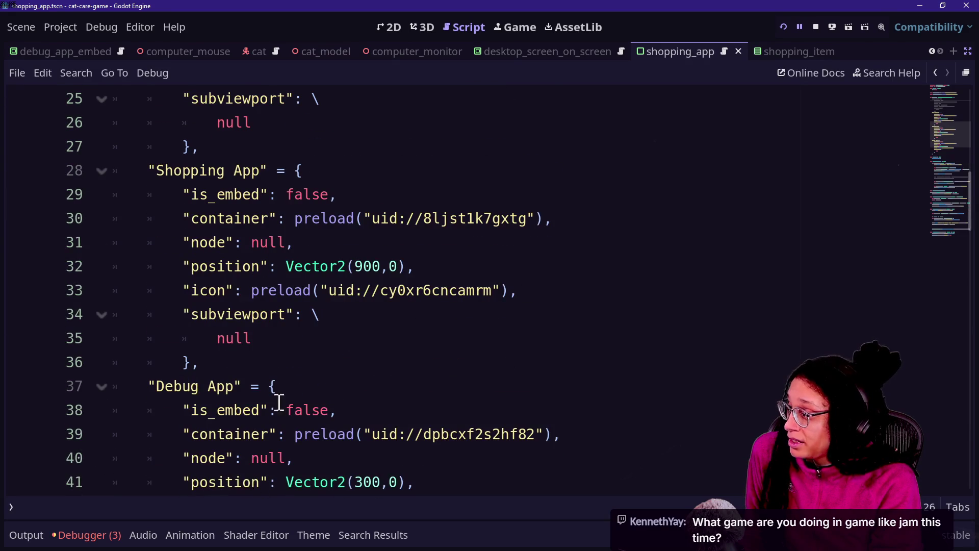
double_click(302, 409)
text(tru)
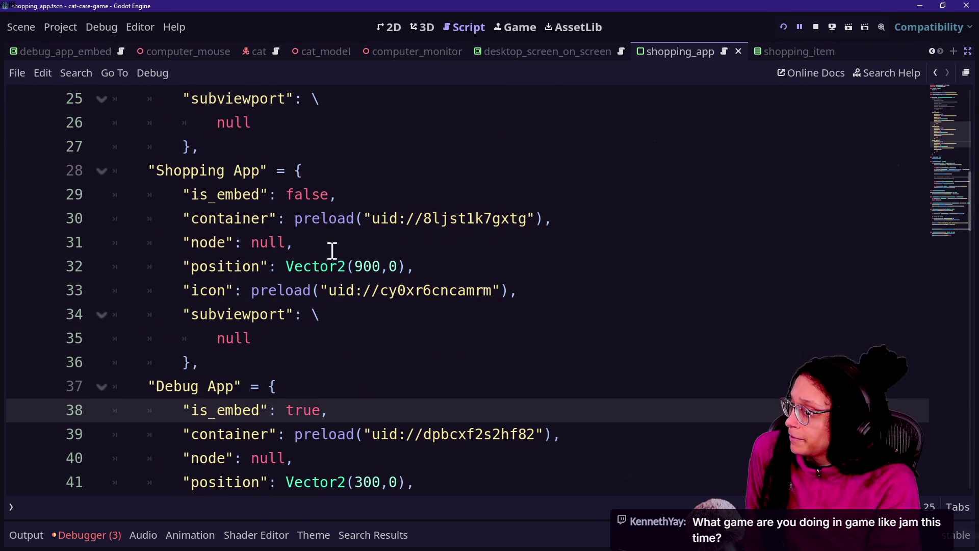
Step: Review the edited entries and save the script, then show the Game-like Jam itch.io page in Chrome
click(328, 179)
drag(328, 179, 354, 321)
click(354, 321)
click(389, 402)
click(355, 245)
click(404, 290)
click(427, 343)
key(ctrl+s)
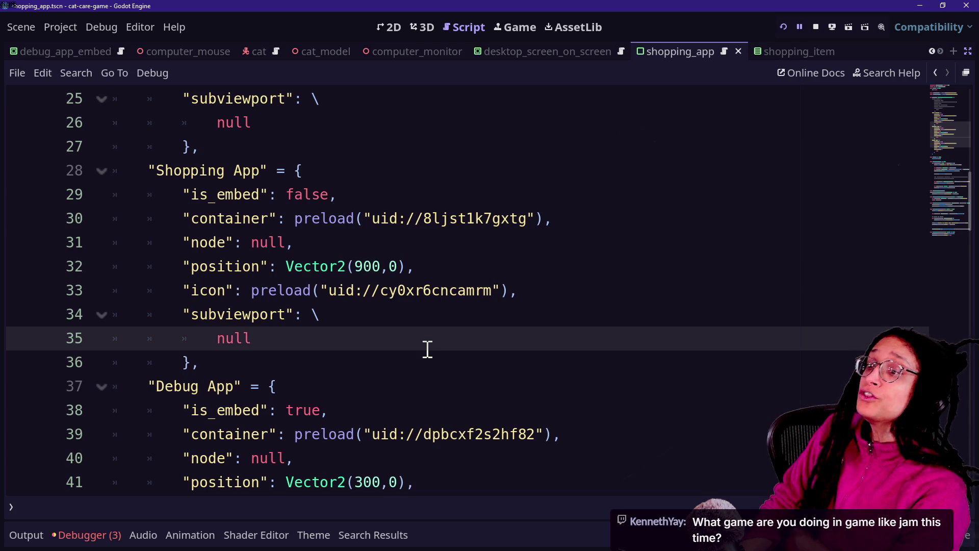
key(alt+Tab)
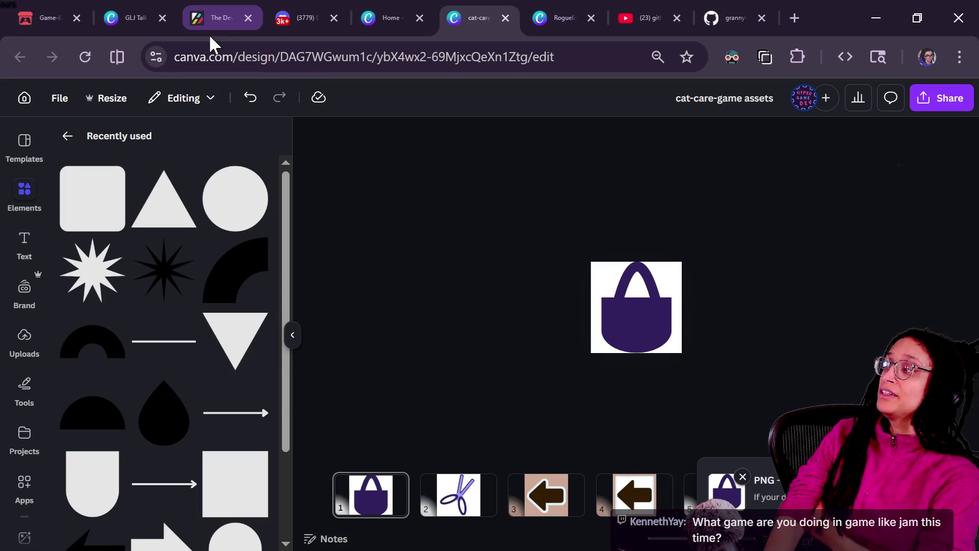
click(19, 2)
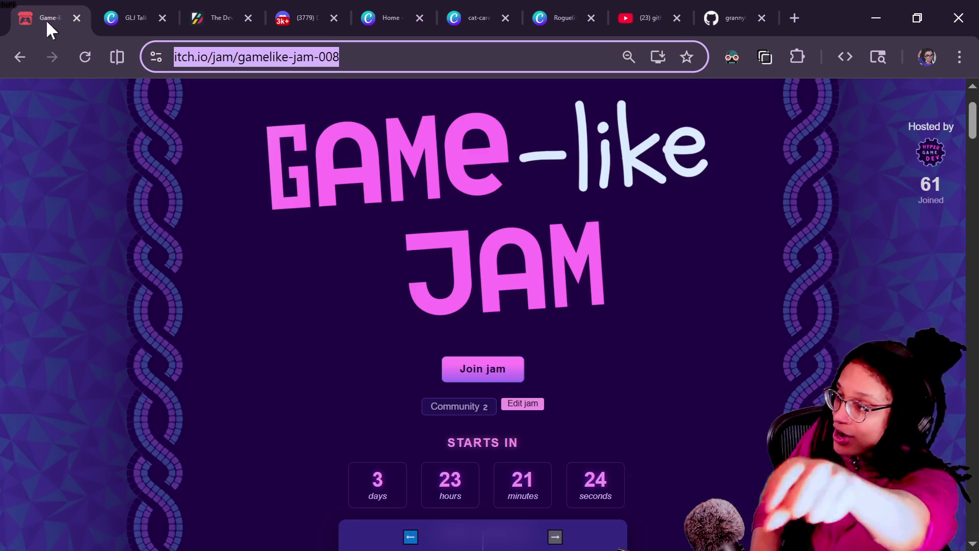
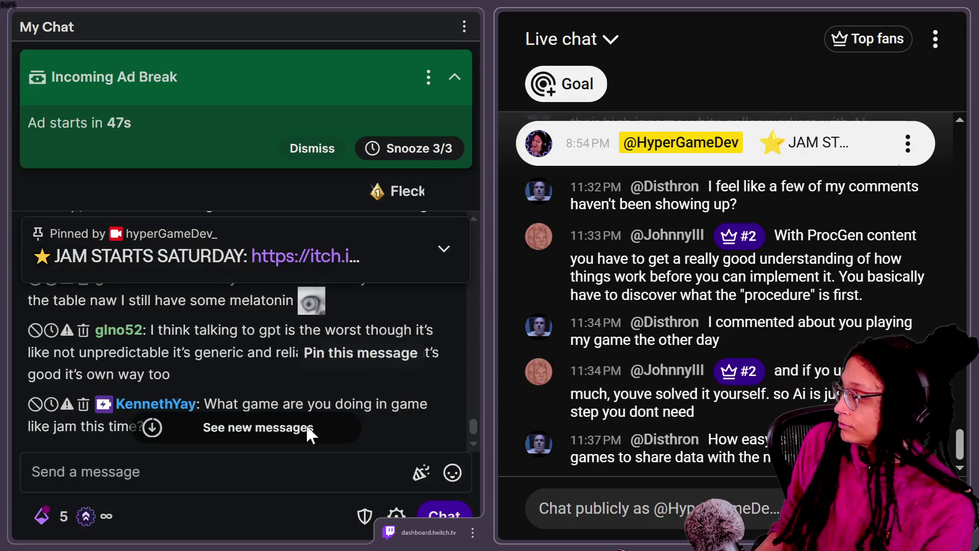
Step: Switch the stream view to the Twitch chat message box
click(245, 485)
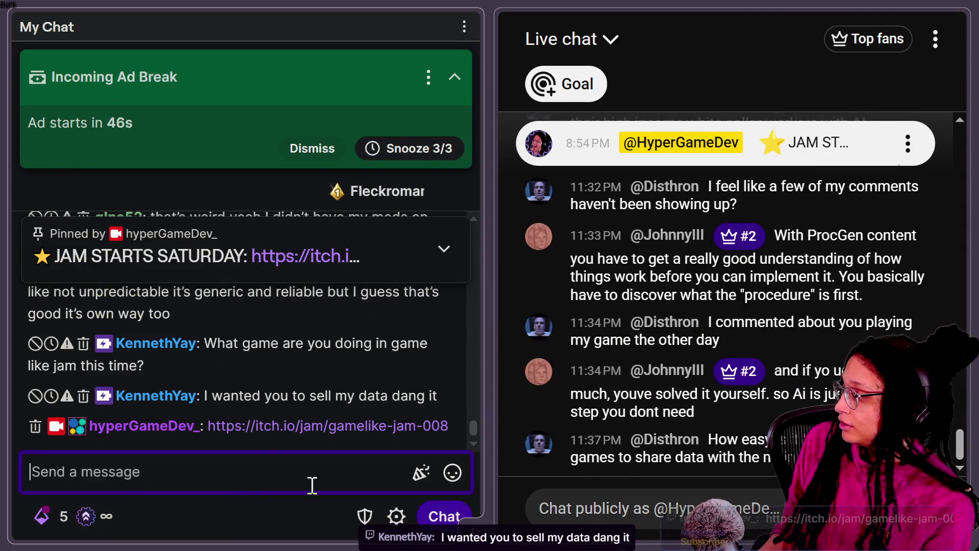
Step: Snooze the Incoming Ad Break banner, then return focus to the Twitch message box
click(631, 512)
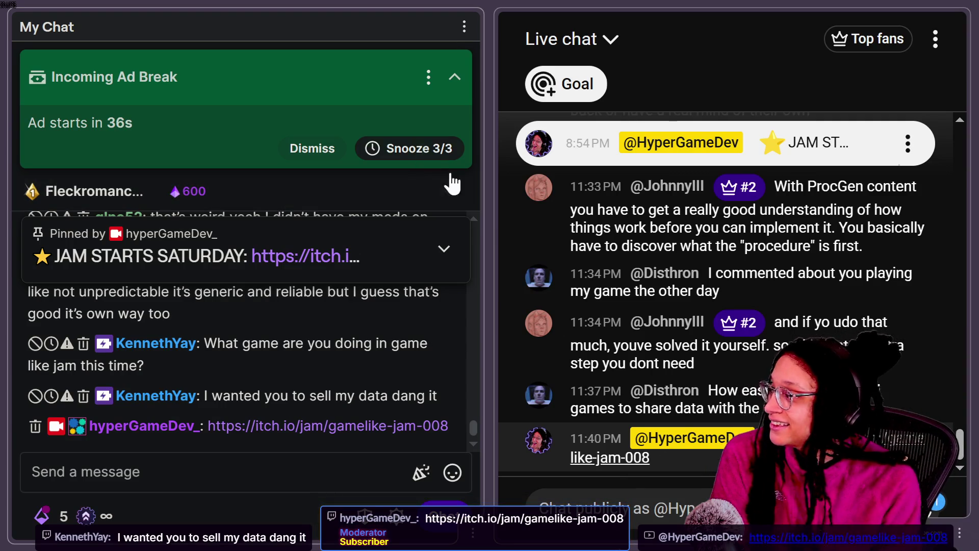
click(400, 148)
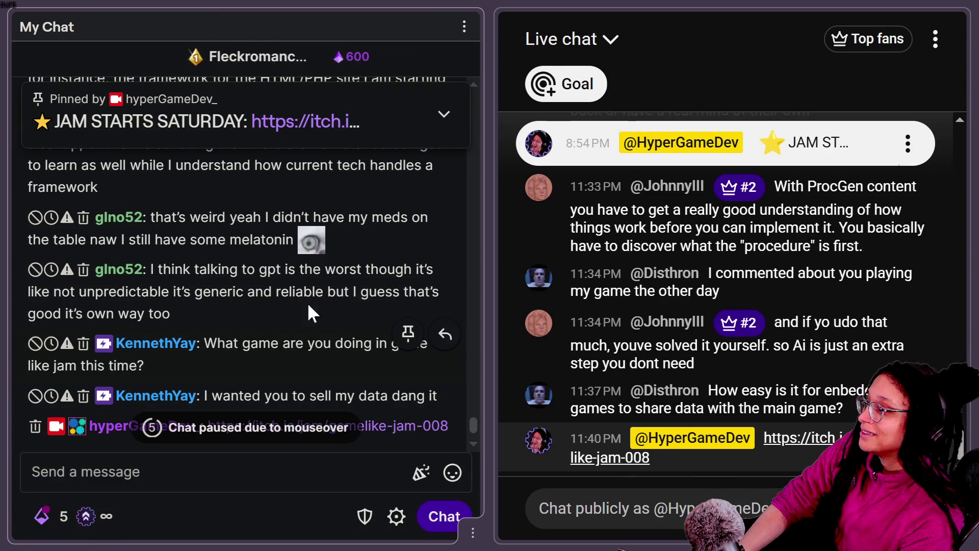
click(262, 476)
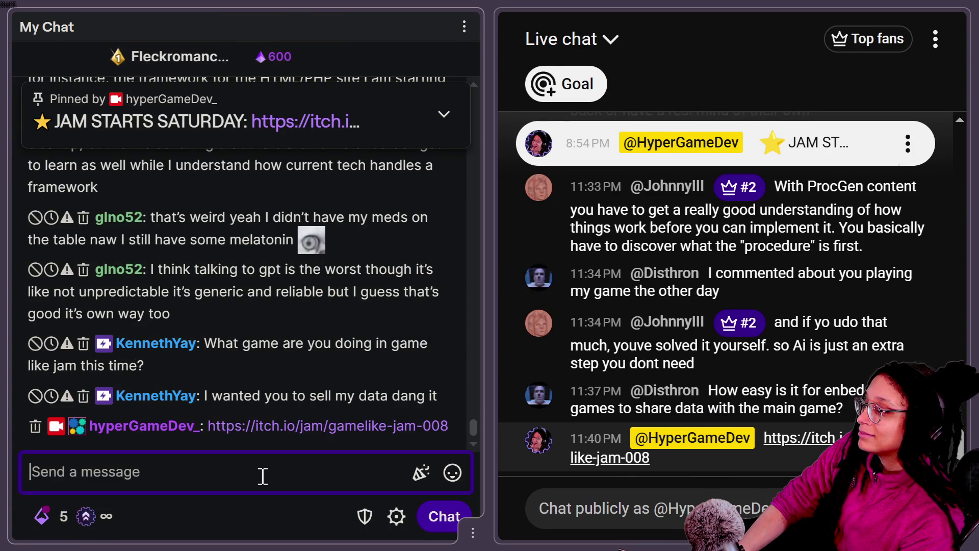
Step: Pause Twitch chat and highlight the 'generic and reliable' part of a viewer's GPT message
click(87, 290)
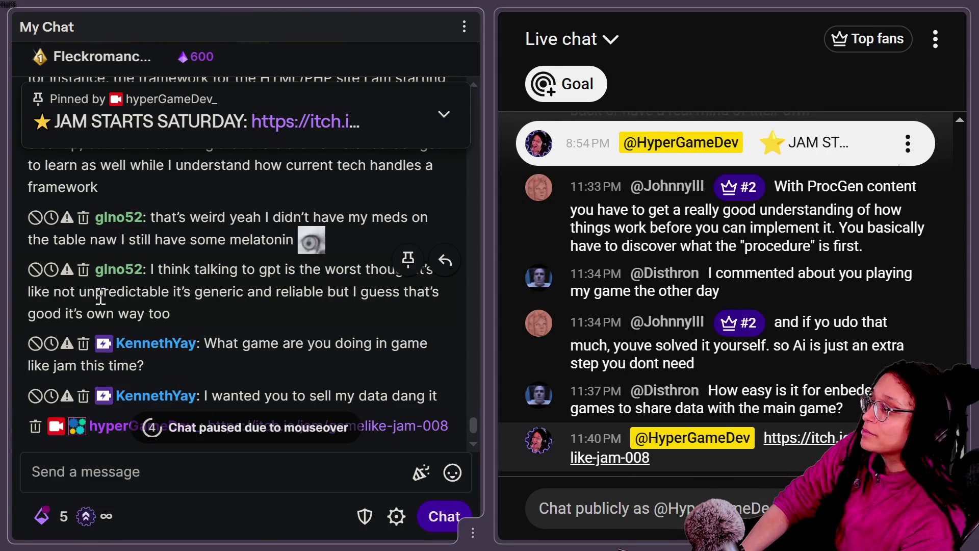
triple_click(143, 292)
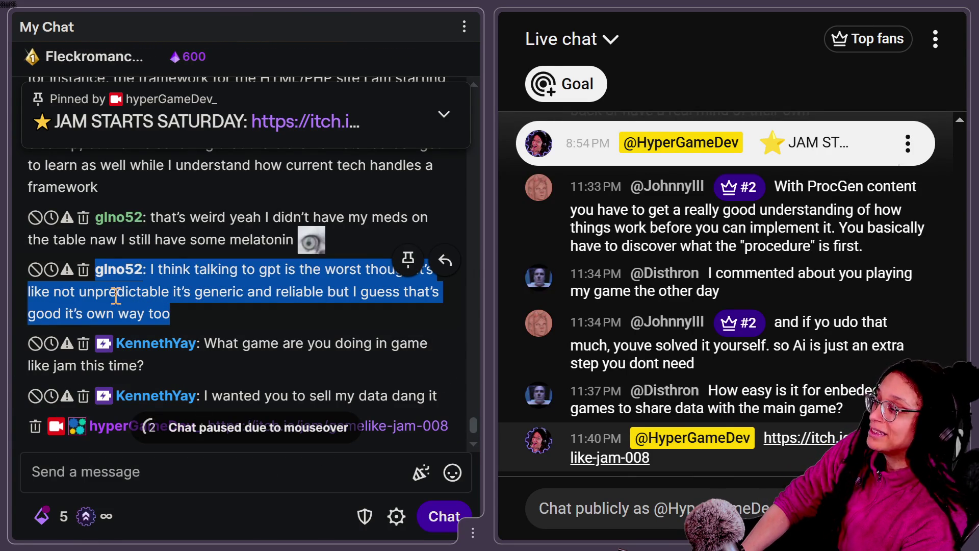
click(96, 298)
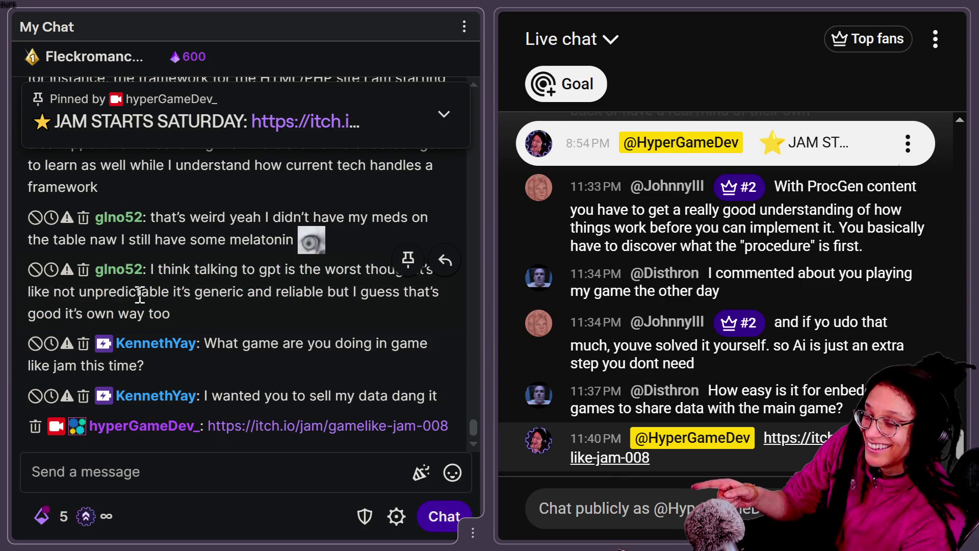
drag(183, 291, 241, 317)
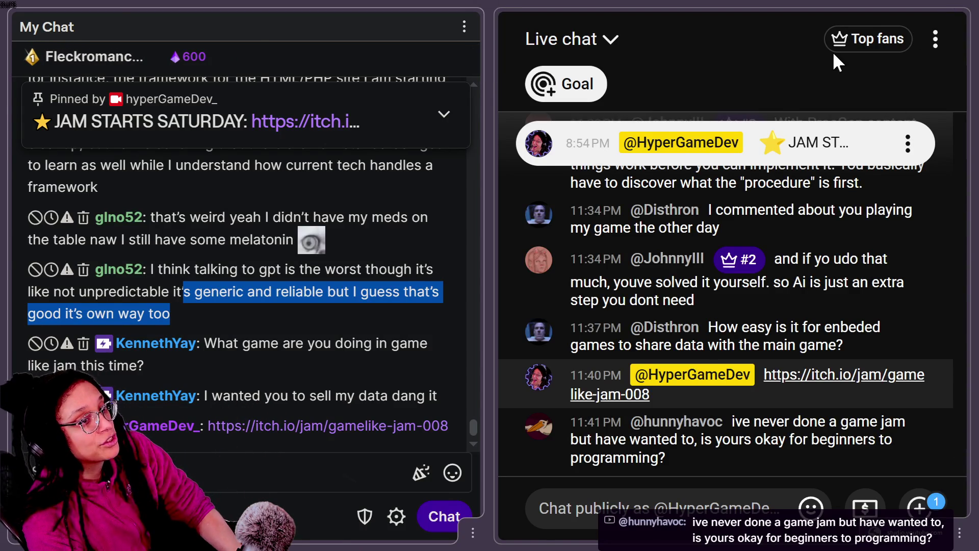
key(alt+Tab)
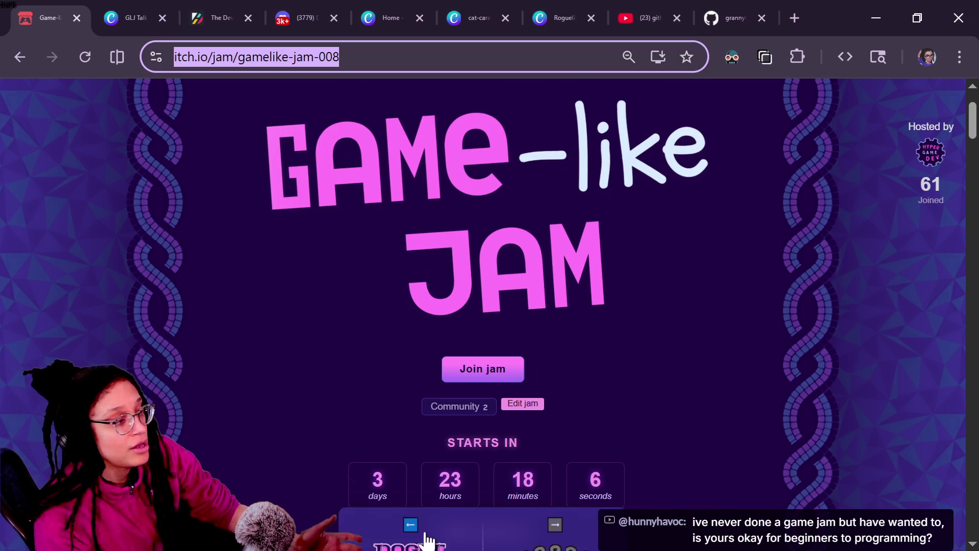
Step: Step back through the jam carousel from Jam 007 to the Game-like Jam 3 Puyo Puyo page
click(408, 525)
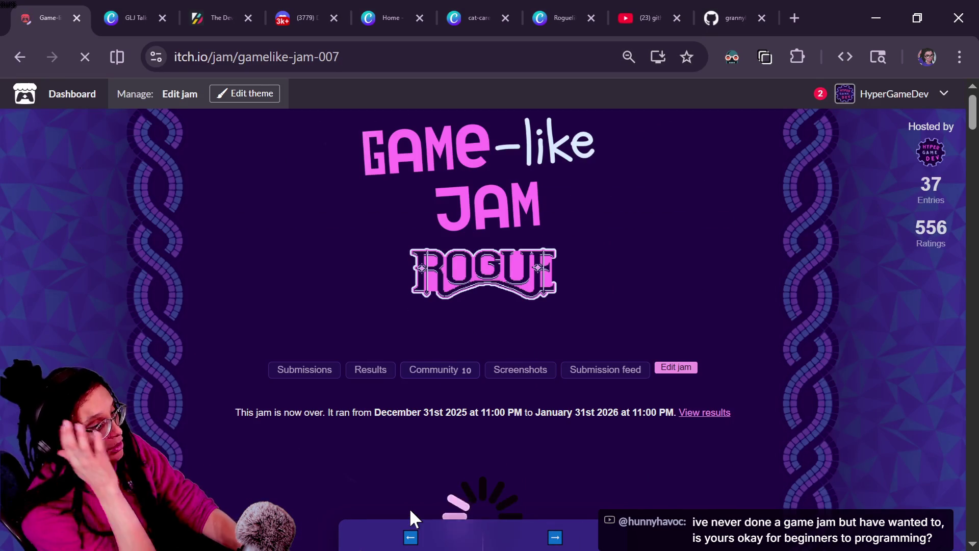
click(409, 539)
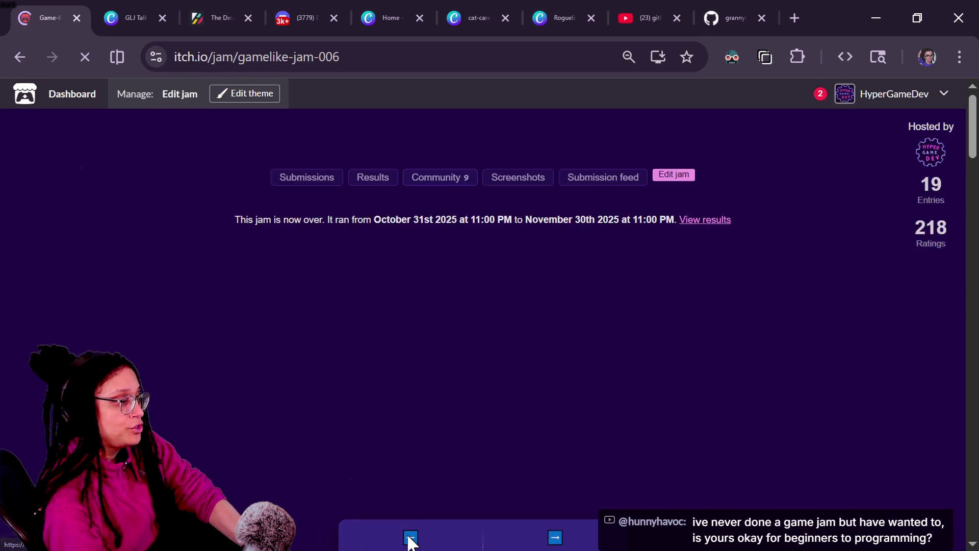
click(409, 536)
click(405, 517)
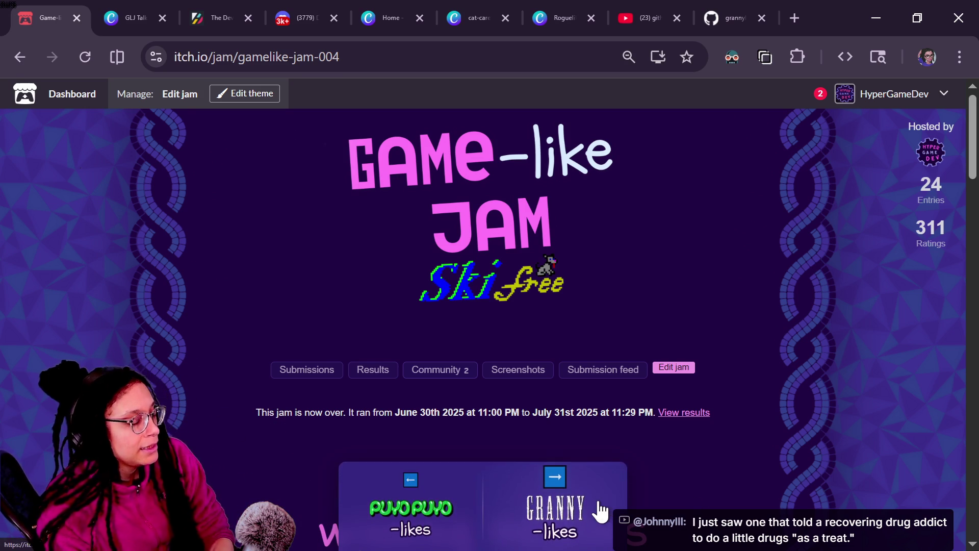
click(410, 487)
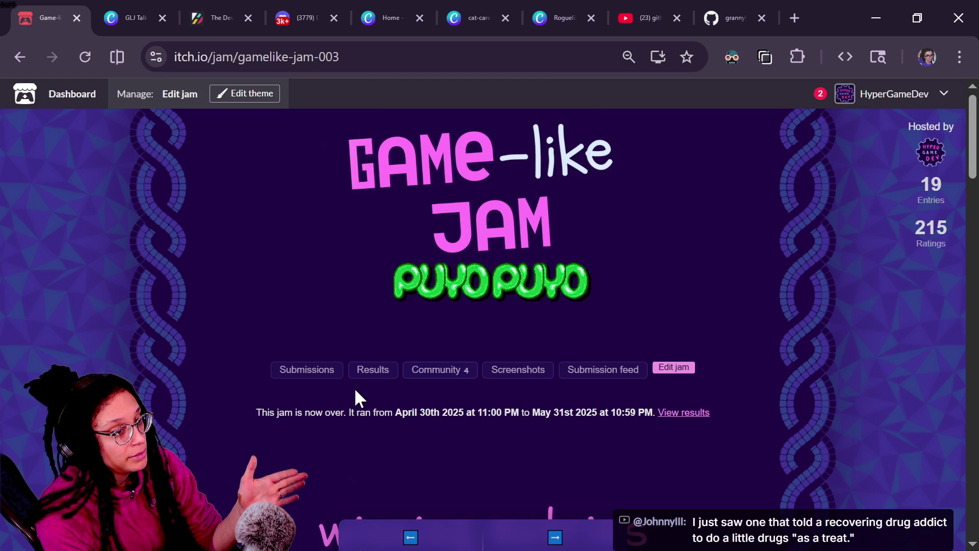
Step: Open the Puyo Puyo jam's Submissions list
mouse_move(421, 412)
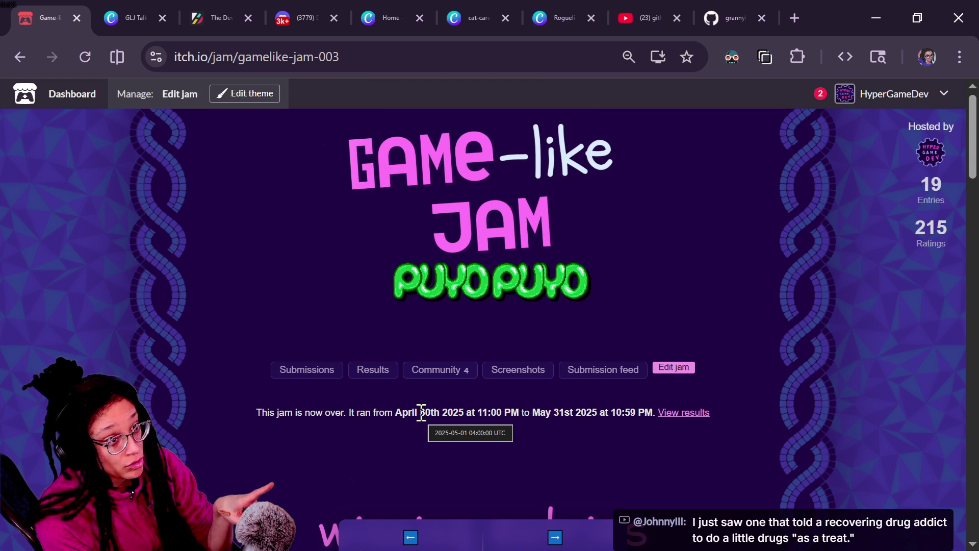
mouse_move(586, 519)
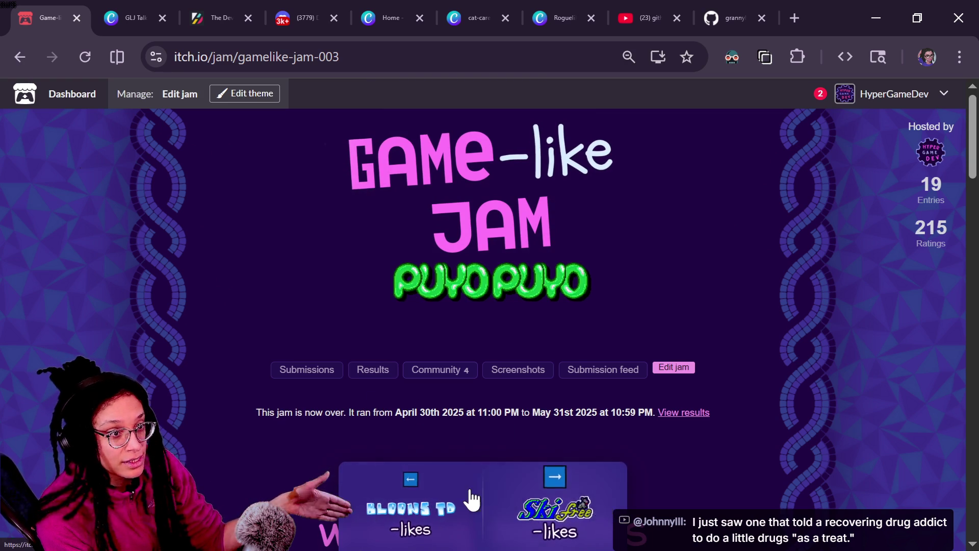
click(284, 376)
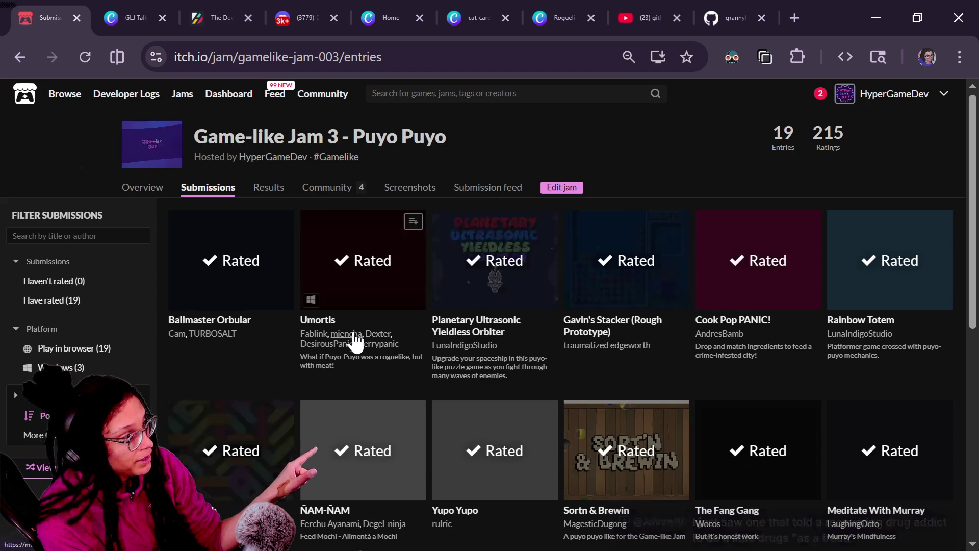
Step: Scroll the 19 rated Puyo Puyo entries until the RockPit row is in view
scroll(471, 296, down, 7)
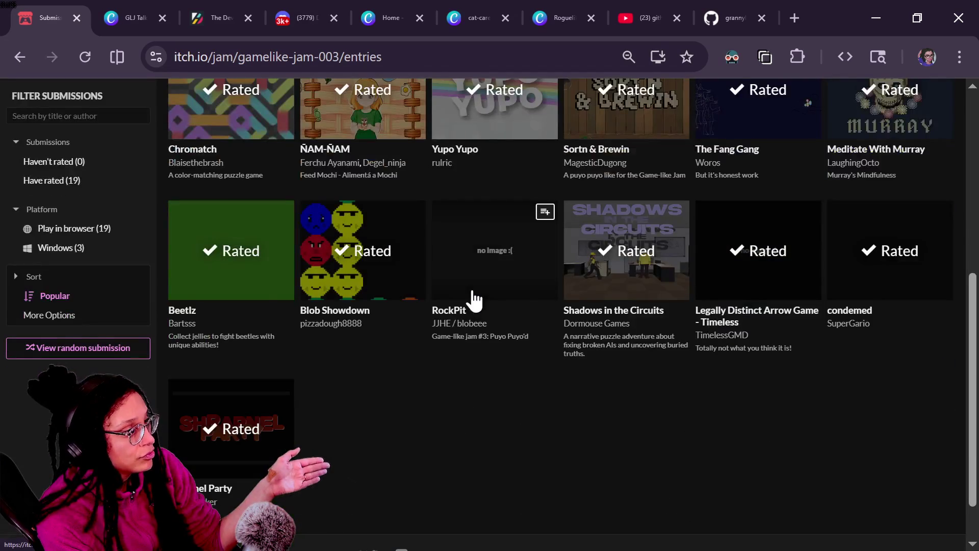
scroll(321, 405, up, 3)
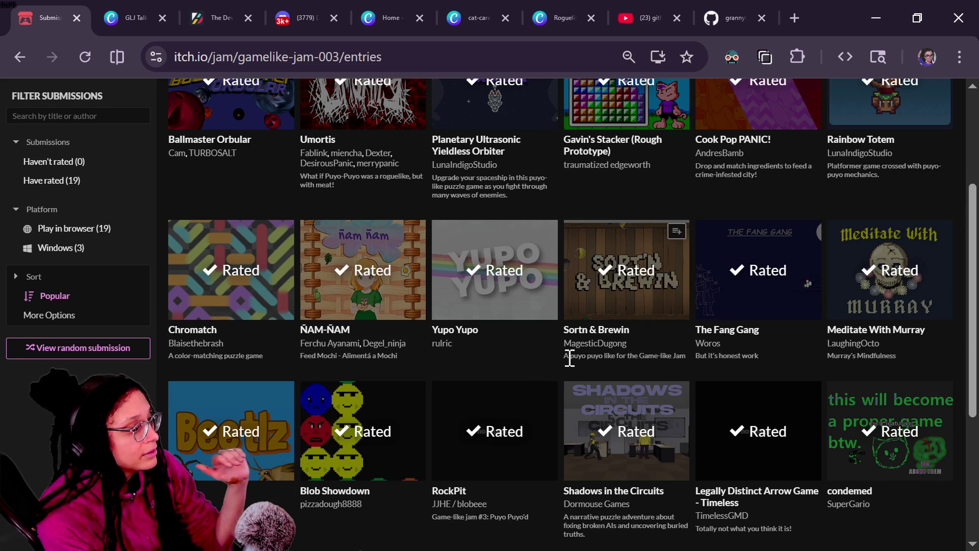
scroll(564, 357, down, 3)
scroll(411, 454, up, 3)
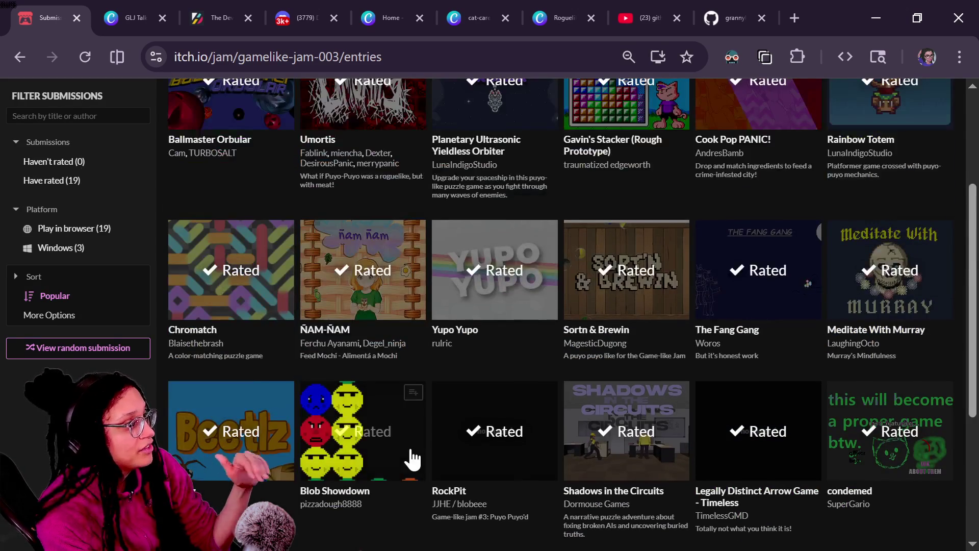
scroll(343, 397, up, 3)
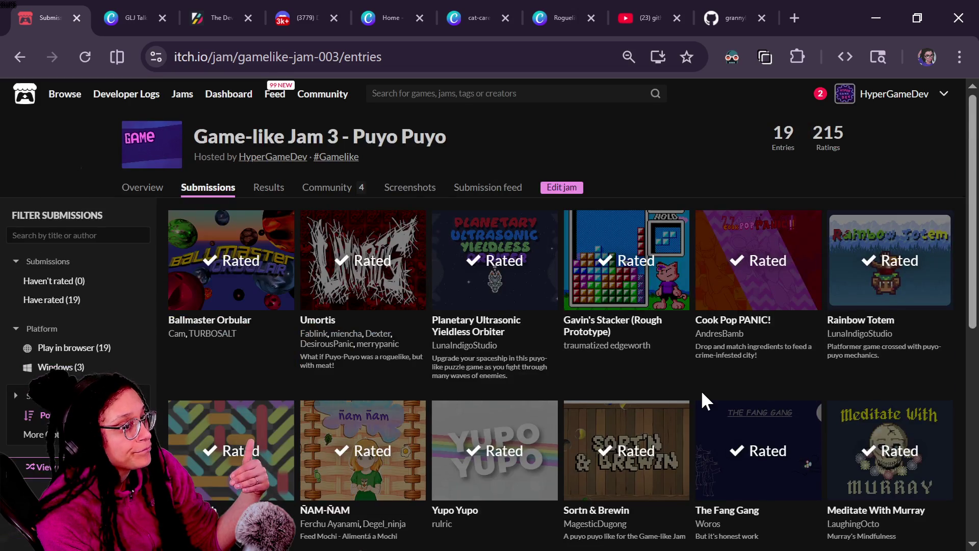
scroll(709, 410, down, 3)
mouse_move(695, 421)
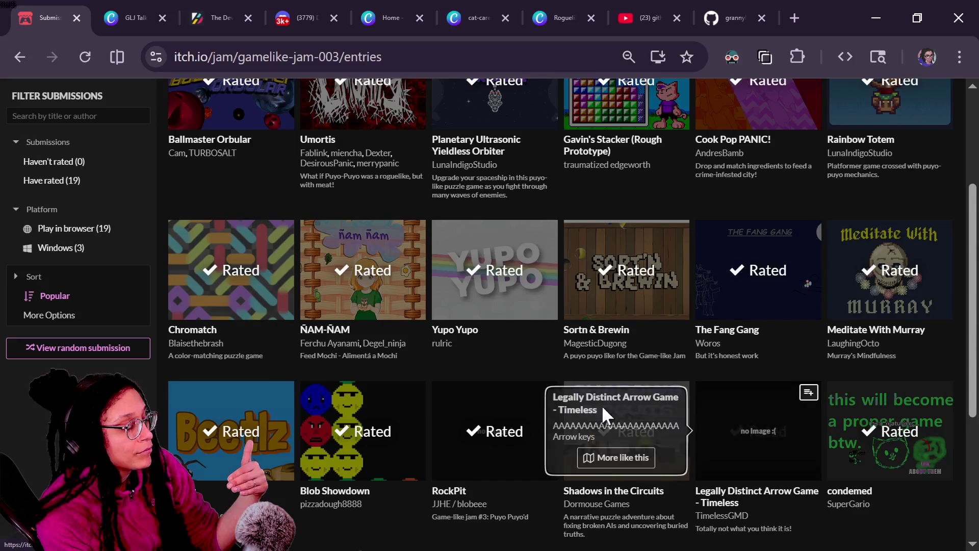
scroll(477, 546, down, 2)
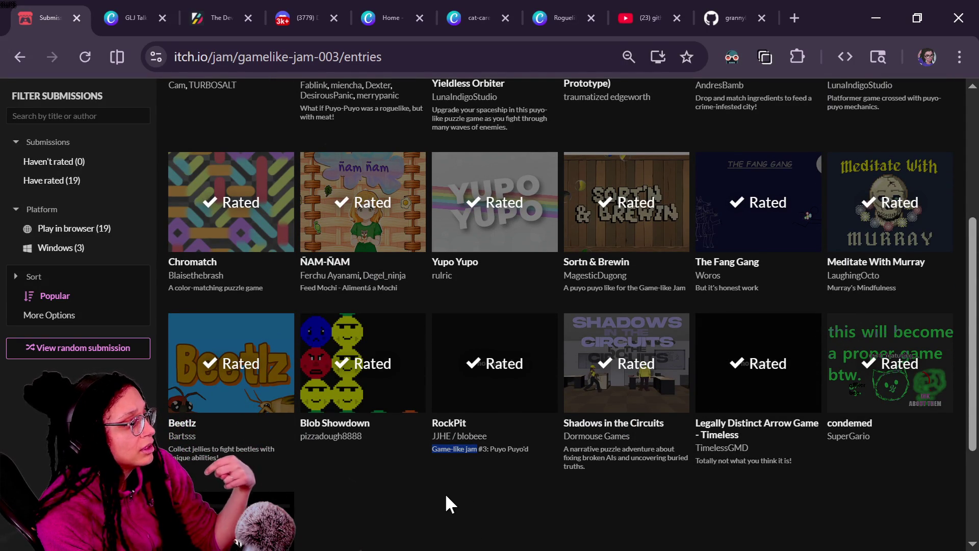
Step: Open the RockPit entry, start the game and begin dodging falling rocks
click(507, 328)
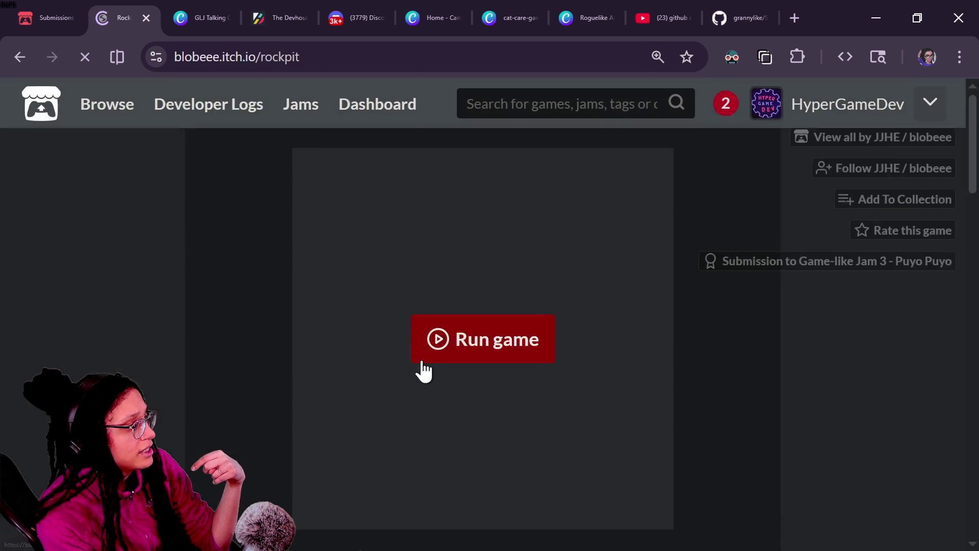
click(428, 357)
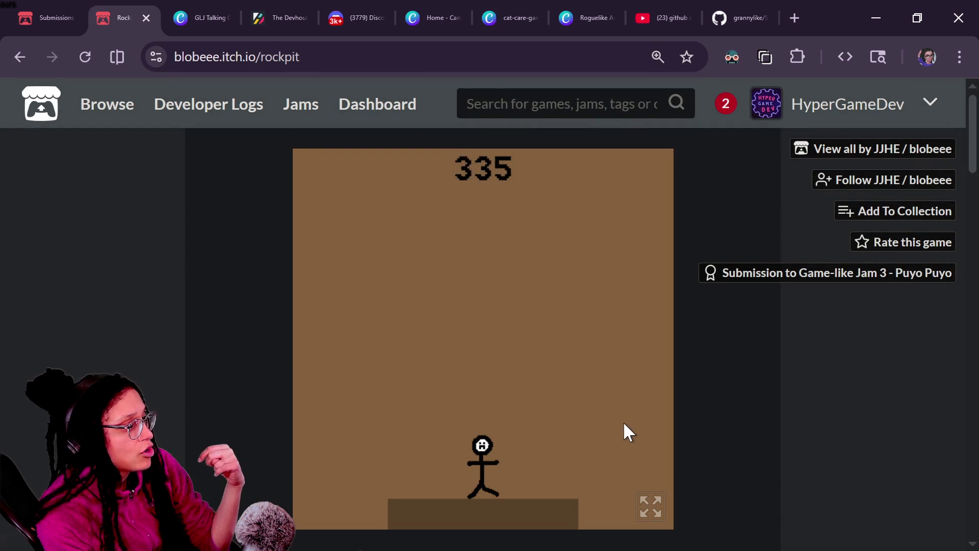
key(Left)
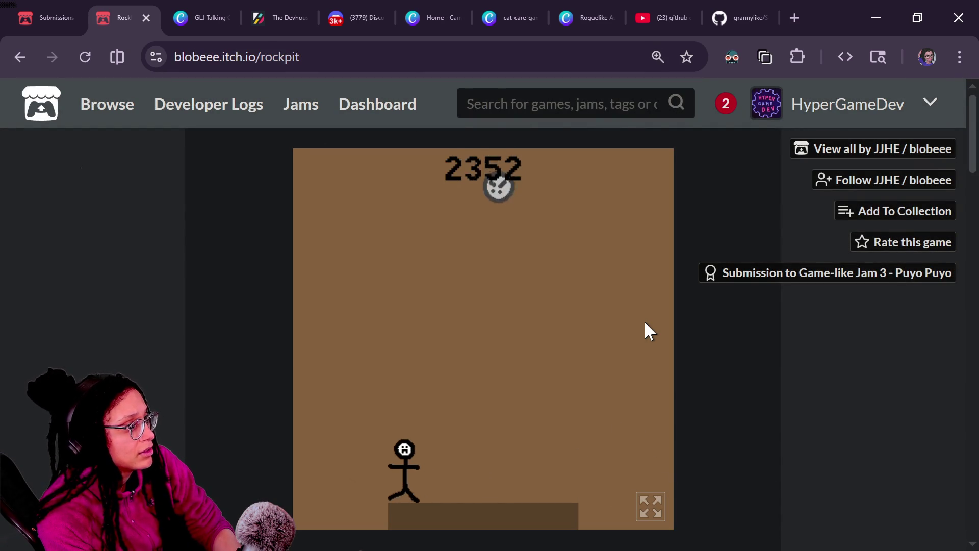
key(Right)
key(Left)
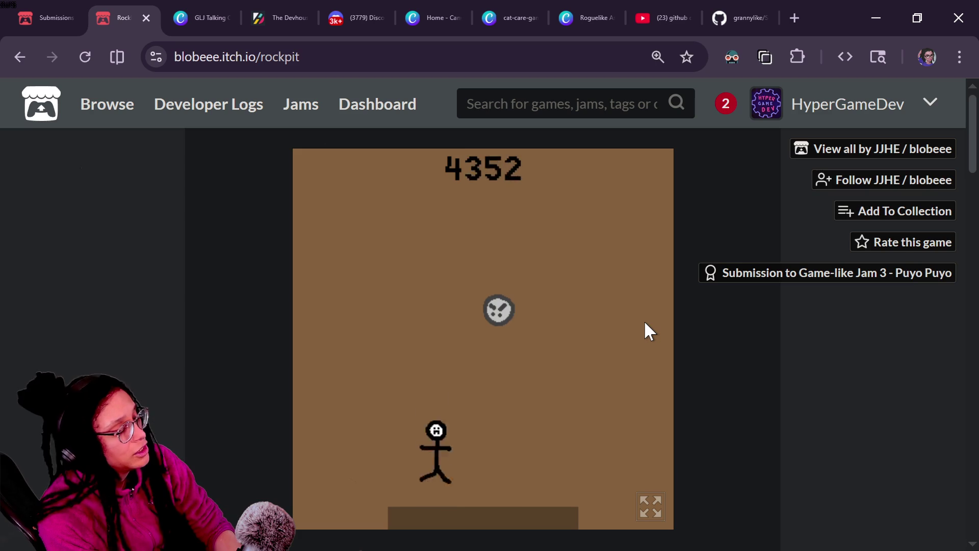
key(Right)
key(Left)
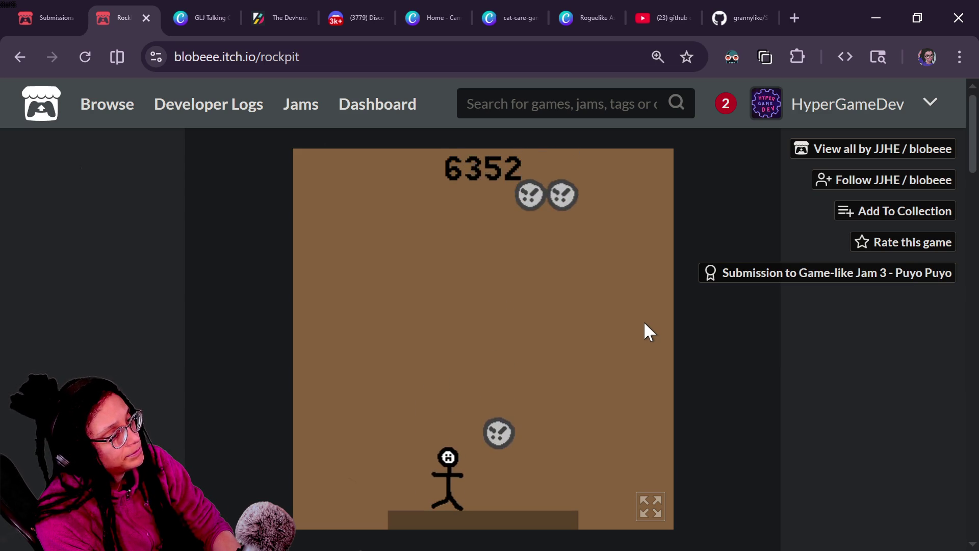
key(Right)
key(Left)
key(Right)
key(Right)
Step: Keep weaving the stick figure left and right to climb the rock pile
key(Left)
key(Left)
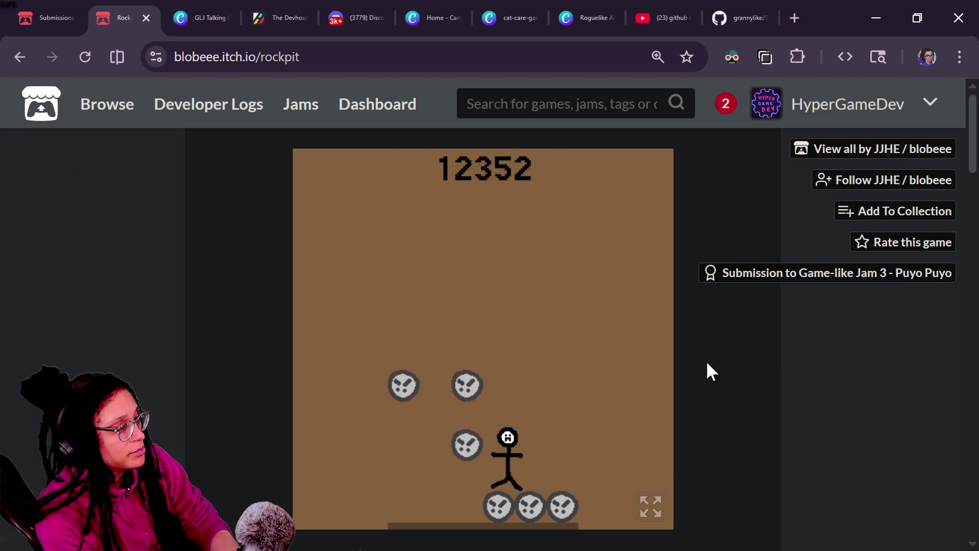
key(Left)
key(Left)
key(Right)
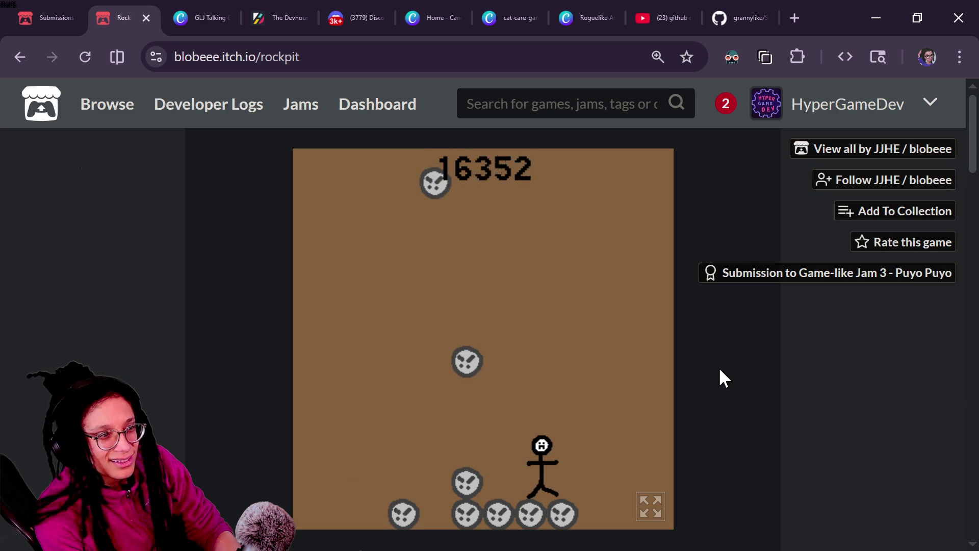
key(Left)
key(Left)
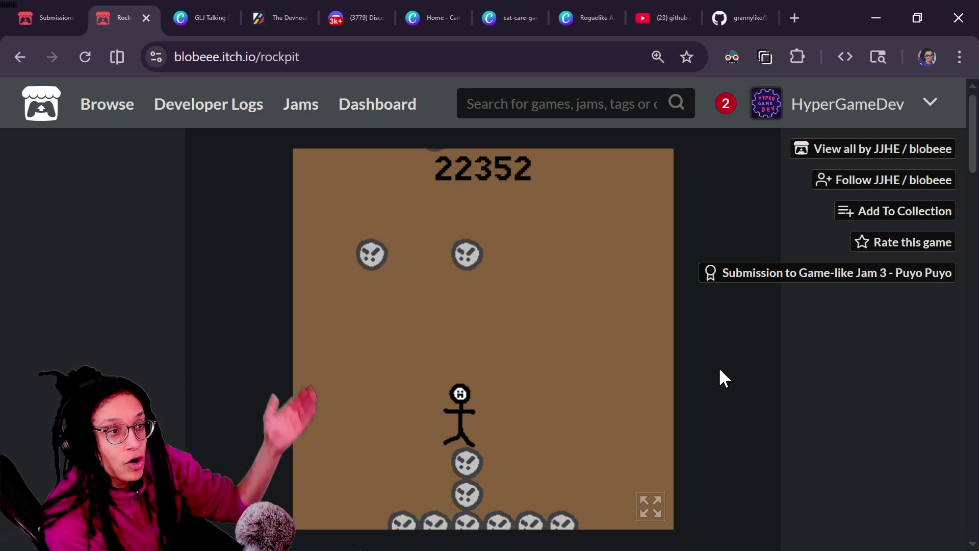
key(Right)
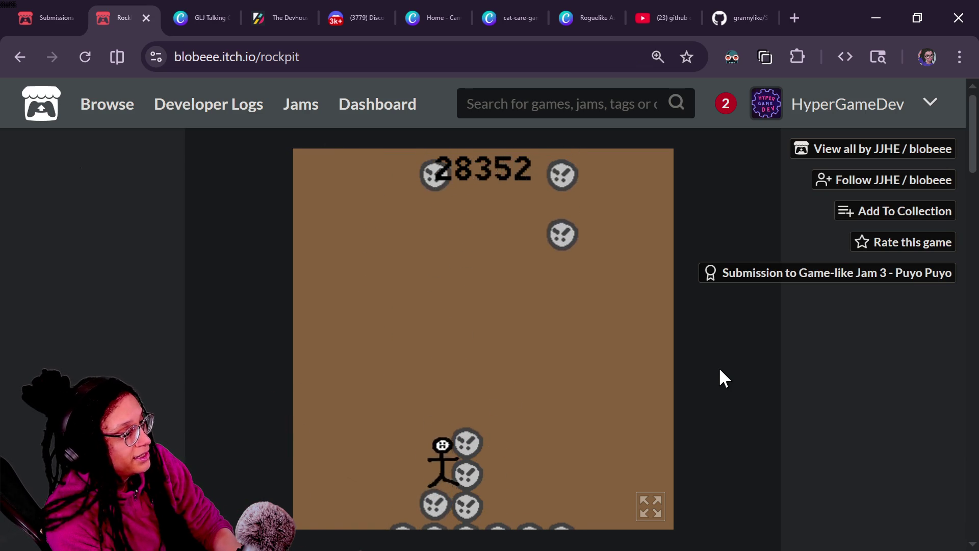
key(Left)
key(Right)
key(Left)
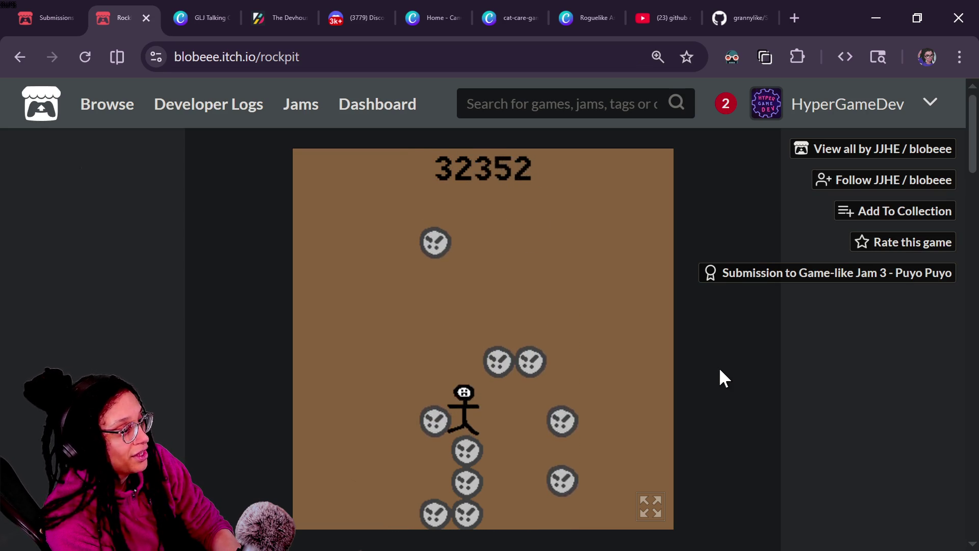
key(Right)
key(Left)
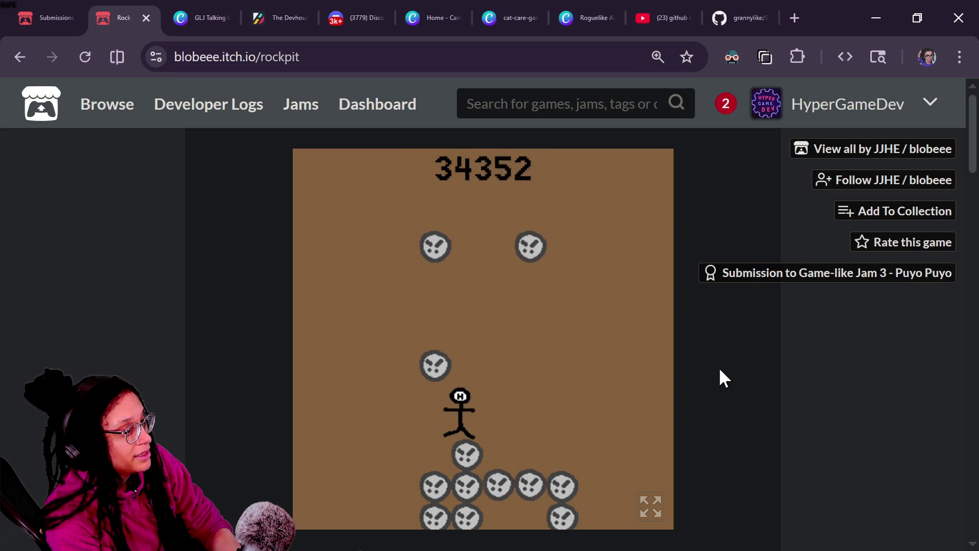
Step: Continue dodging rocks in RockPit until the score reaches 48352
key(Right)
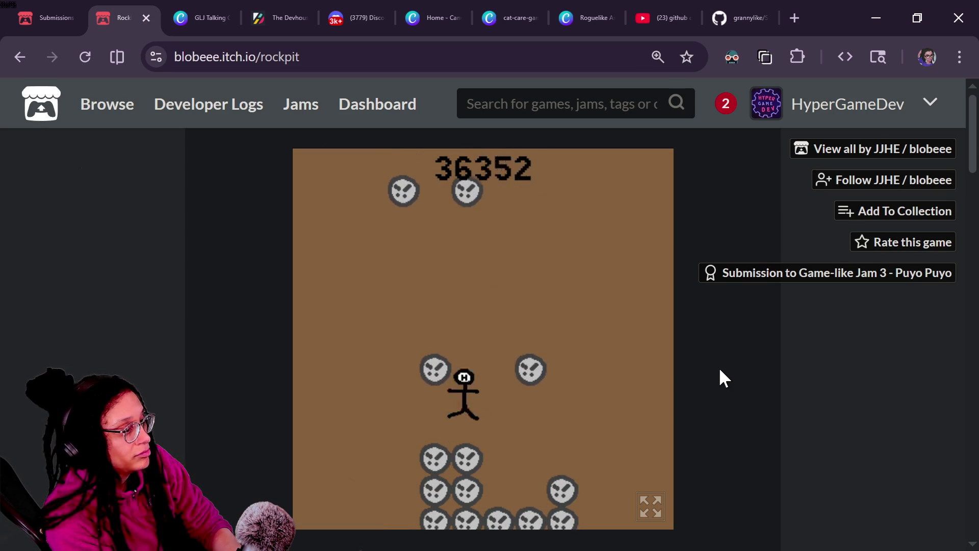
key(Left)
key(Right)
key(Left)
key(Left)
key(Right)
key(Right)
key(Left)
key(Right)
key(Left)
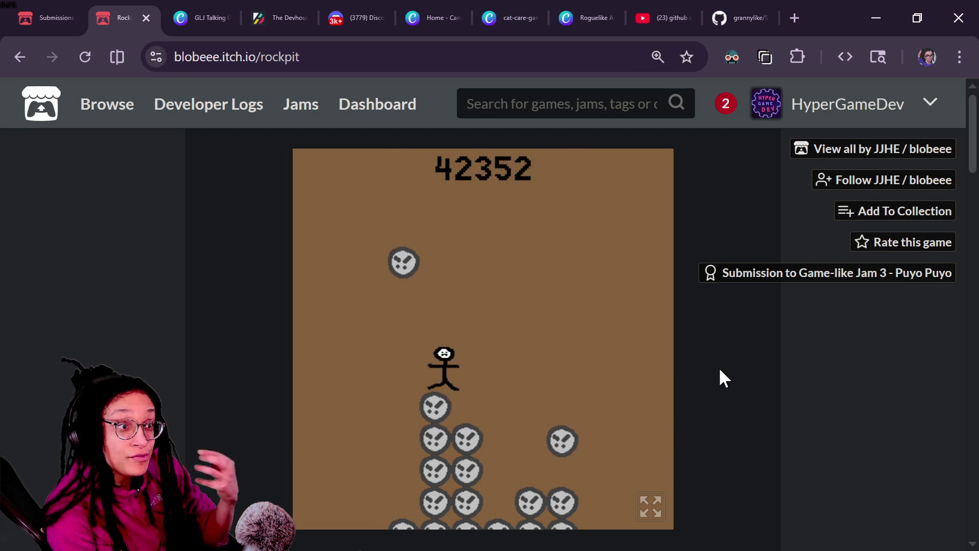
key(Left)
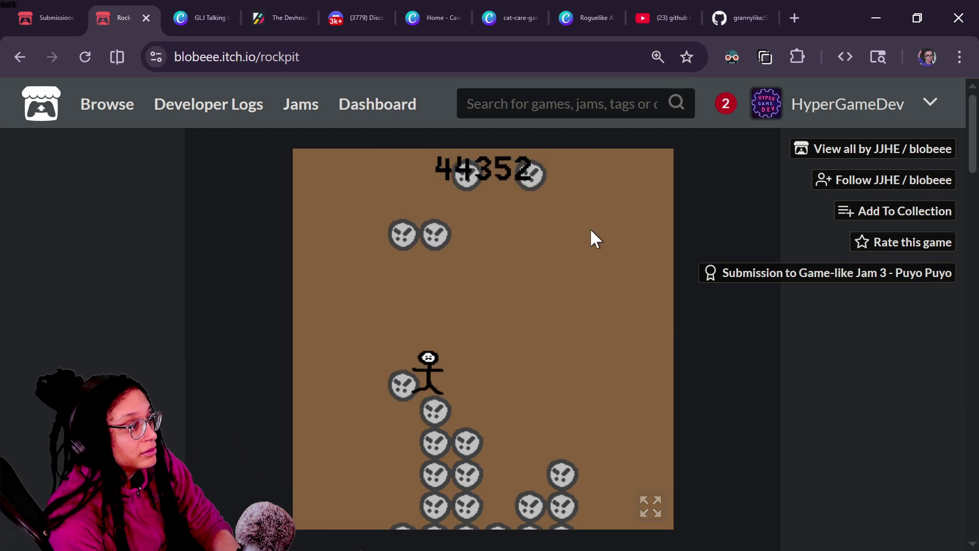
key(Right)
key(Right)
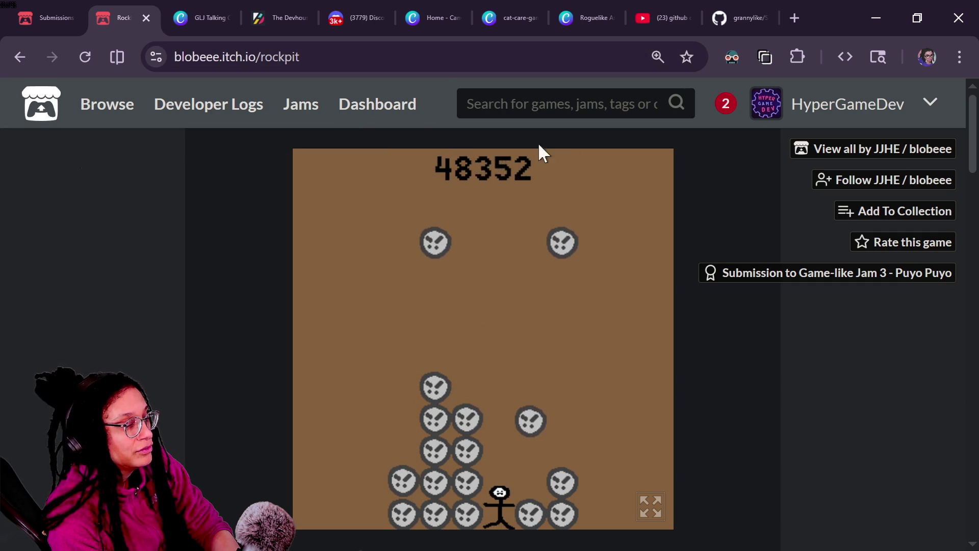
click(631, 18)
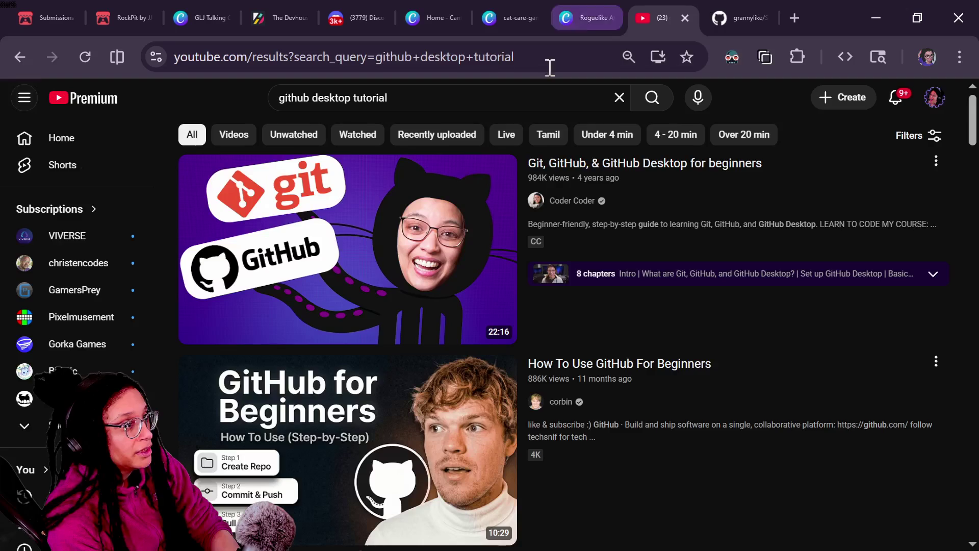
Step: Search YouTube for 'puyopuyo snes gameplay' and open the Super Puyo Puyo SNES longplay
click(357, 94)
text(puy)
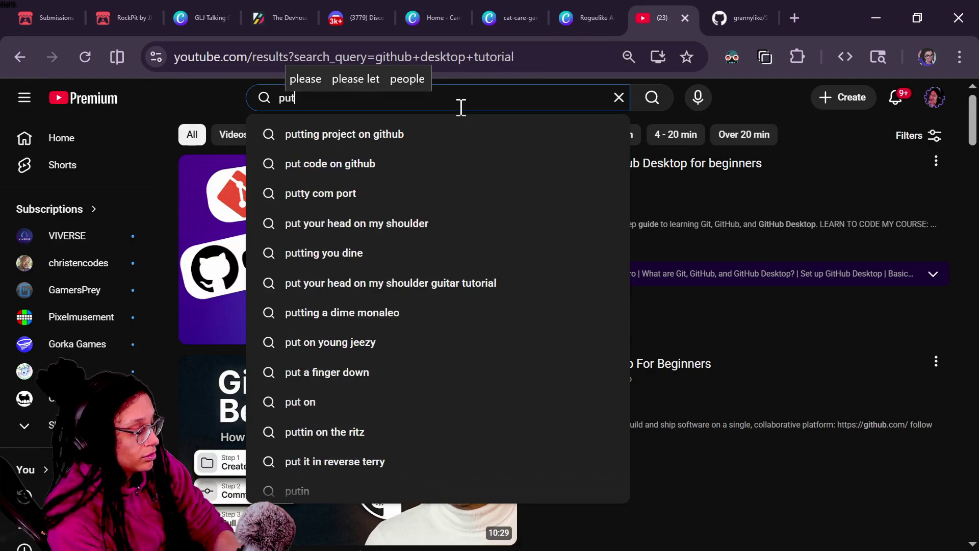
text(o)
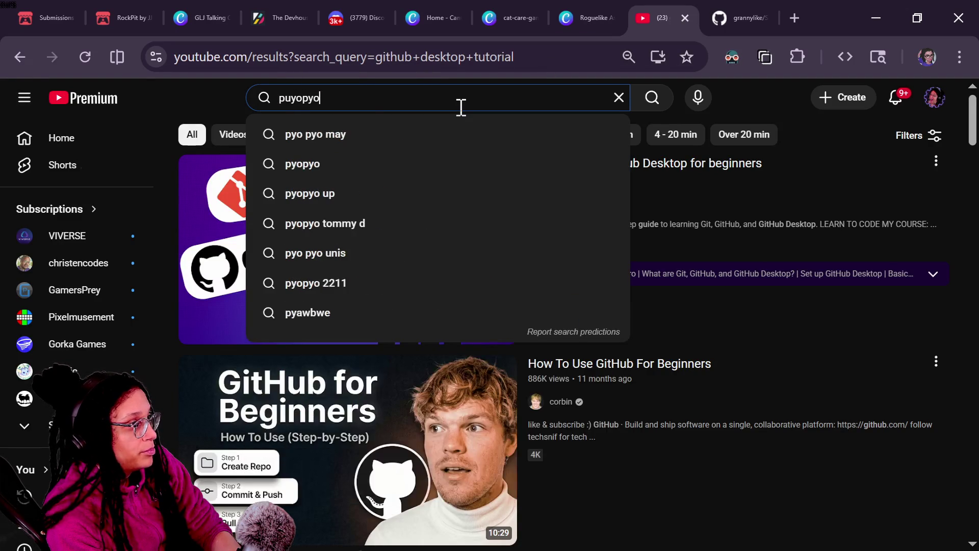
text(puyo snes gameplay)
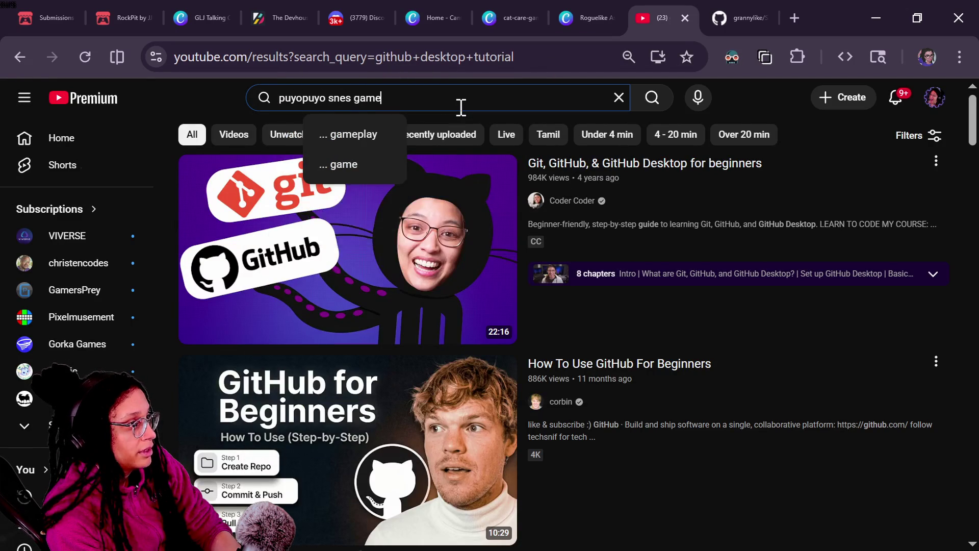
key(Return)
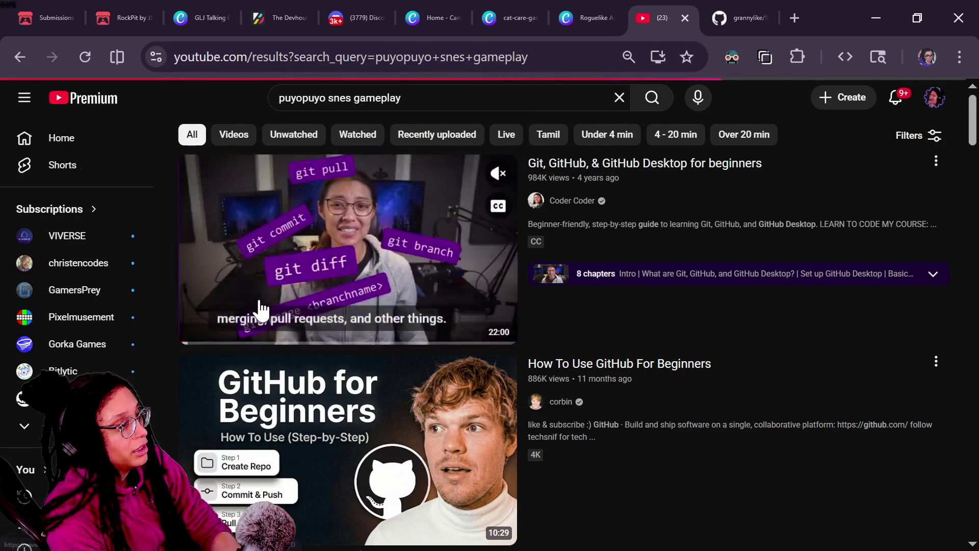
click(268, 444)
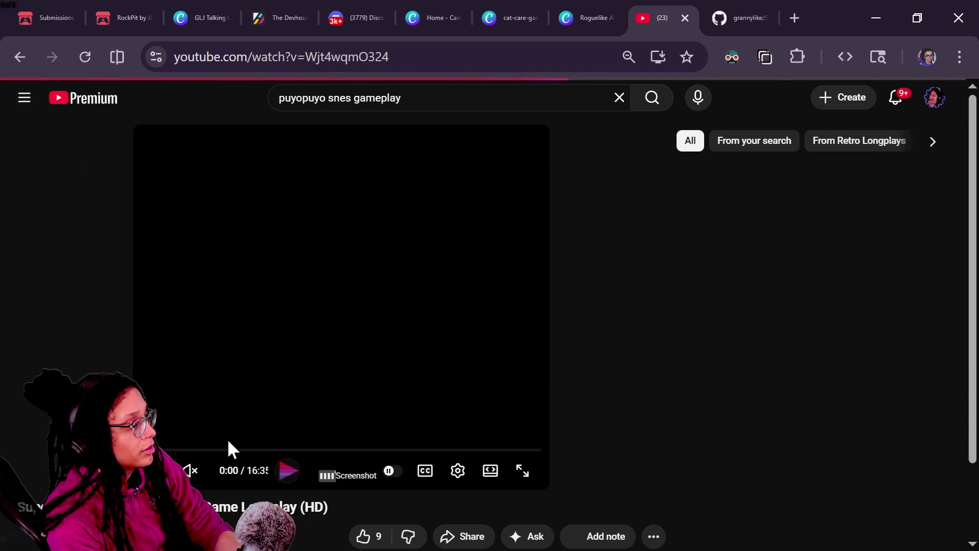
Step: Skip the longplay past the opening cutscene to about 4:45 and pause on a stage
click(229, 449)
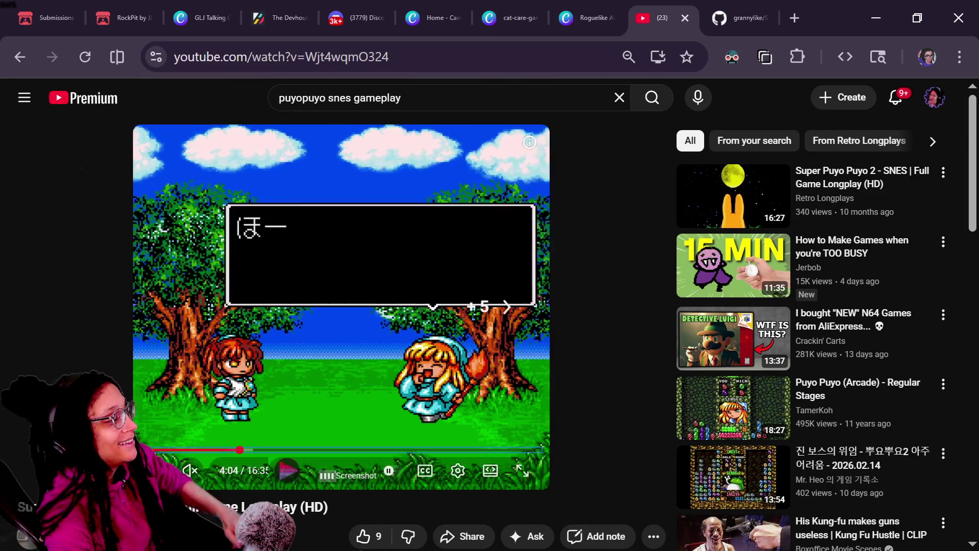
key(Right)
key(Right)
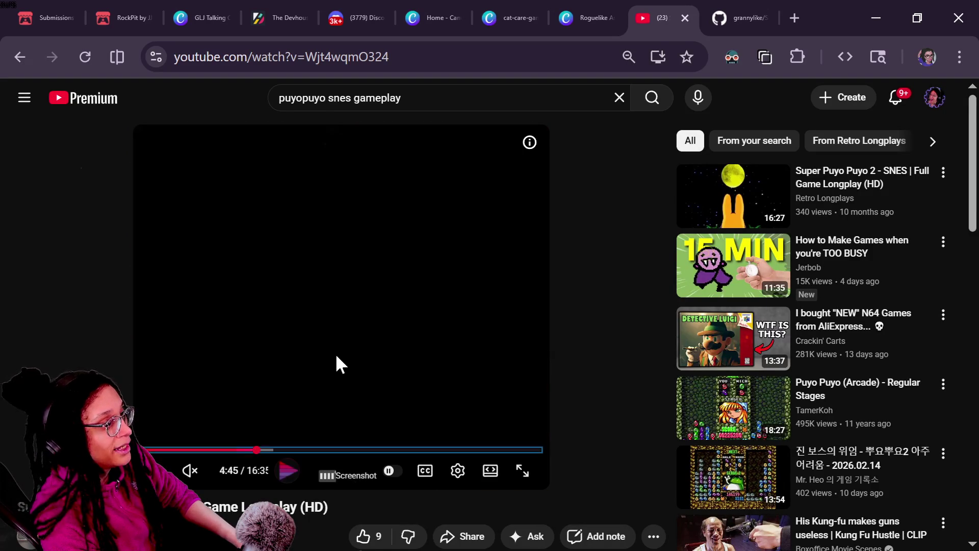
click(383, 296)
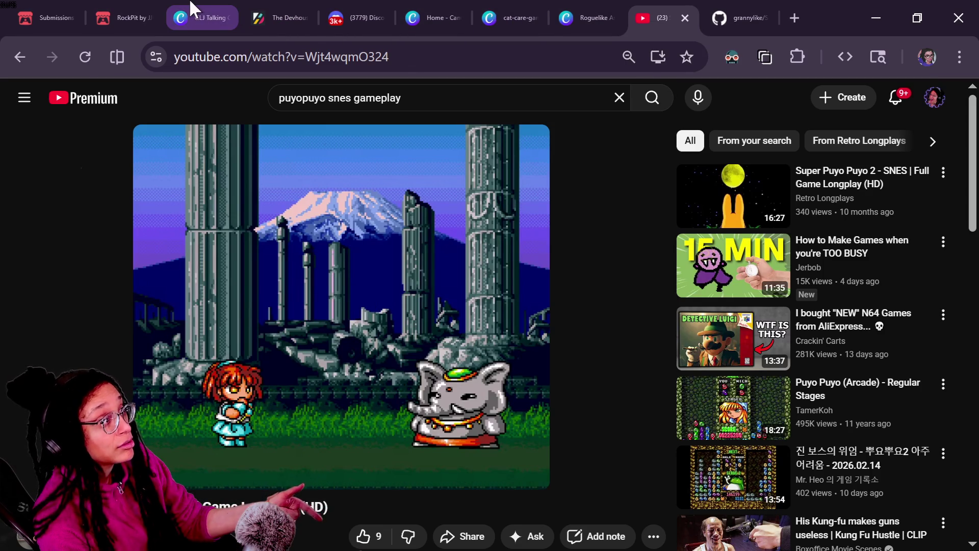
click(148, 18)
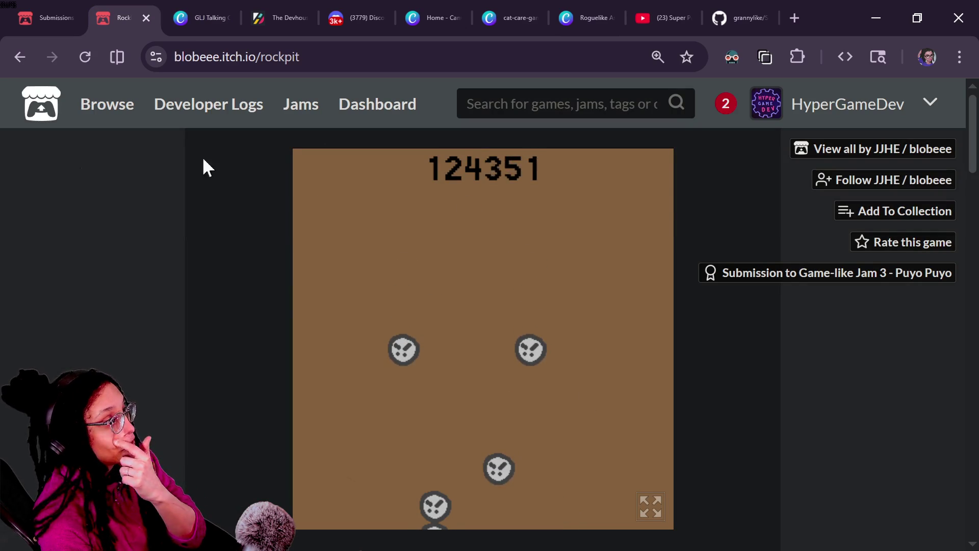
Step: Reload RockPit, start a fresh run and climb the rocks until the score reaches 11682
click(96, 64)
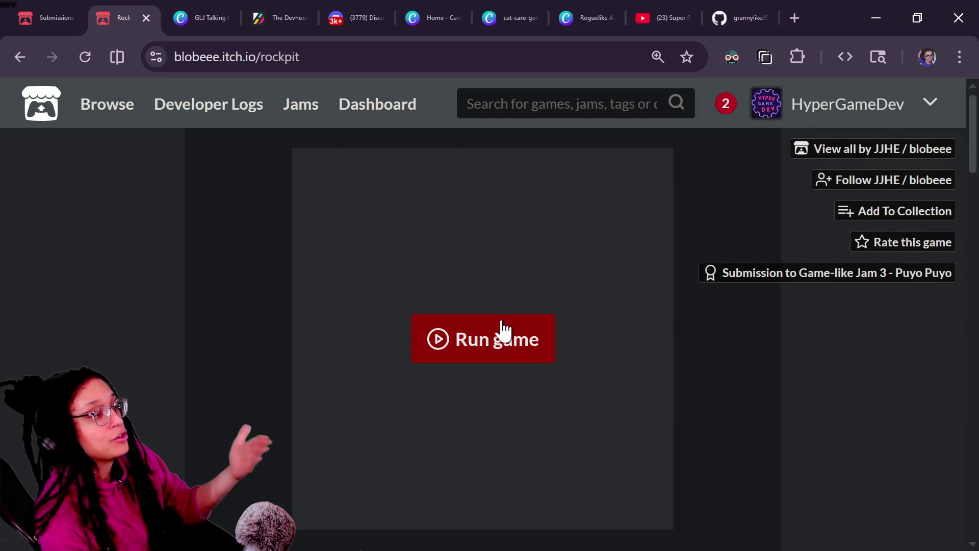
click(501, 333)
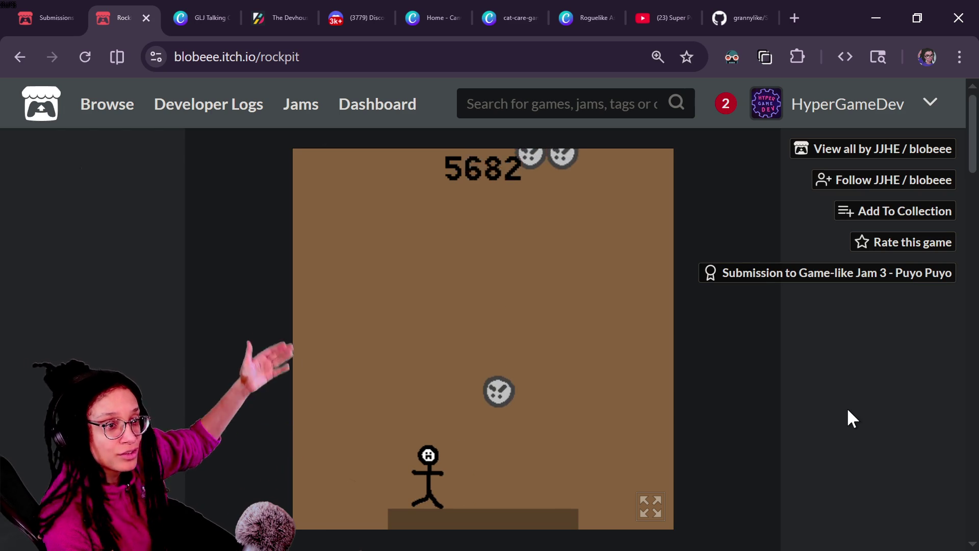
key(Up)
key(Right)
key(Up)
key(Right)
key(Left)
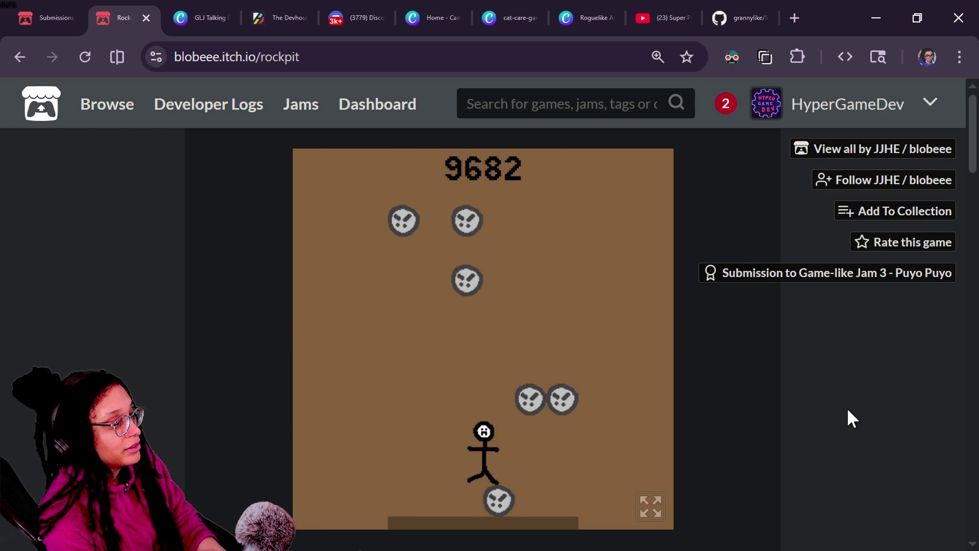
key(Right)
key(Up)
key(Right)
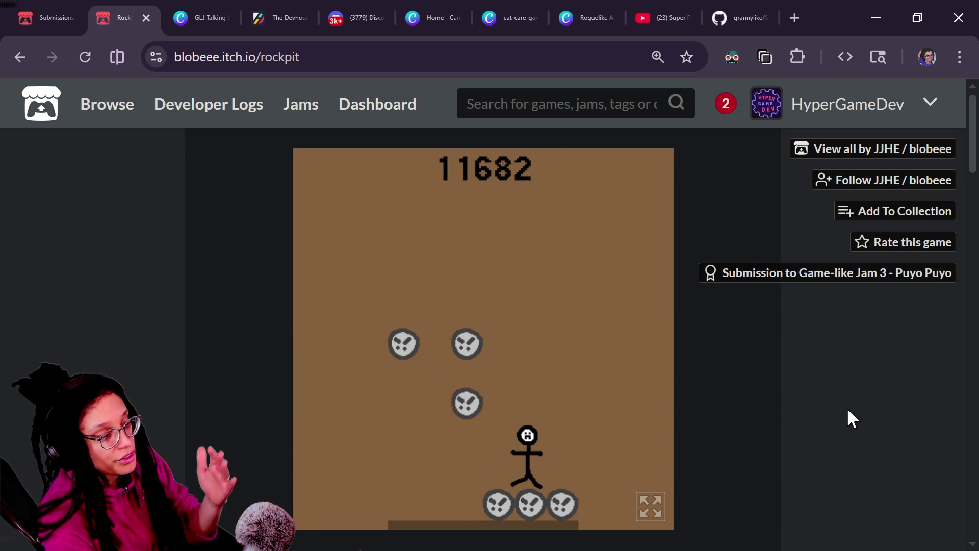